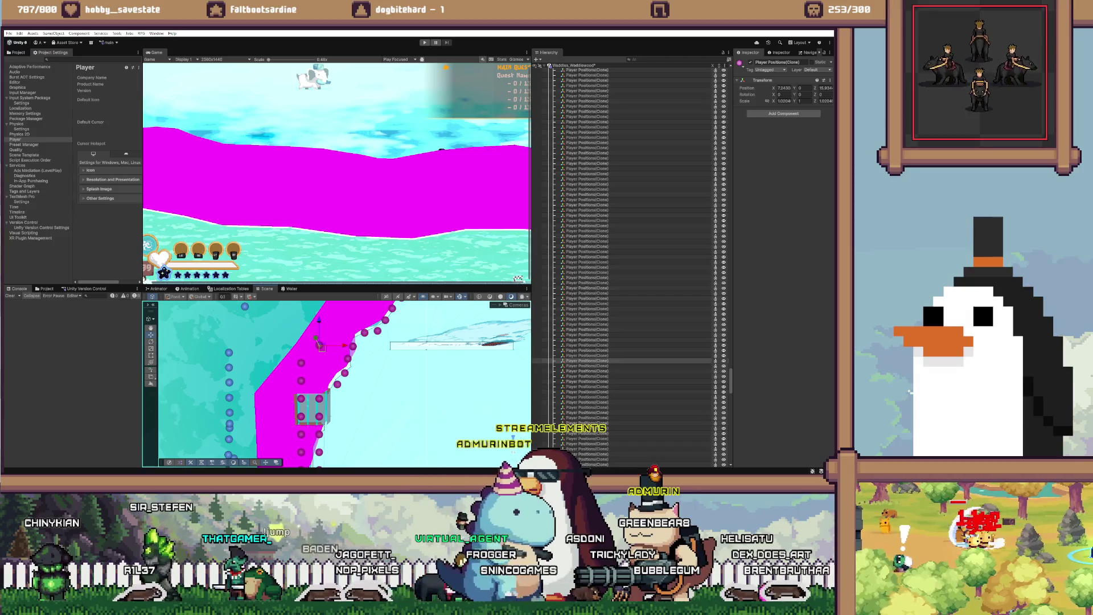
Step: Select the purple player-position dots along the upper magenta terrain edge
{"action": "left_click", "coordinate": [586, 392]}
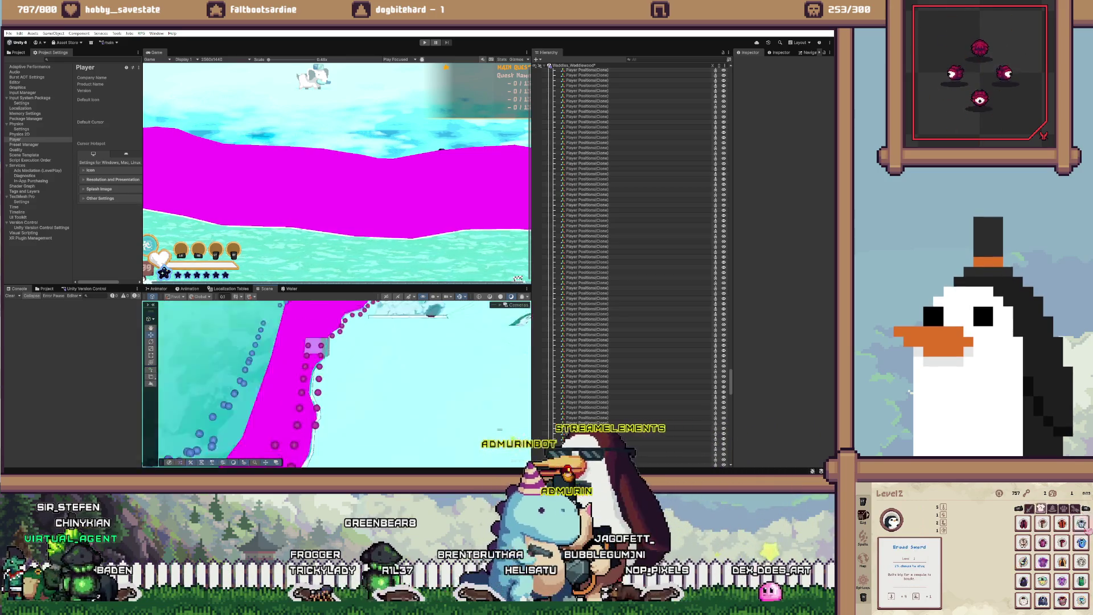
{"action": "left_click", "coordinate": [307, 345]}
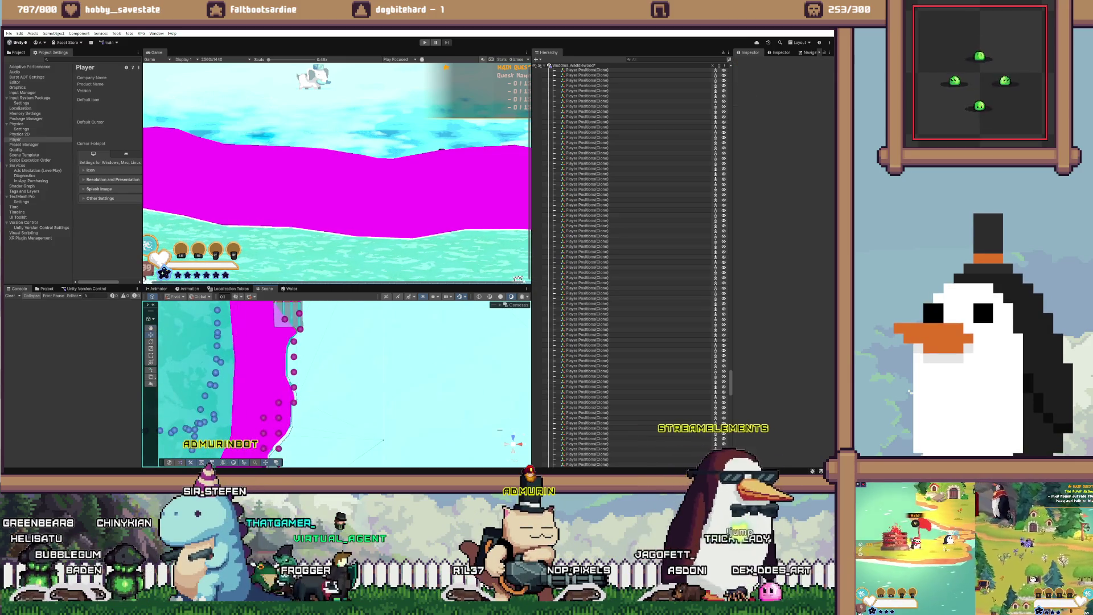
{"action": "left_click", "coordinate": [289, 357]}
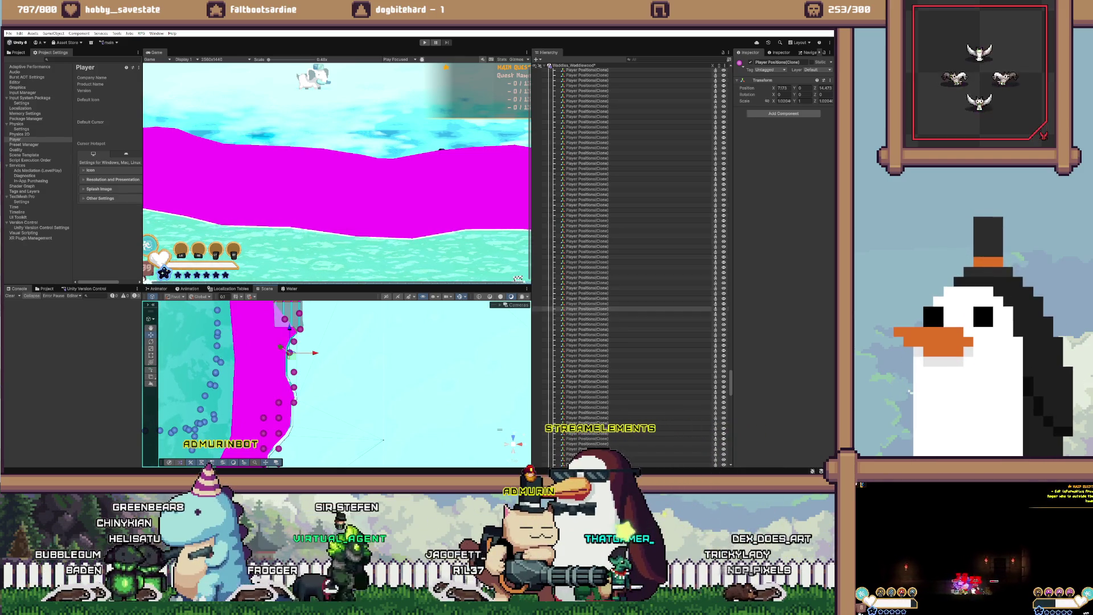
{"action": "left_click", "coordinate": [293, 373]}
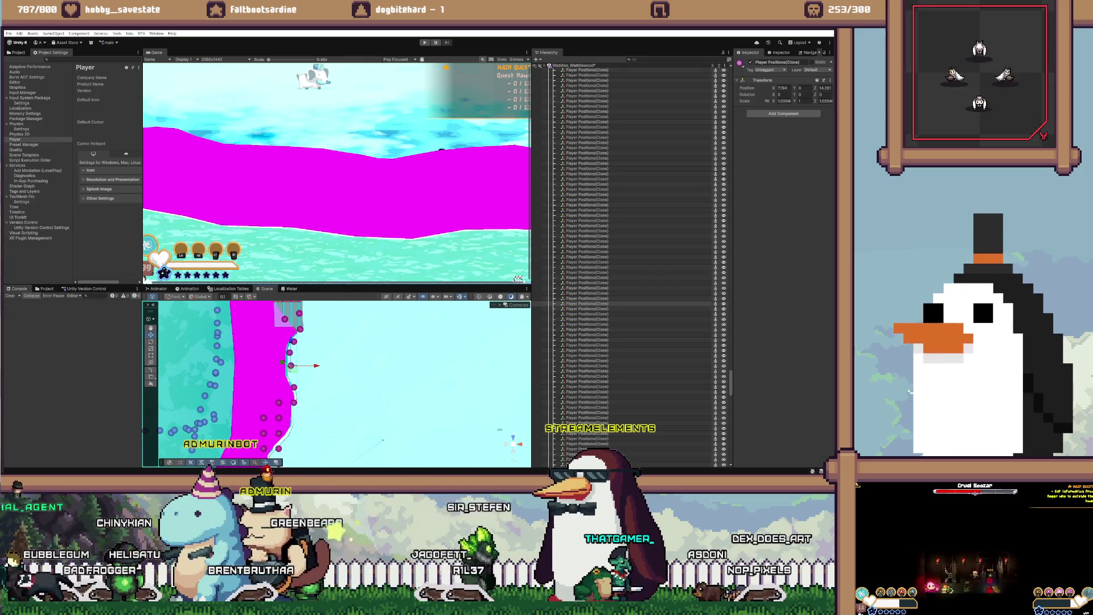
{"action": "left_click", "coordinate": [279, 416]}
{"action": "left_click", "coordinate": [290, 366]}
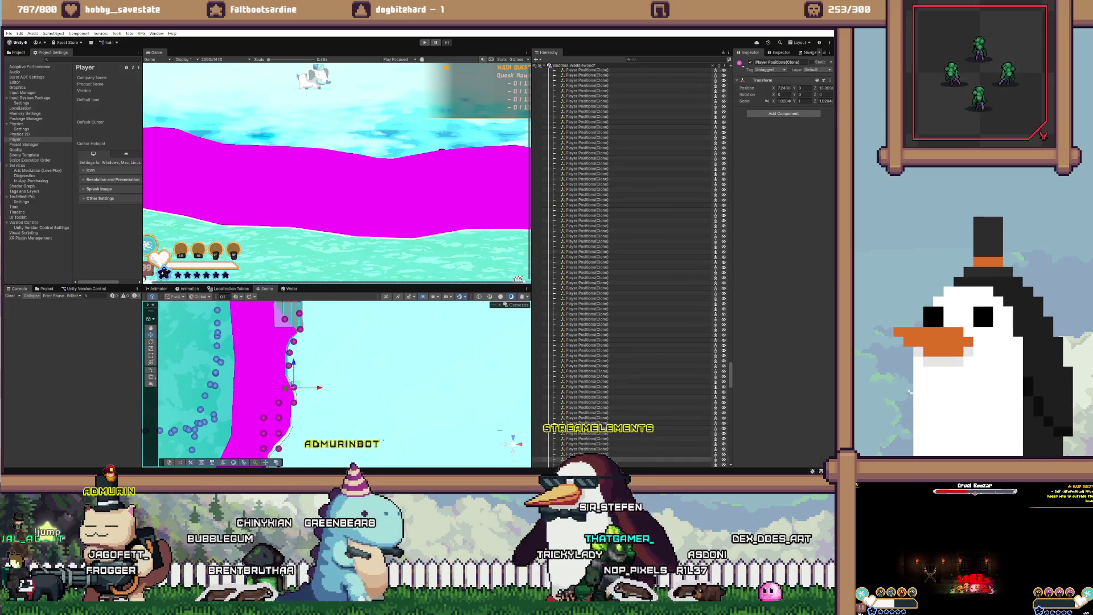
Step: Work down the lower dots and shift the one near the bend onto the magenta edge
{"action": "left_click", "coordinate": [294, 377]}
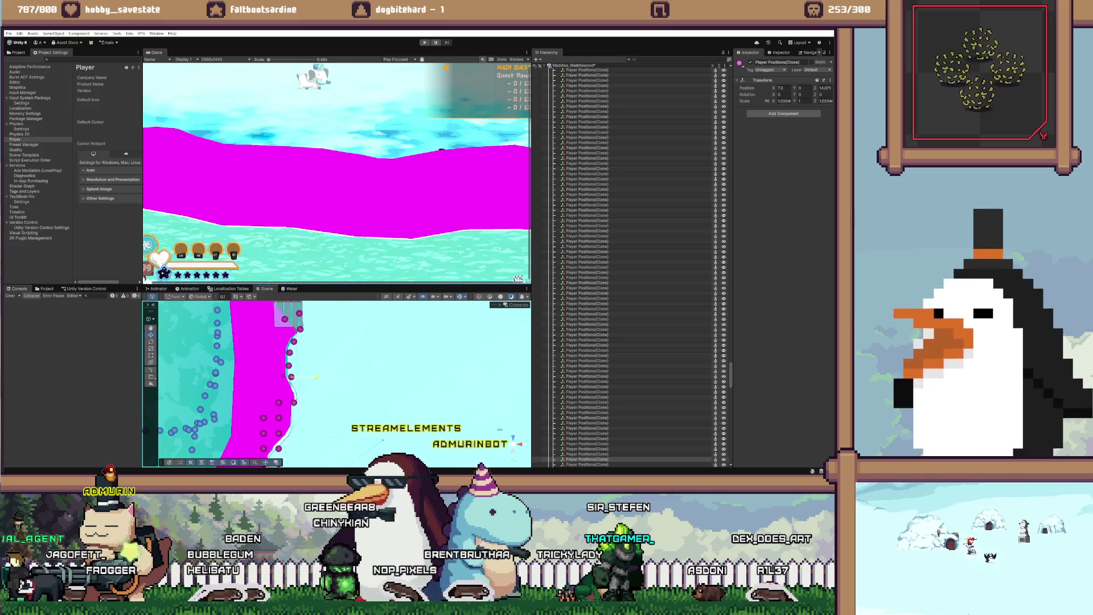
{"action": "left_click", "coordinate": [294, 403]}
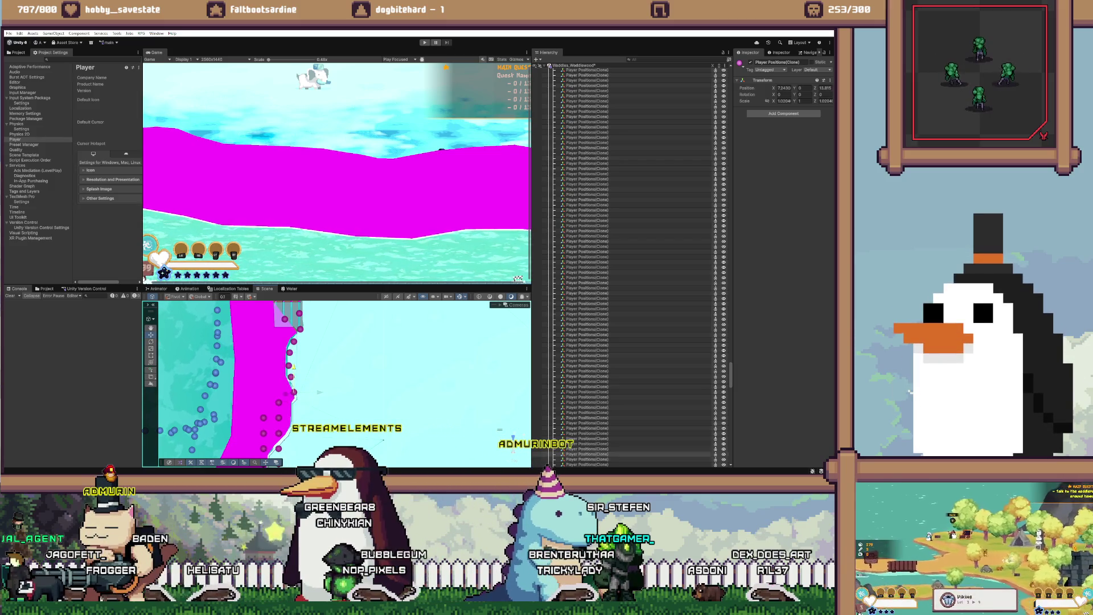
{"action": "left_click", "coordinate": [294, 391]}
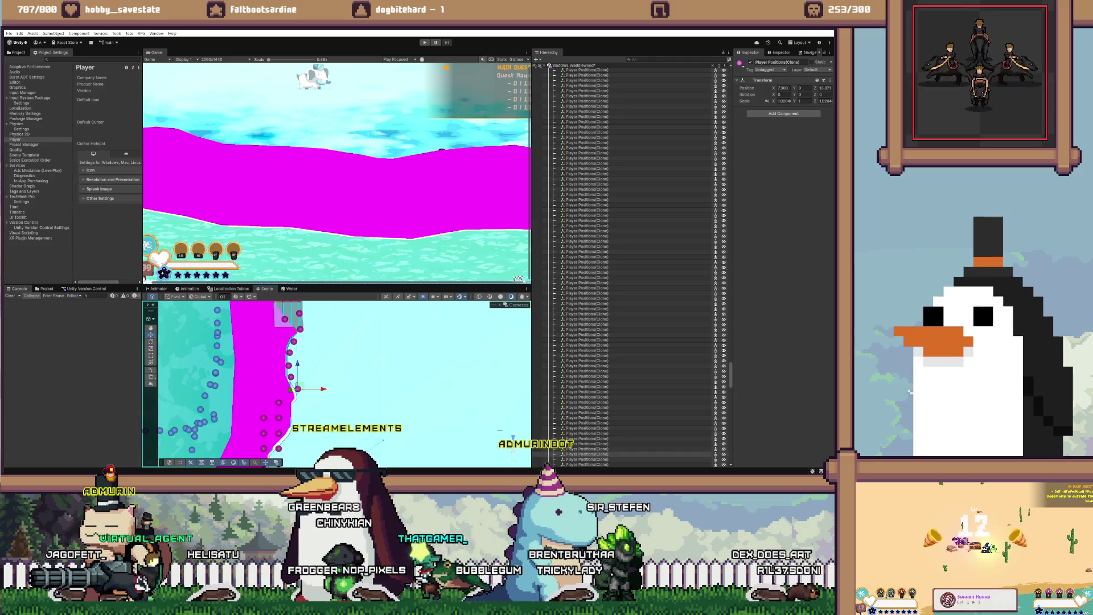
{"action": "left_click_drag", "start_coordinate": [383, 439], "coordinate": [383, 407]}
{"action": "left_click", "coordinate": [280, 386]}
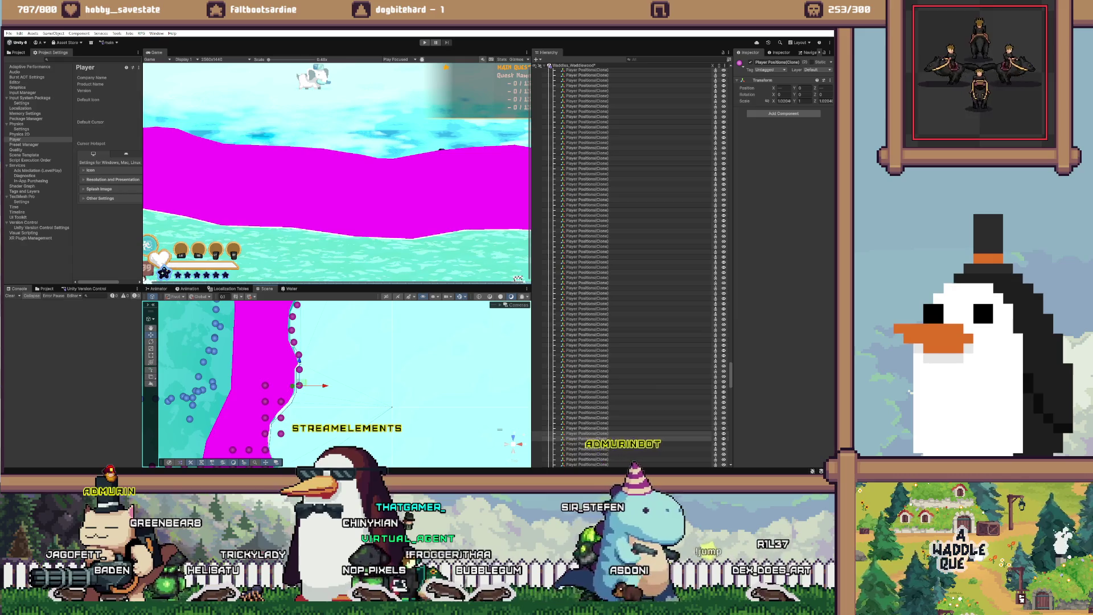
{"action": "left_click", "coordinate": [298, 399]}
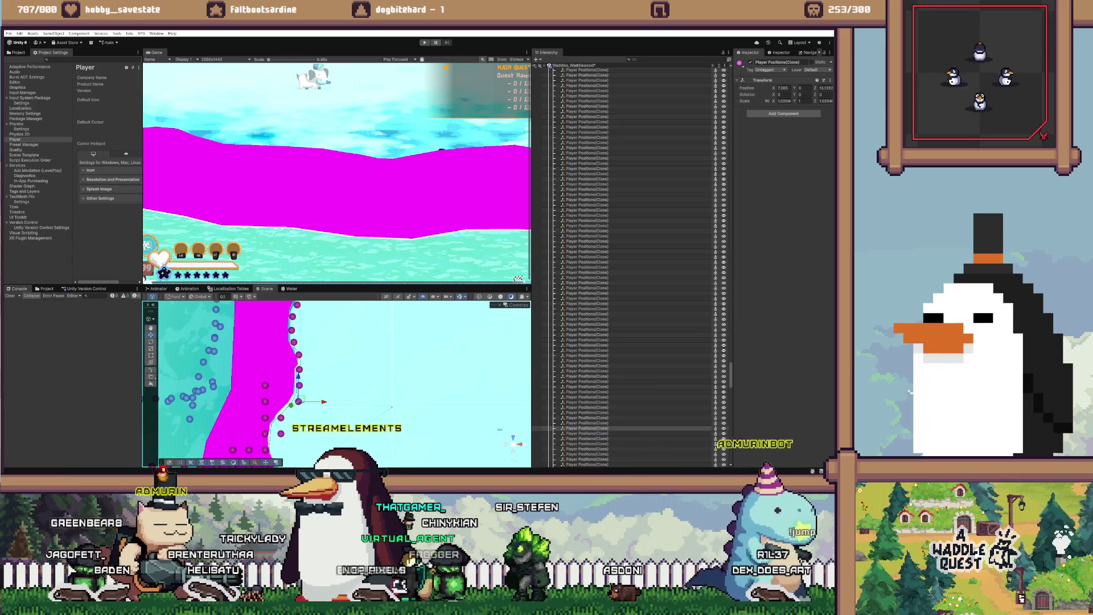
{"action": "left_click_drag", "start_coordinate": [317, 400], "coordinate": [362, 368]}
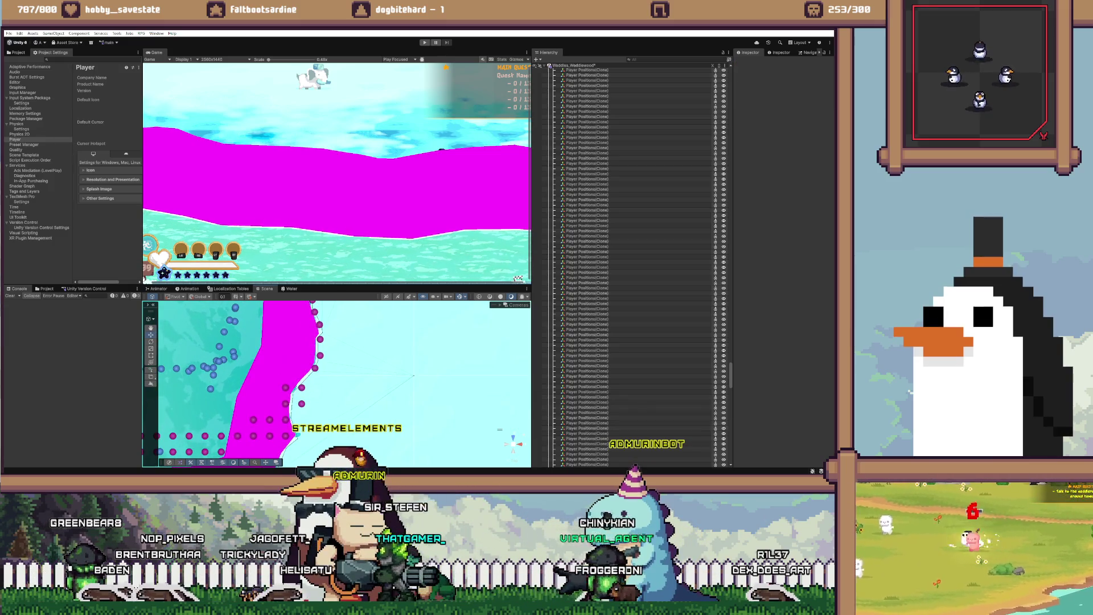
Step: Nudge the dots near the lower bend onto the magenta edge outline
{"action": "left_click_drag", "start_coordinate": [302, 387], "coordinate": [306, 380]}
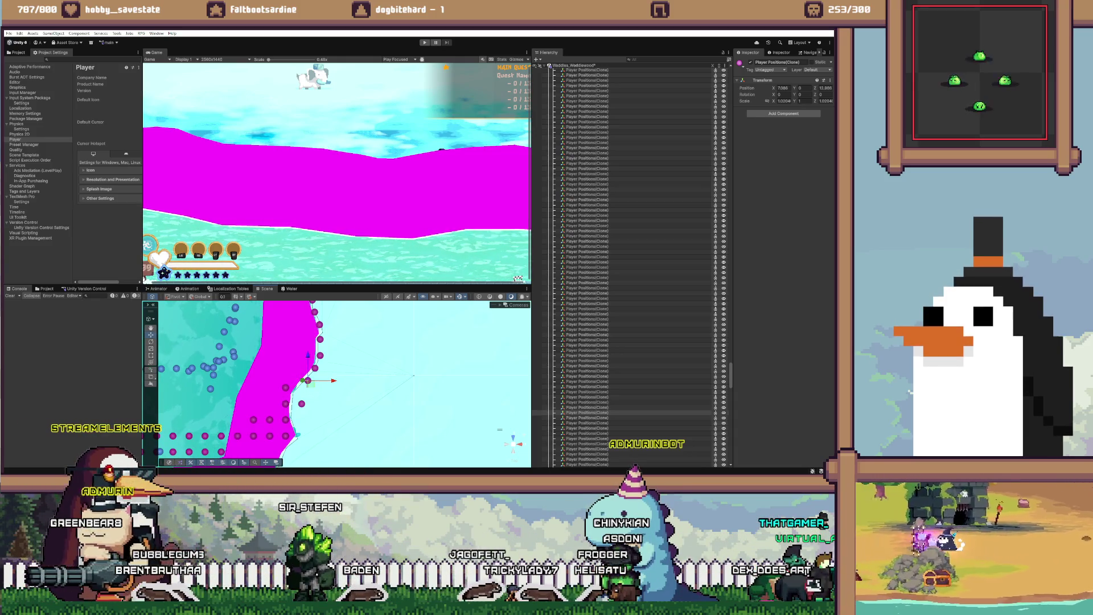
{"action": "left_click", "coordinate": [298, 387]}
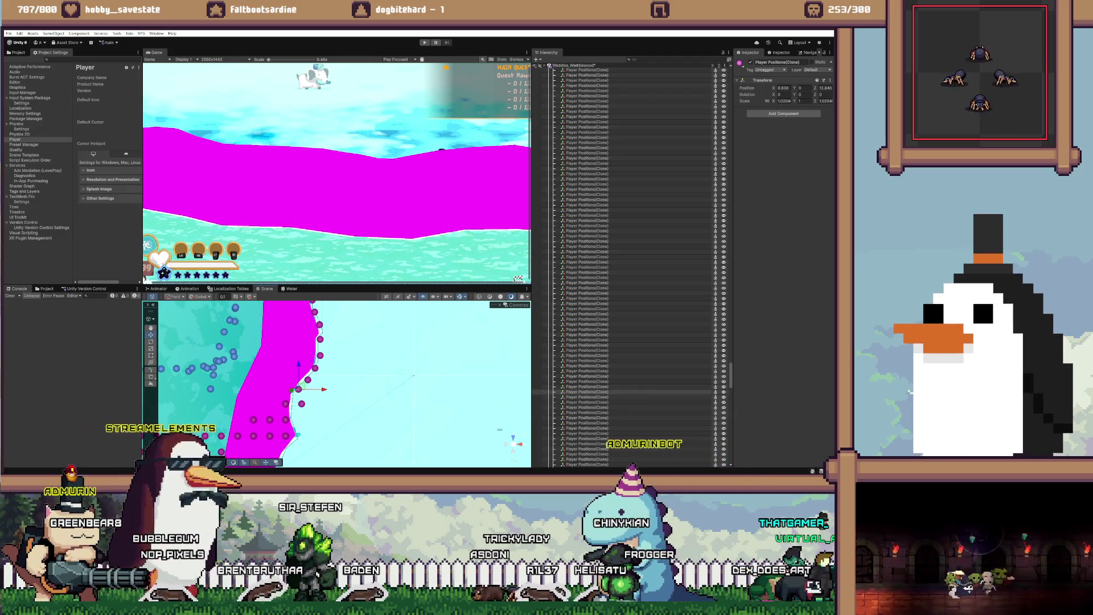
{"action": "left_click", "coordinate": [285, 403]}
{"action": "left_click_drag", "start_coordinate": [285, 403], "coordinate": [285, 420]}
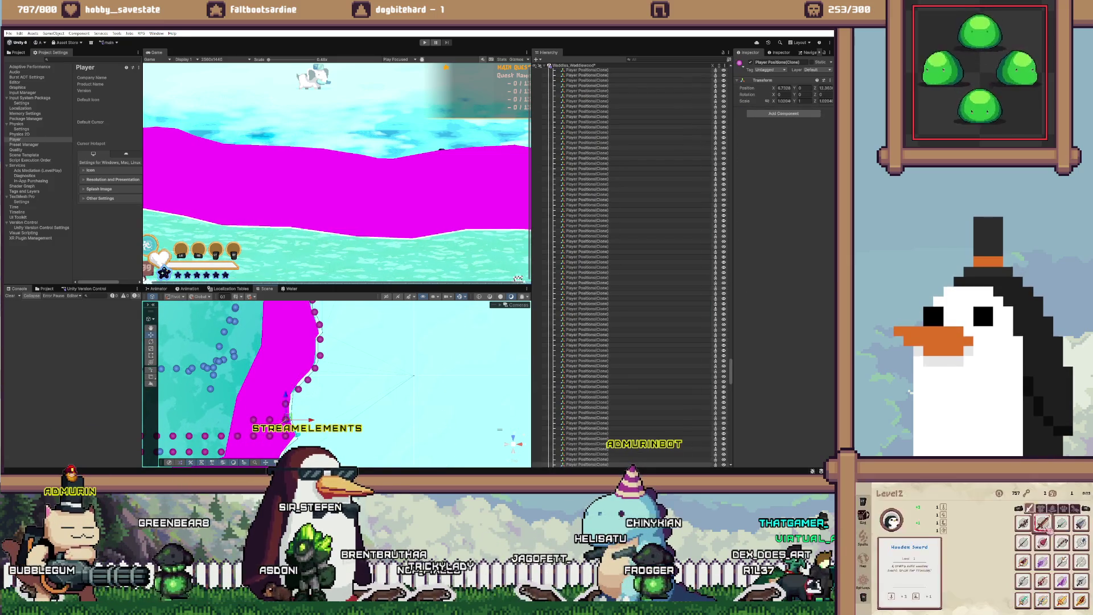
Step: Frame the view on the selected dots, then step to a neighbouring dot
{"action": "key", "text": "ctrl+d"}
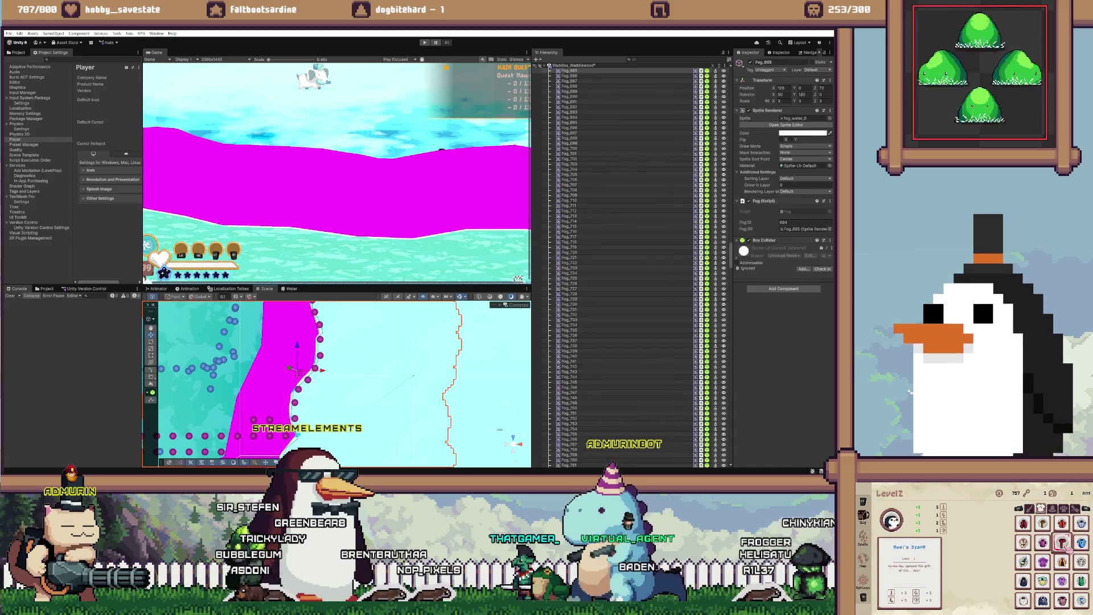
{"action": "key", "text": "f"}
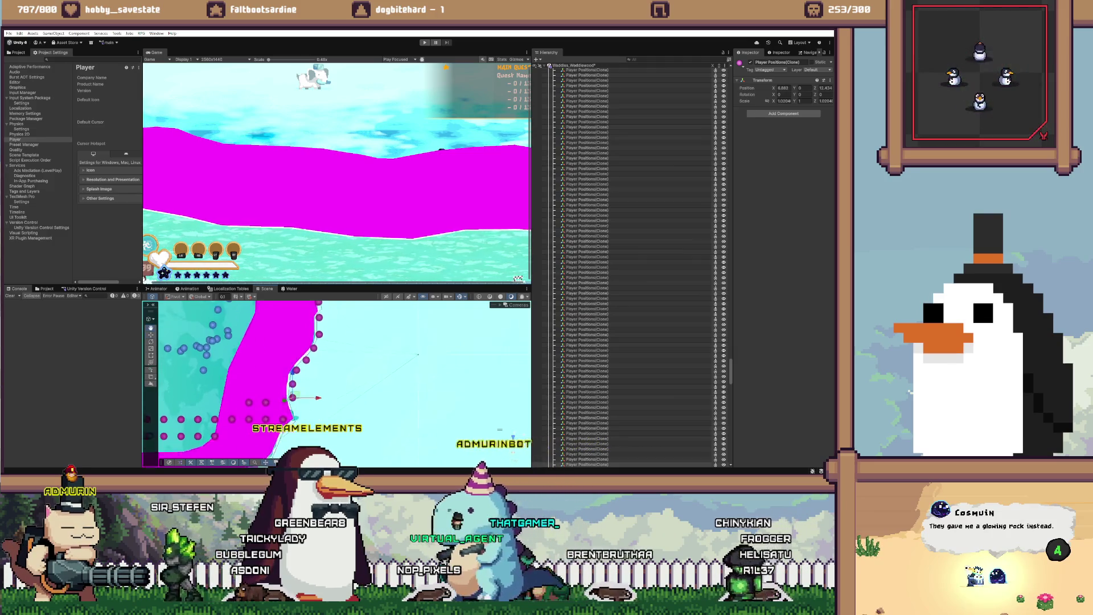
{"action": "key", "text": "Down"}
{"action": "key", "text": "f"}
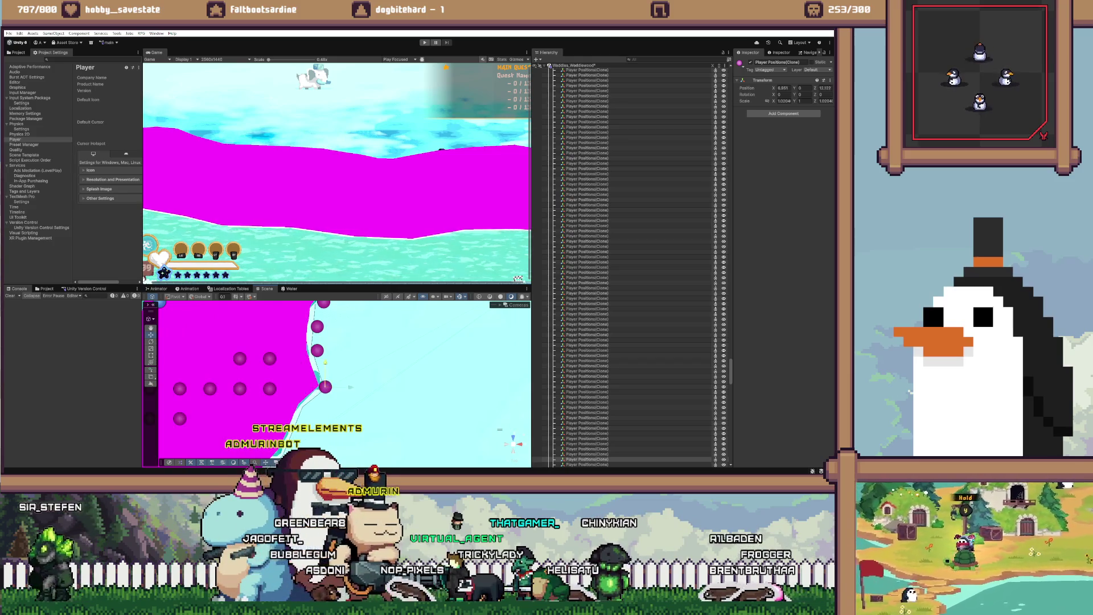
Step: Delete the surplus player-position dot and frame each following clone in turn
{"action": "key", "text": "Down"}
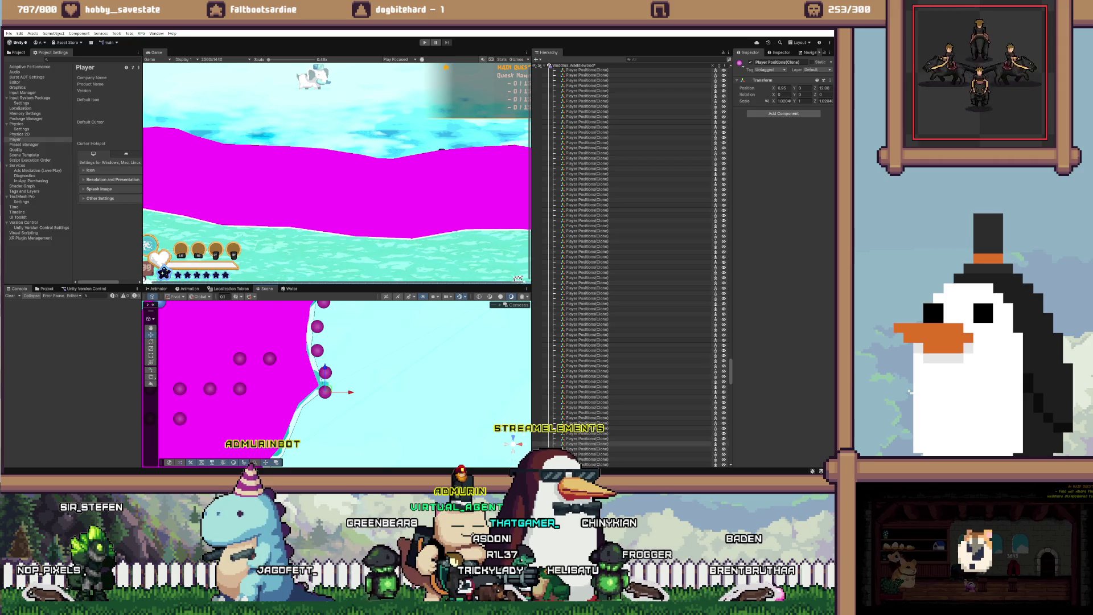
{"action": "key", "text": "Down"}
{"action": "key", "text": "f"}
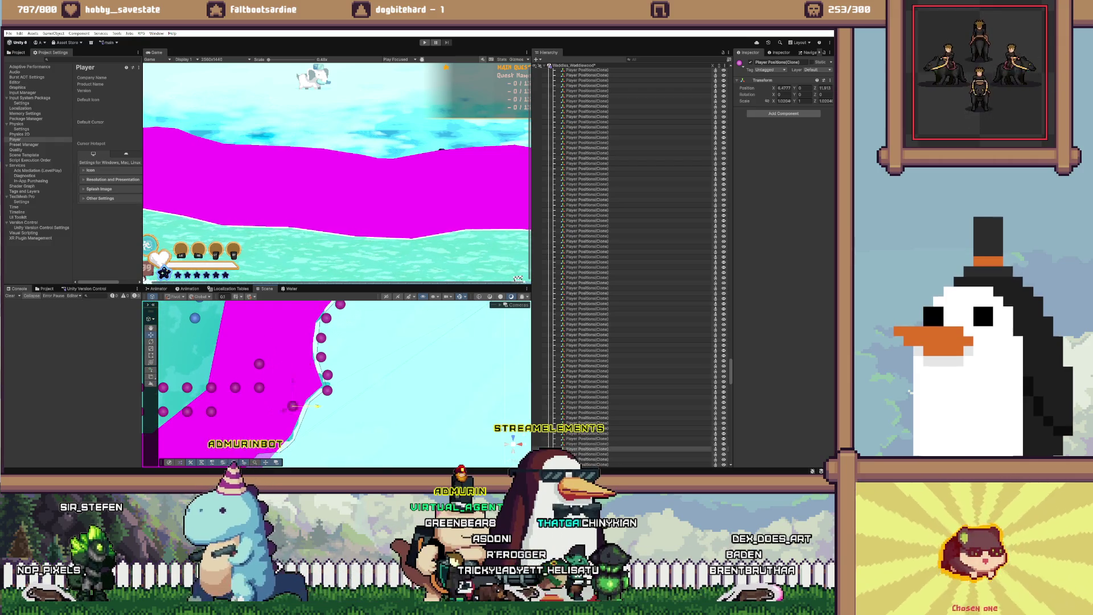
{"action": "key", "text": "Down"}
{"action": "key", "text": "f"}
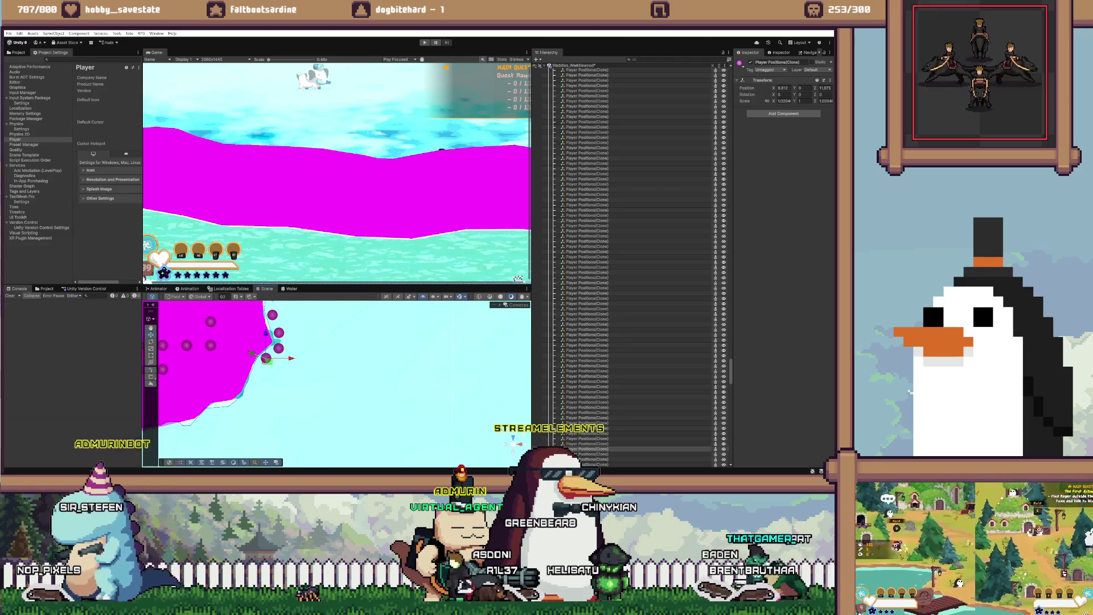
Step: Step through the dots down the edge and centre the view on the one by the fog
{"action": "left_click", "coordinate": [257, 355]}
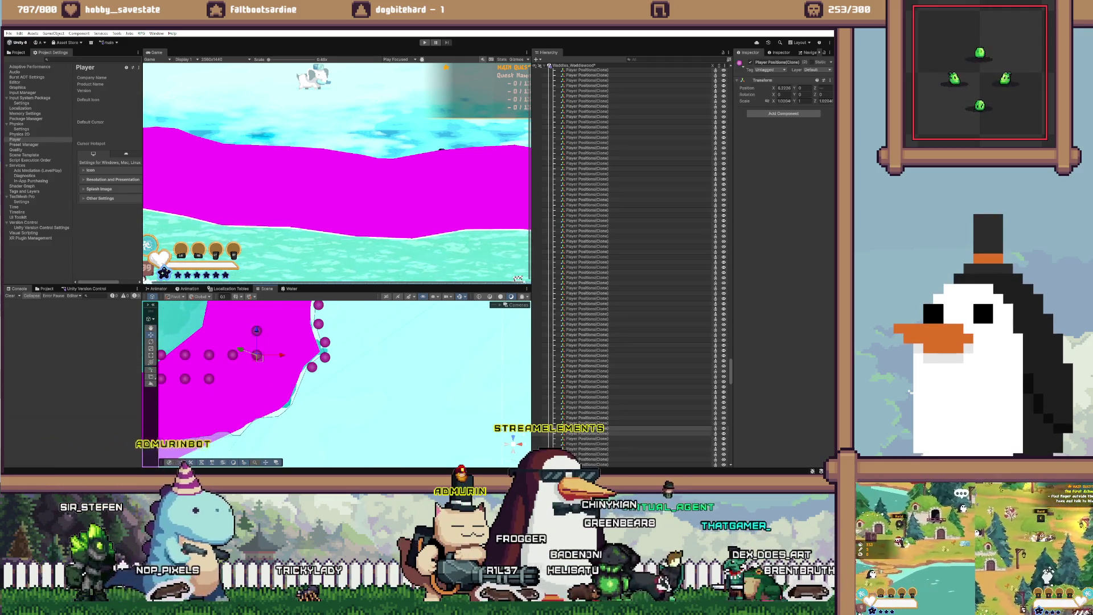
{"action": "key", "text": "shift+d"}
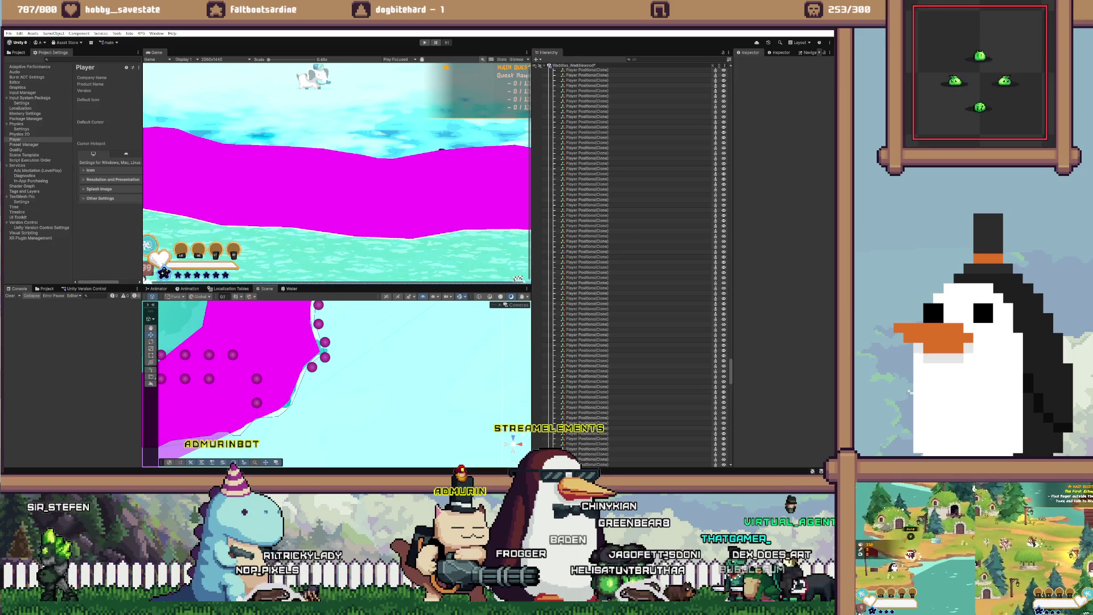
{"action": "left_click", "coordinate": [257, 378]}
{"action": "key", "text": "shift+d"}
{"action": "left_click", "coordinate": [257, 402]}
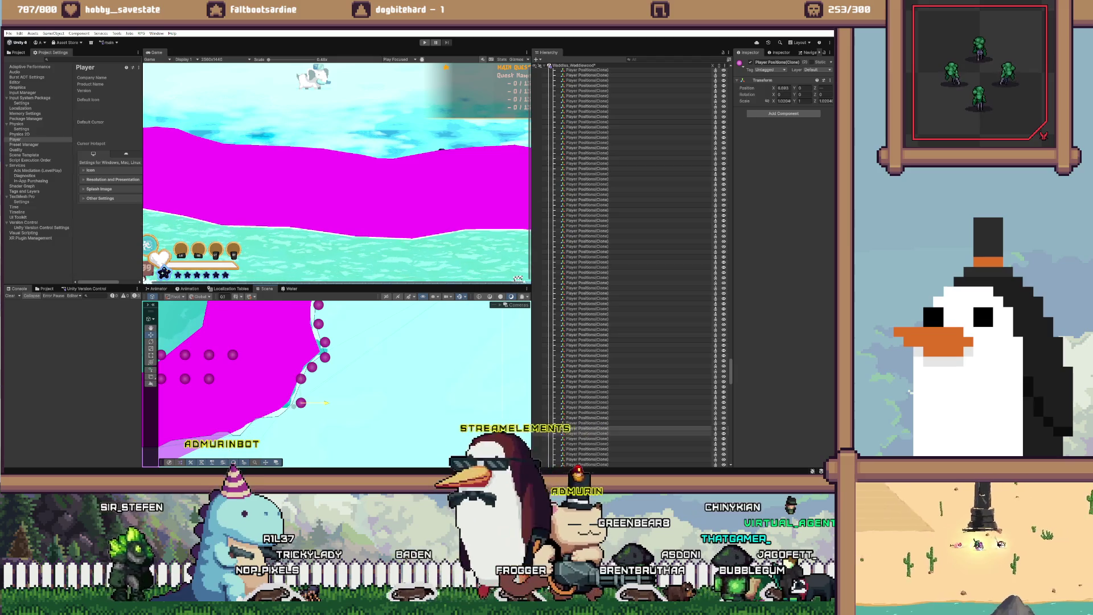
{"action": "left_click", "coordinate": [325, 402]}
{"action": "left_click", "coordinate": [325, 401]}
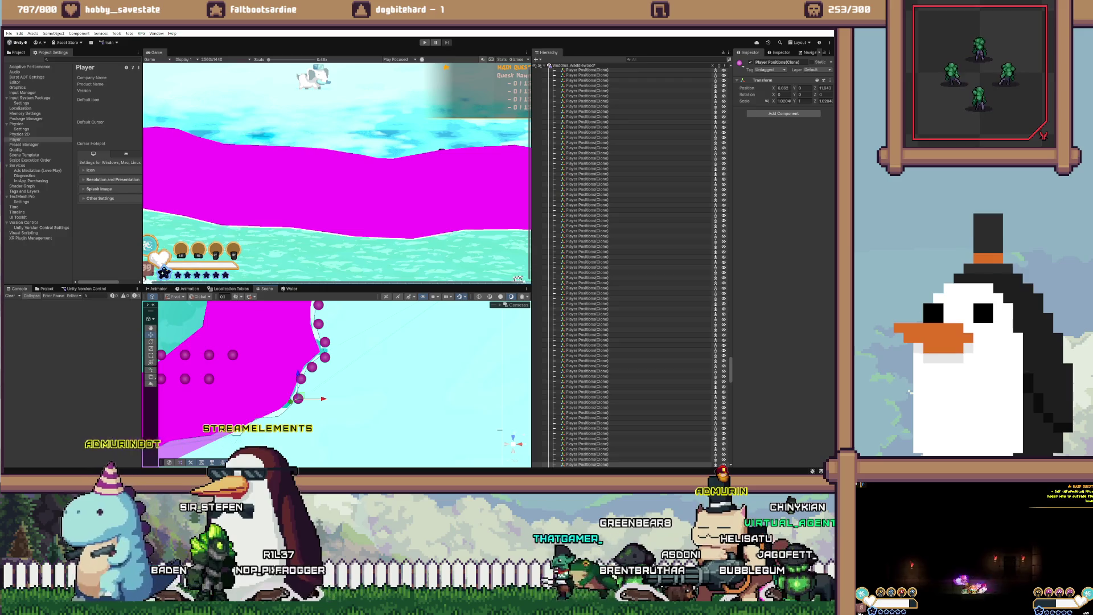
{"action": "key", "text": "f"}
{"action": "left_click", "coordinate": [292, 328]}
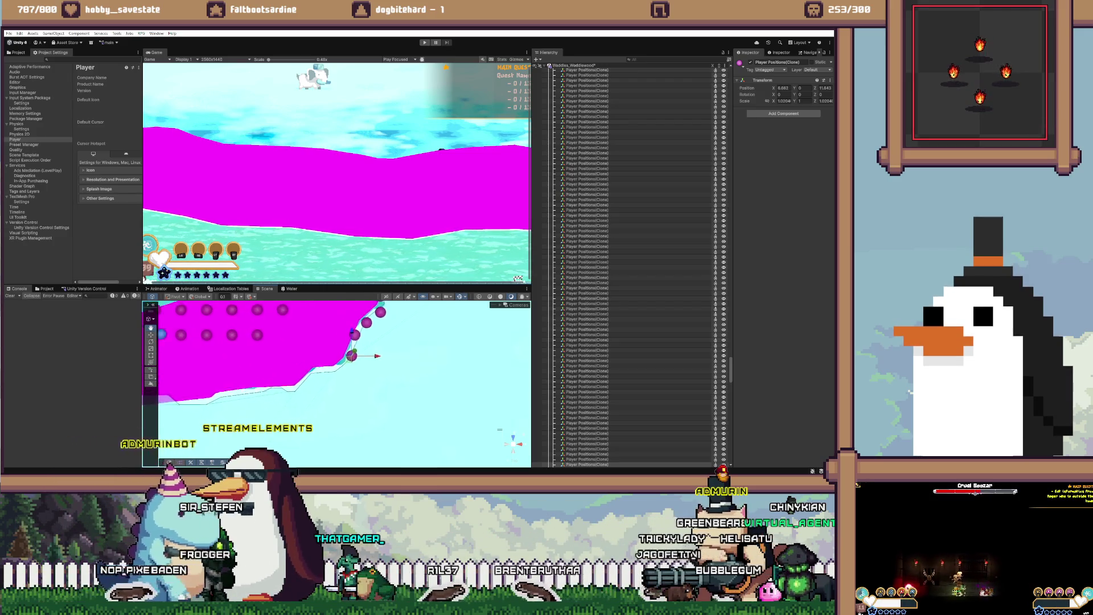
{"action": "scroll", "coordinate": [396, 408], "scroll_direction": "down", "scroll_amount": 2}
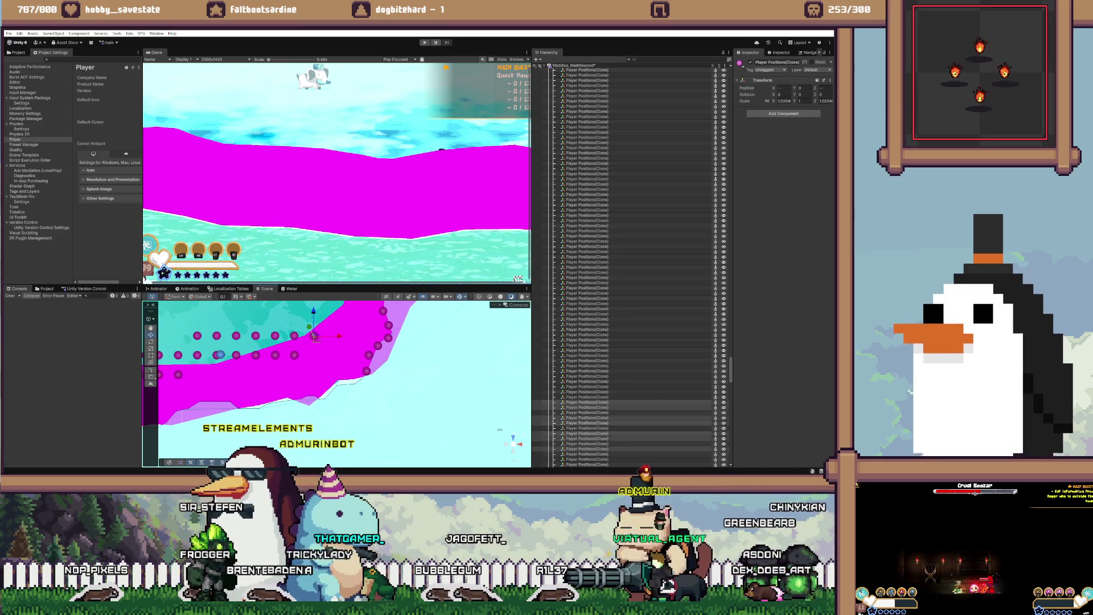
Step: Move the selected row of dots down and bring a new dot from the origin to the edge
{"action": "left_click_drag", "start_coordinate": [313, 319], "coordinate": [314, 359]}
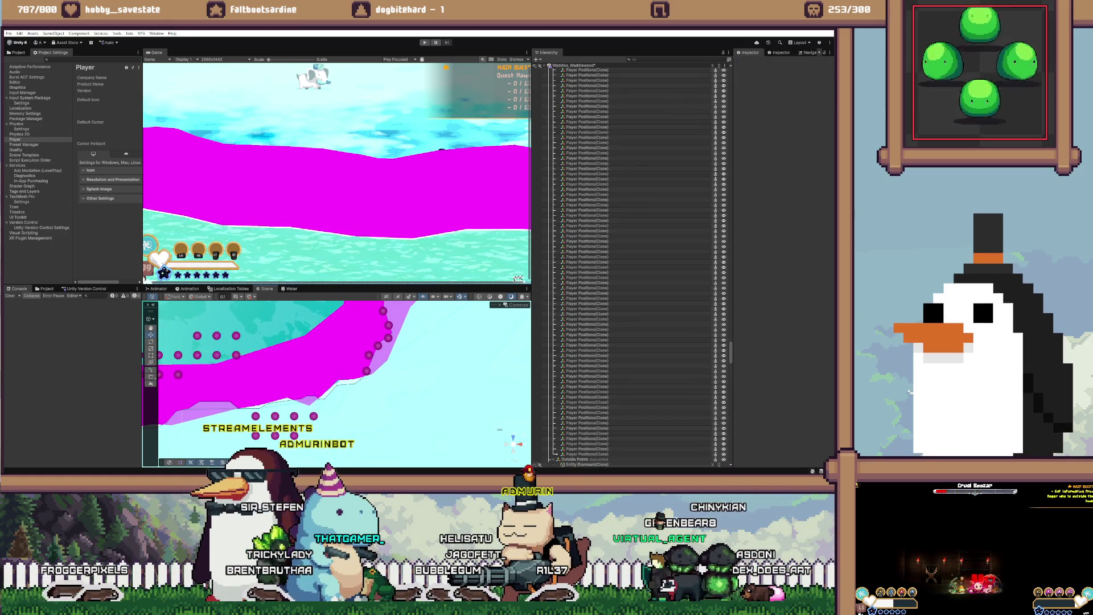
{"action": "key", "text": "shift+d"}
{"action": "left_click", "coordinate": [216, 355]}
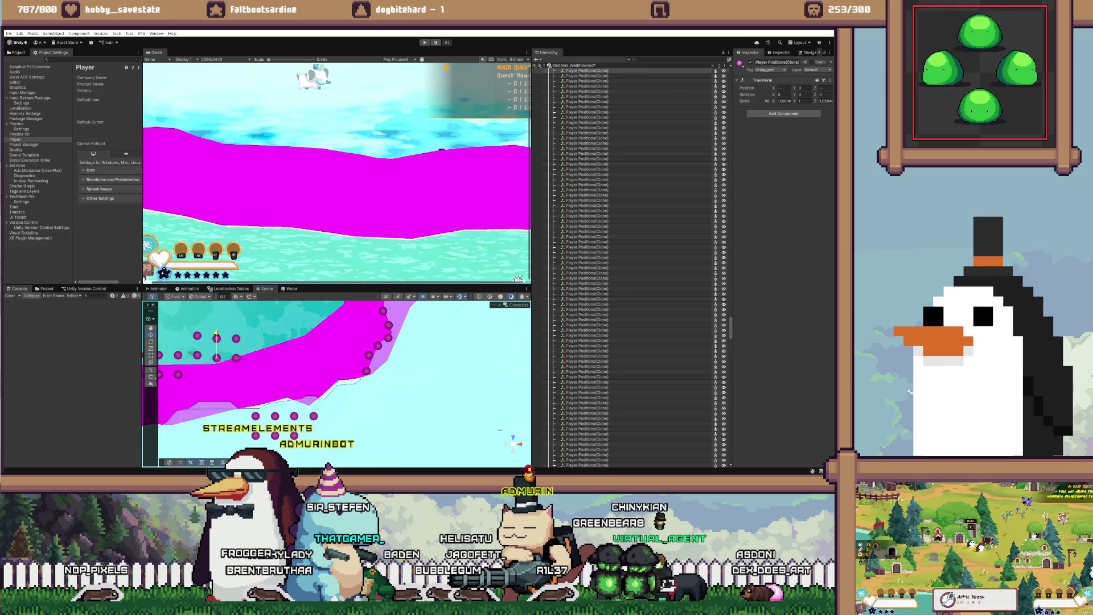
{"action": "left_click_drag", "start_coordinate": [341, 399], "coordinate": [319, 346]}
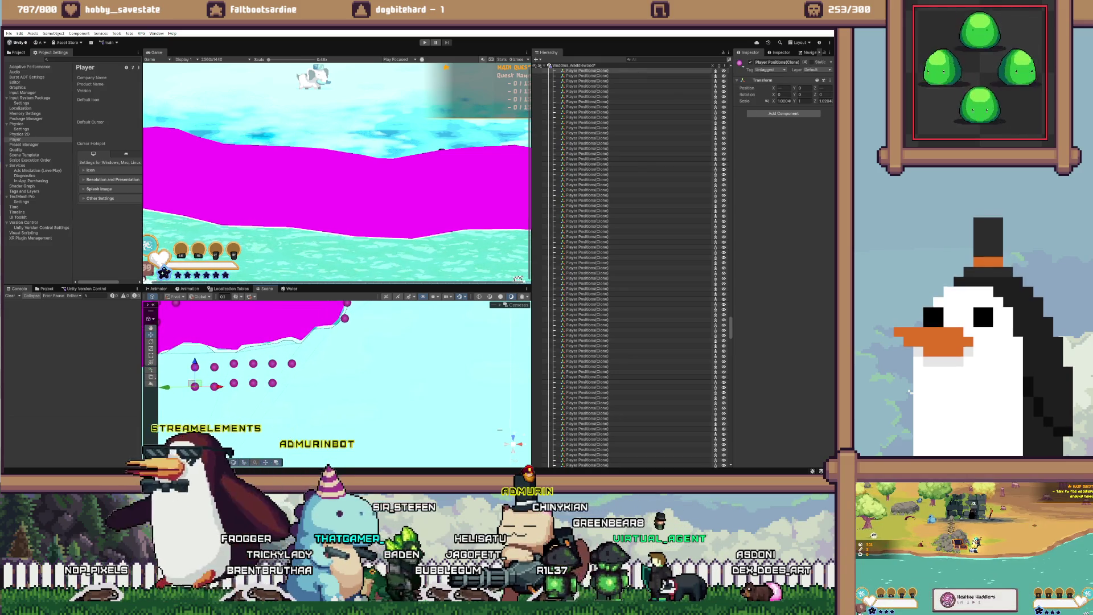
{"action": "left_click_drag", "start_coordinate": [194, 382], "coordinate": [339, 353]}
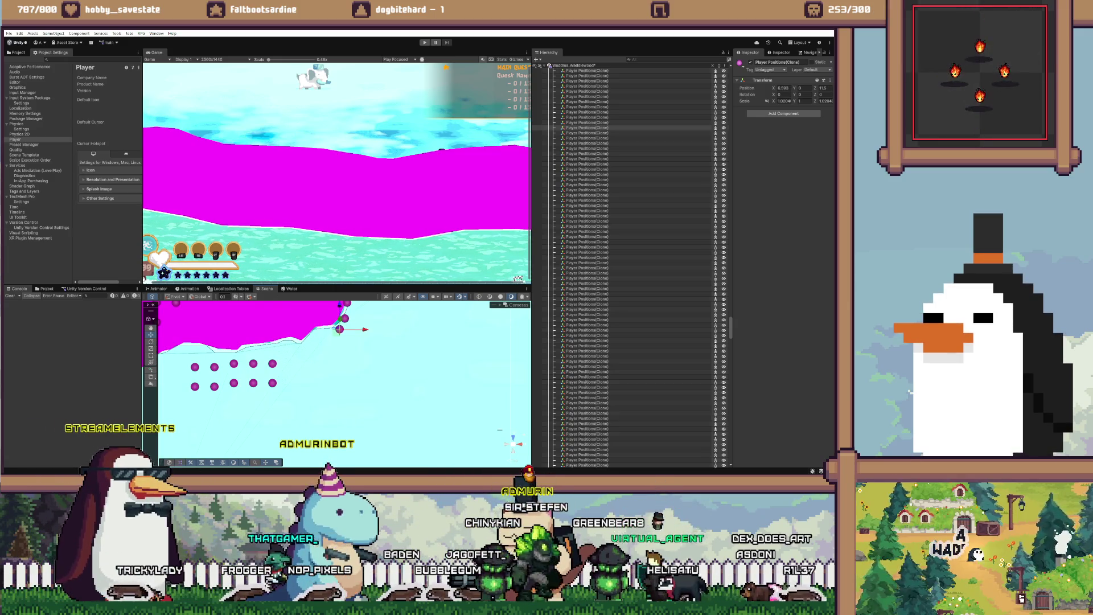
Step: Place the spare dots from the top and second rows onto the magenta edge line
{"action": "left_click", "coordinate": [272, 363]}
{"action": "mouse_move", "coordinate": [272, 363]}
{"action": "left_mouse_down"}
{"action": "mouse_move", "coordinate": [322, 363]}
{"action": "mouse_move", "coordinate": [321, 331]}
{"action": "left_mouse_up"}
{"action": "left_click", "coordinate": [272, 382]}
{"action": "mouse_move", "coordinate": [273, 383]}
{"action": "left_mouse_down"}
{"action": "mouse_move", "coordinate": [310, 383]}
{"action": "mouse_move", "coordinate": [309, 342]}
{"action": "left_mouse_up"}
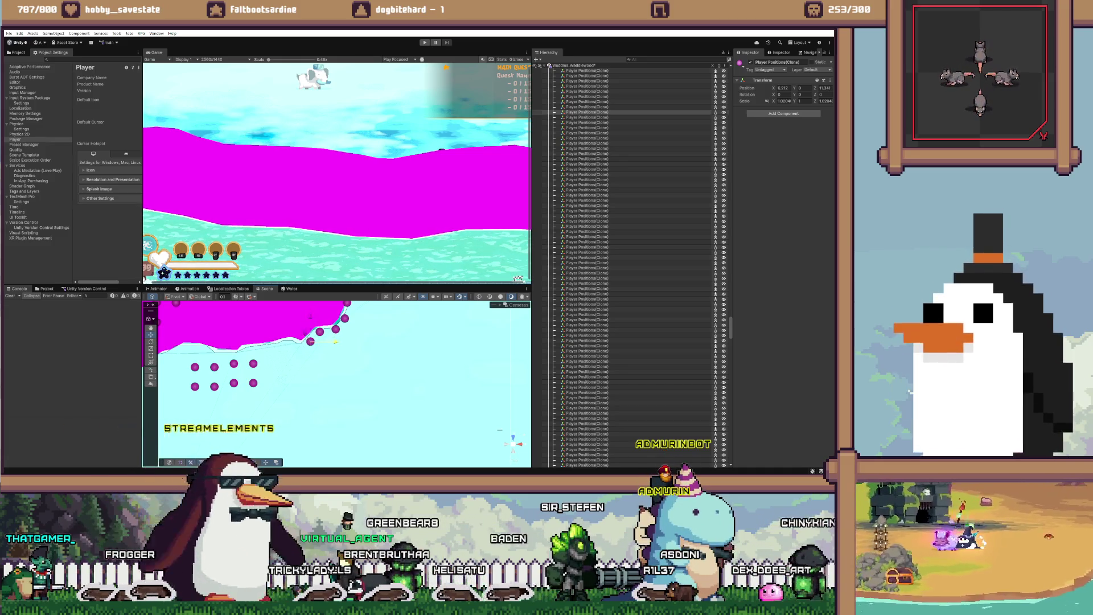
{"action": "mouse_move", "coordinate": [254, 383]}
{"action": "left_mouse_down"}
{"action": "mouse_move", "coordinate": [306, 383]}
{"action": "mouse_move", "coordinate": [307, 355]}
{"action": "left_mouse_up"}
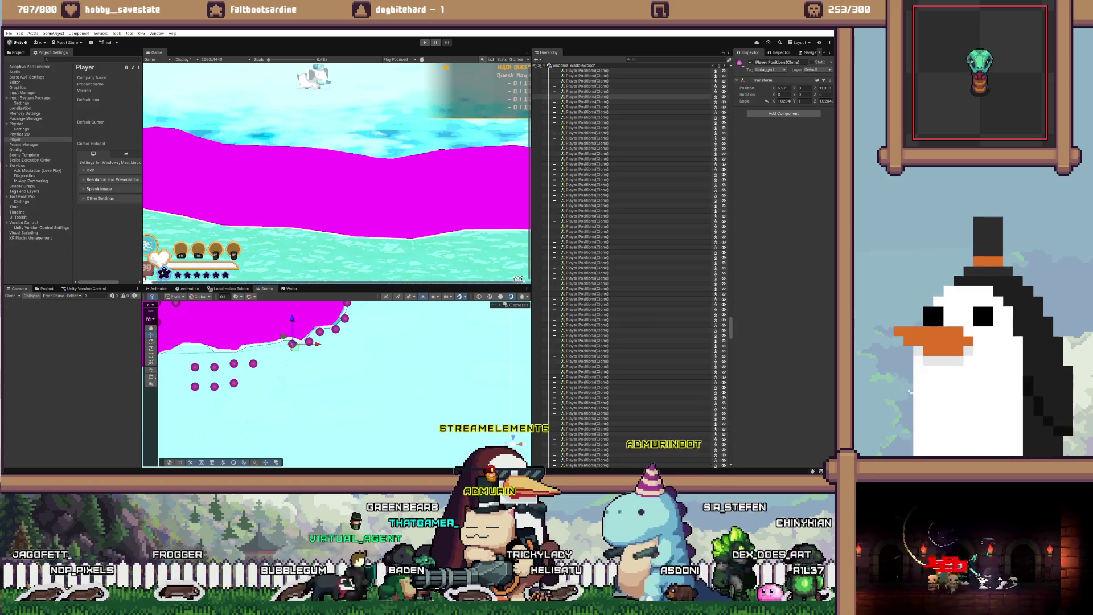
{"action": "left_click", "coordinate": [254, 363]}
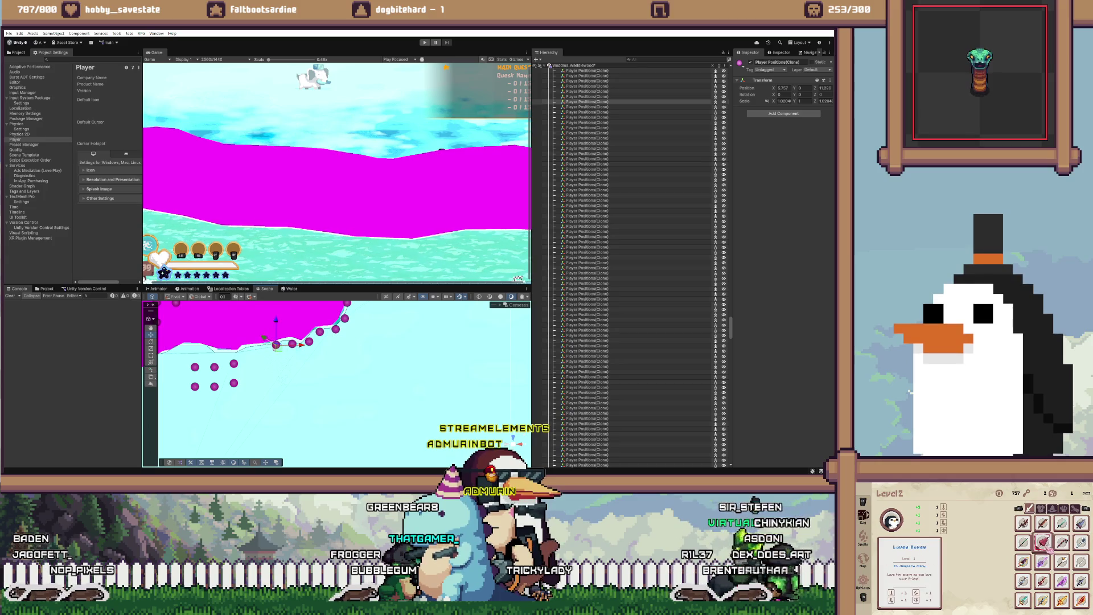
{"action": "left_click", "coordinate": [234, 364]}
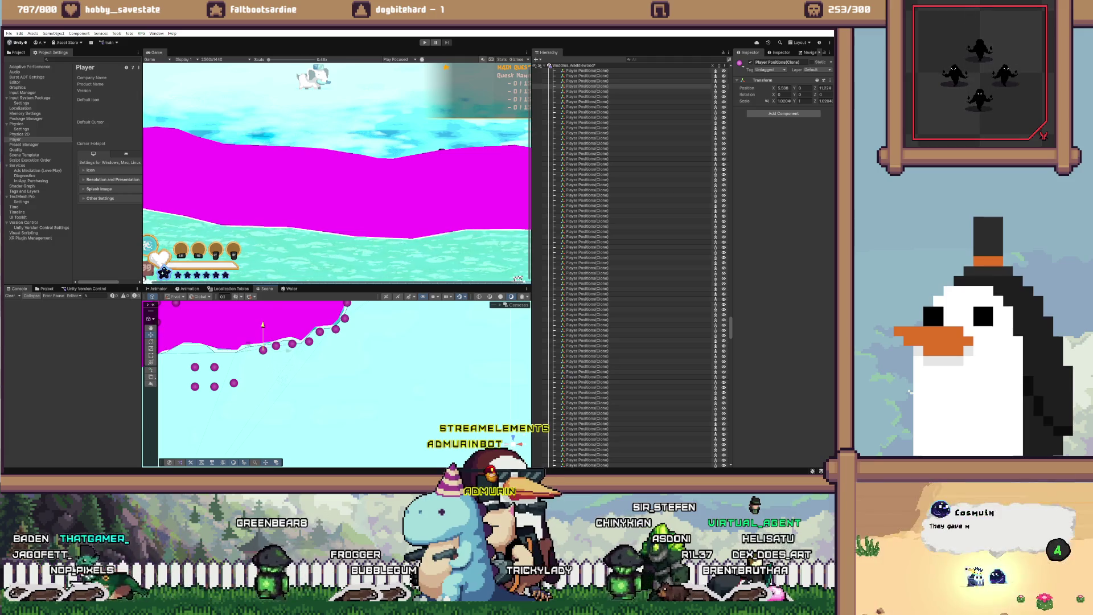
{"action": "left_click_drag", "start_coordinate": [233, 382], "coordinate": [233, 354]}
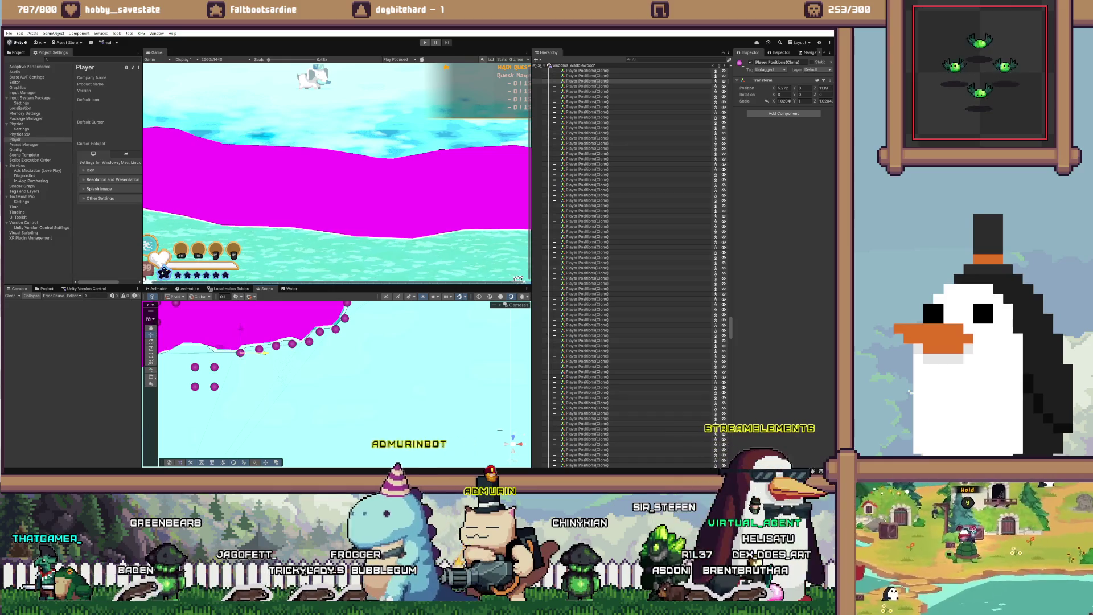
Step: Line up the lowest spare dot with the edge dots, then switch to the browser
{"action": "left_click_drag", "start_coordinate": [234, 355], "coordinate": [319, 363]}
{"action": "left_click", "coordinate": [289, 378]}
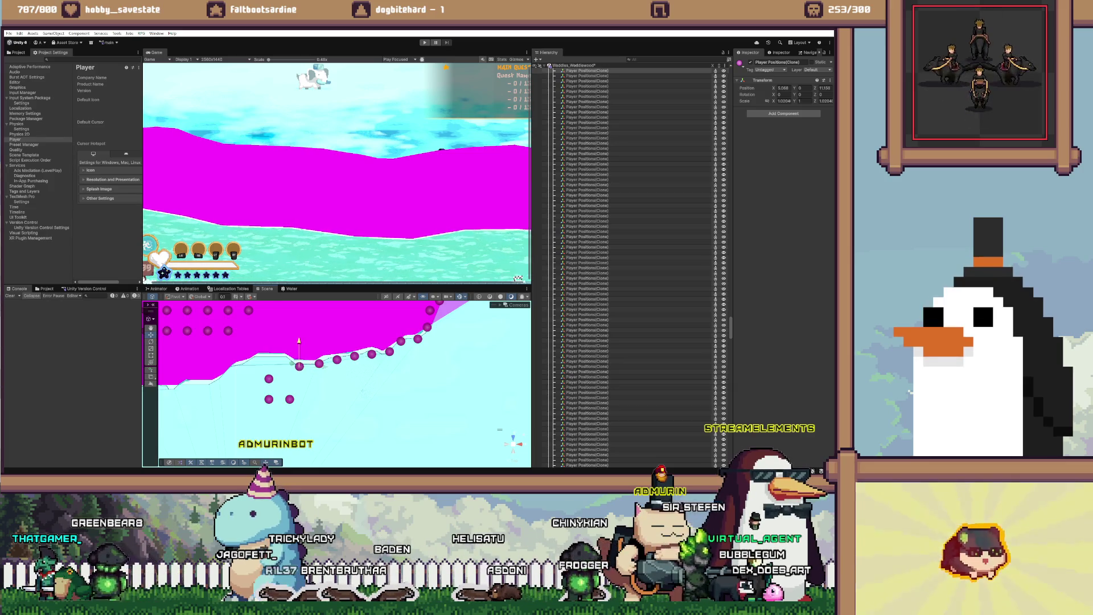
{"action": "left_click", "coordinate": [290, 398]}
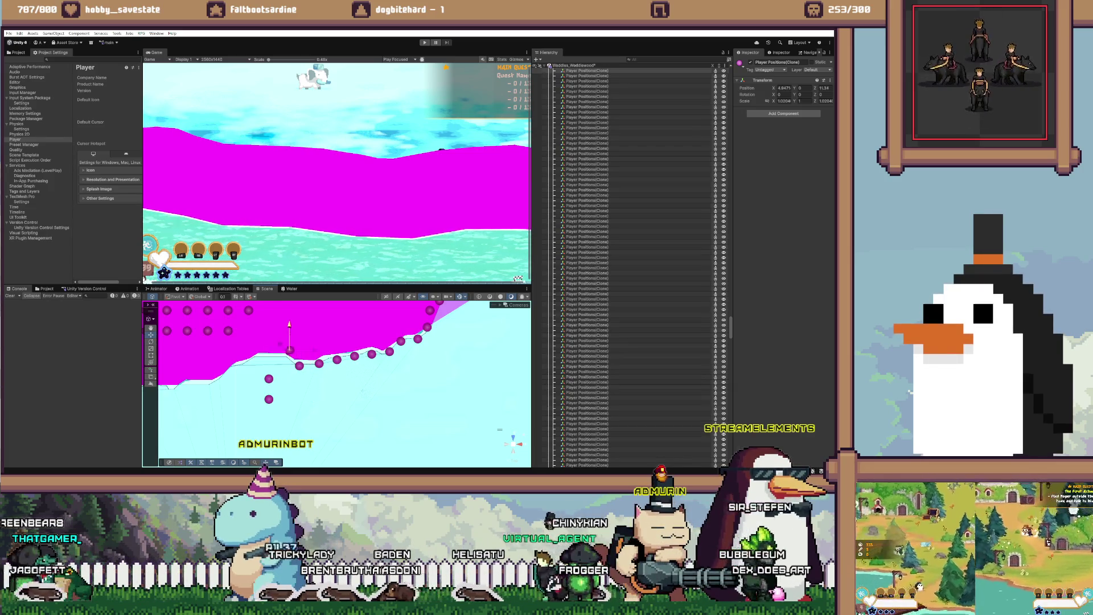
{"action": "left_click_drag", "start_coordinate": [289, 349], "coordinate": [269, 358]}
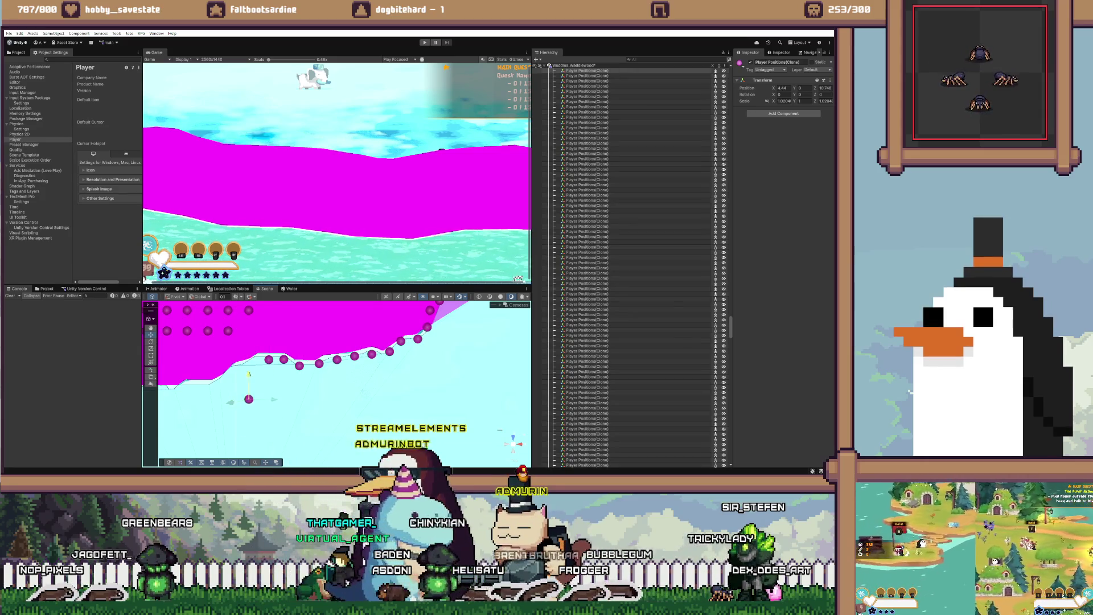
{"action": "left_click_drag", "start_coordinate": [249, 399], "coordinate": [274, 350]}
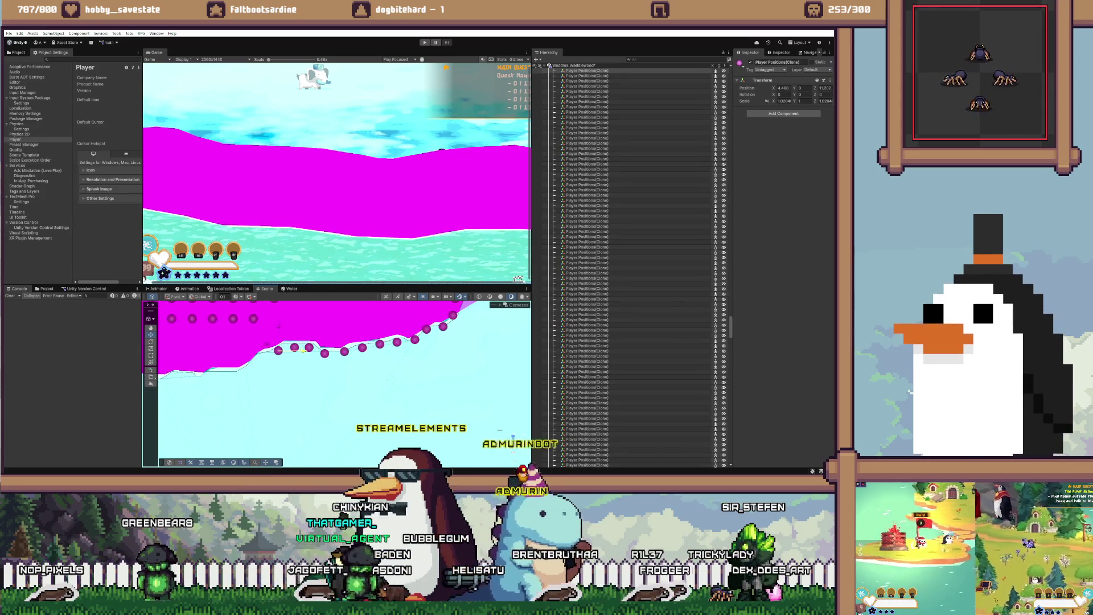
{"action": "scroll", "coordinate": [336, 381], "scroll_direction": "down", "scroll_amount": 5}
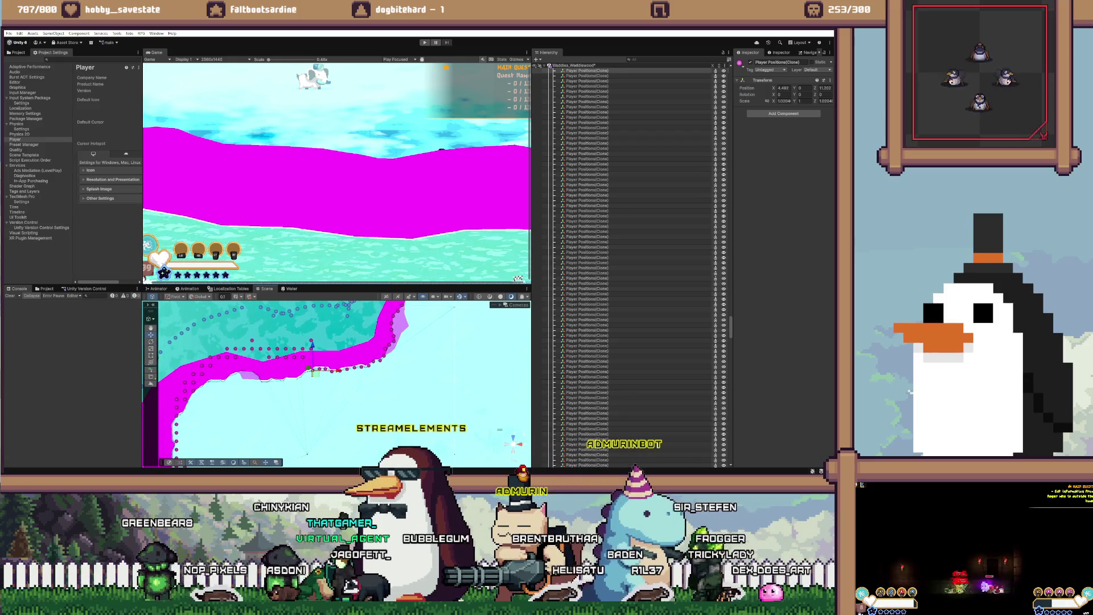
{"action": "scroll", "coordinate": [336, 385], "scroll_direction": "up", "scroll_amount": 5}
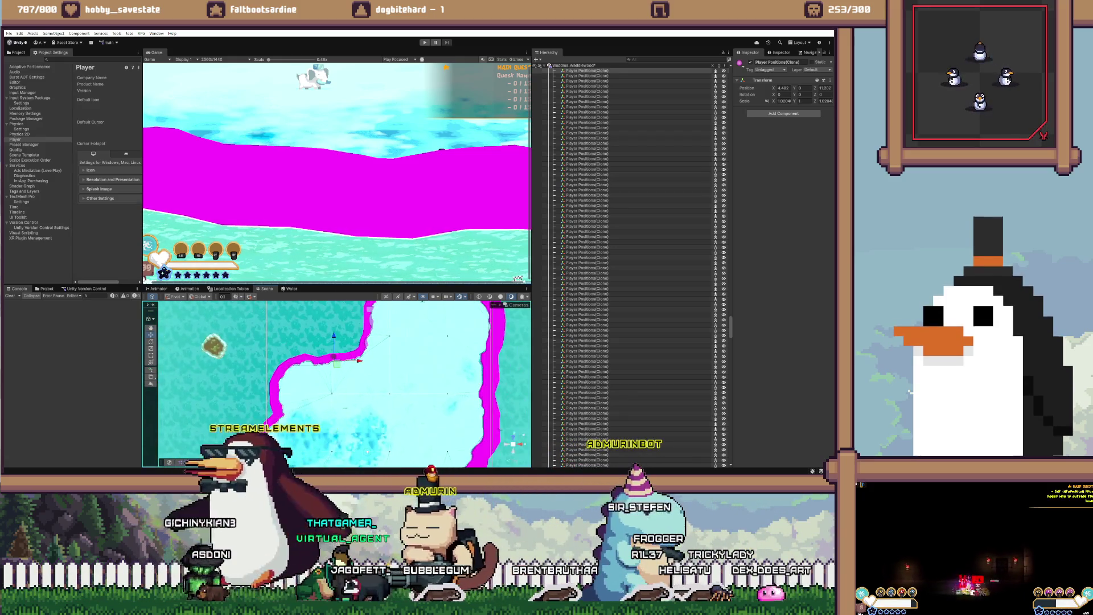
{"action": "scroll", "coordinate": [336, 381], "scroll_direction": "down", "scroll_amount": 5}
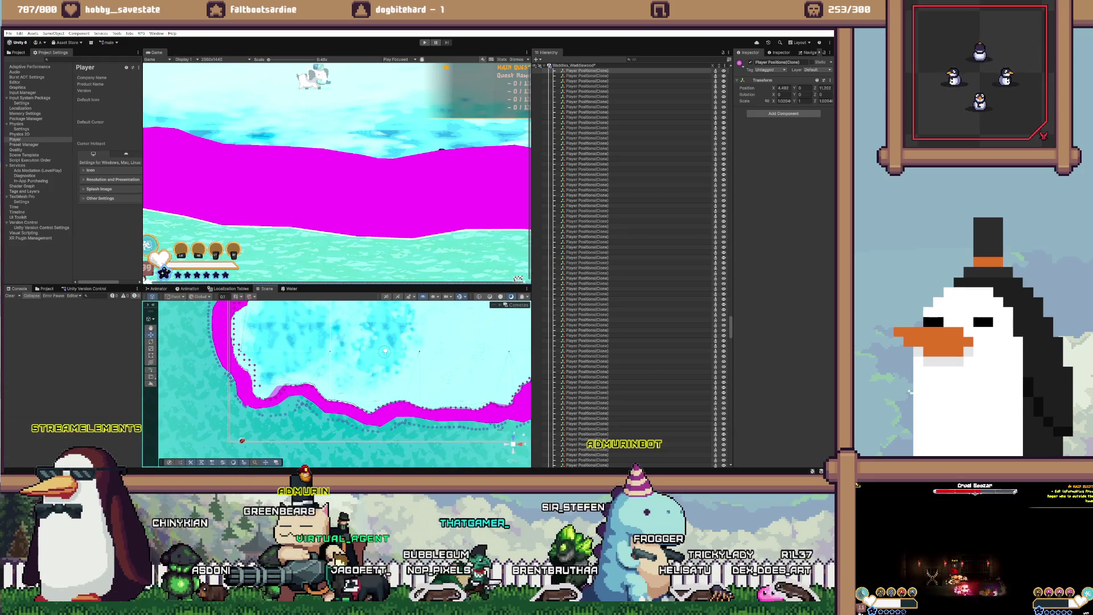
{"action": "scroll", "coordinate": [336, 382], "scroll_direction": "up", "scroll_amount": 5}
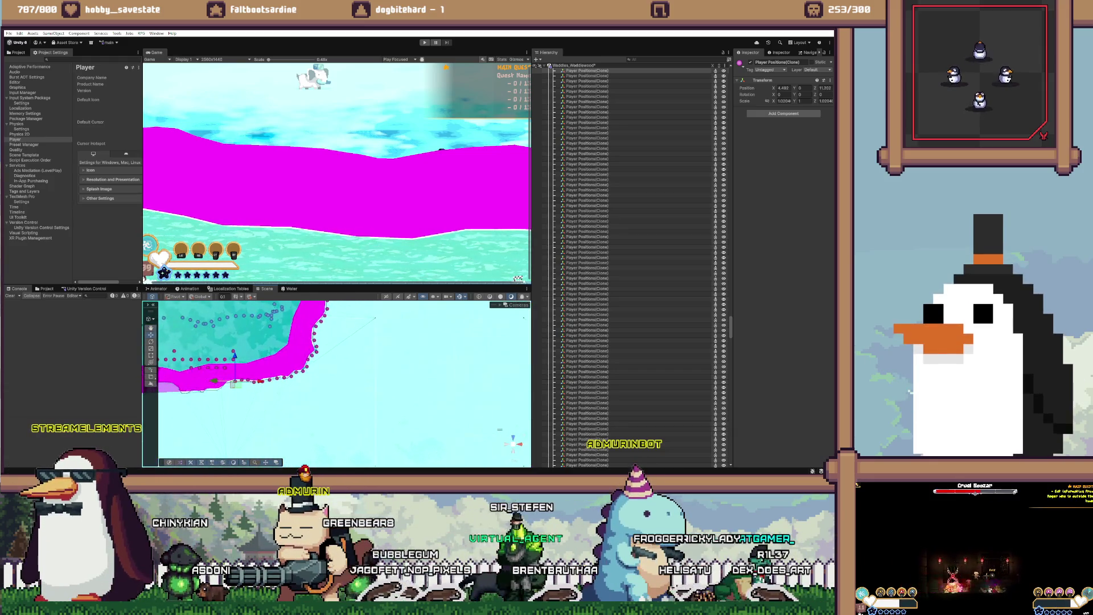
{"action": "scroll", "coordinate": [397, 384], "scroll_direction": "up", "scroll_amount": 5}
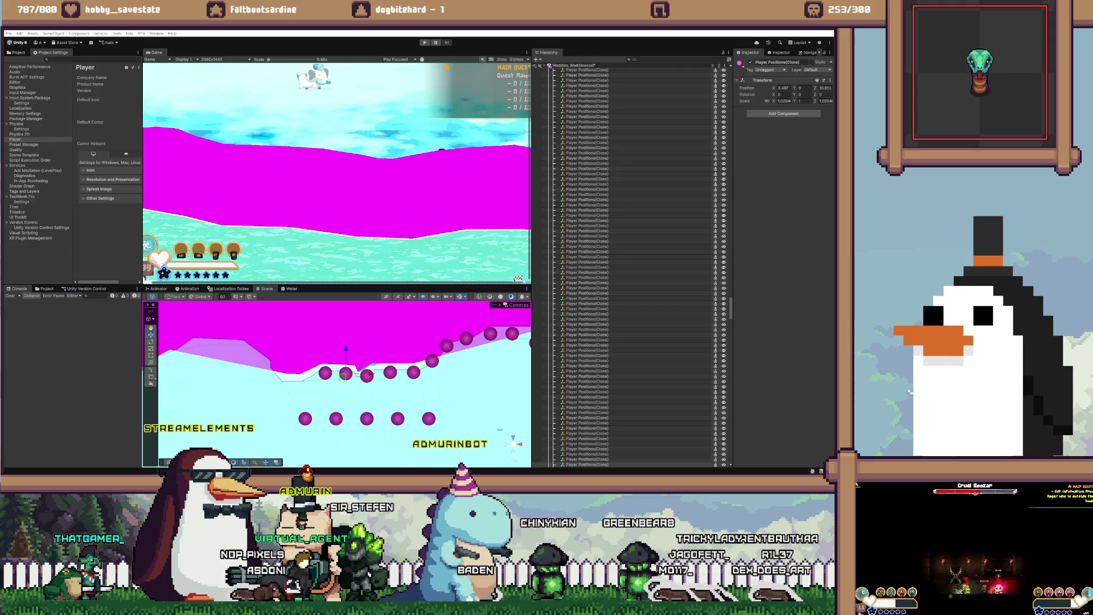
{"action": "key", "text": "alt+Tab"}
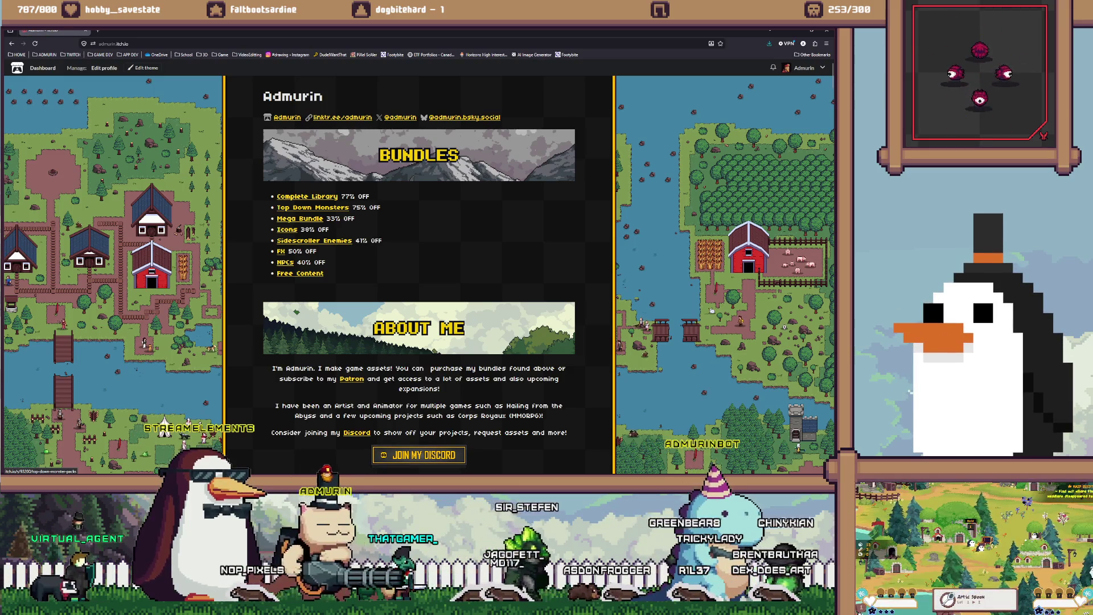
Step: Change the Top Down Monster Packs sale end year to 2026, save, and return to the creator page
{"action": "left_click", "coordinate": [313, 207]}
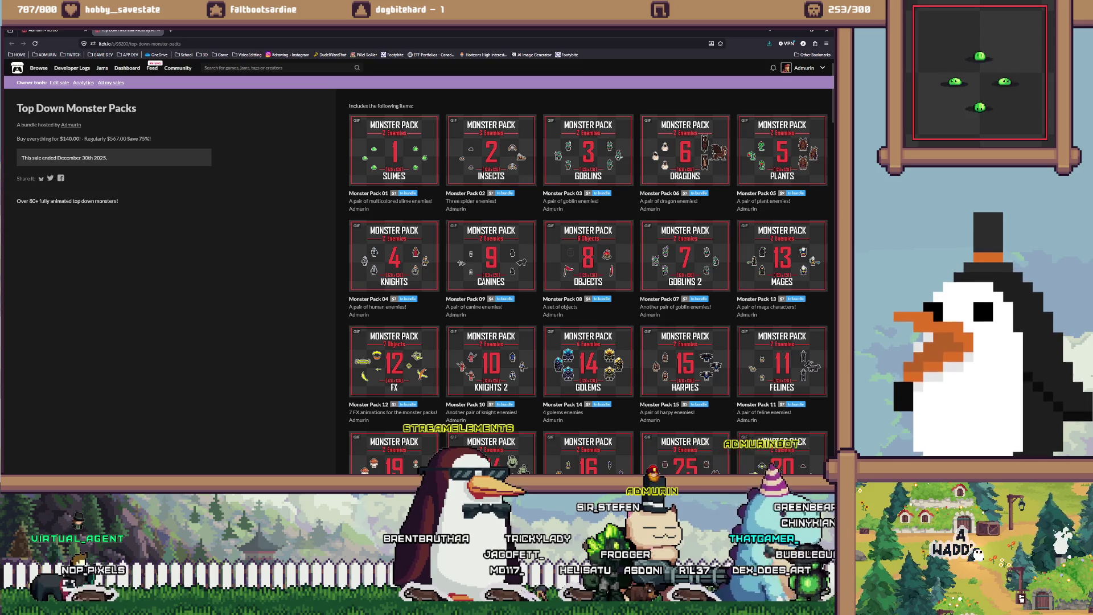
{"action": "left_click_drag", "start_coordinate": [21, 158], "coordinate": [108, 158]}
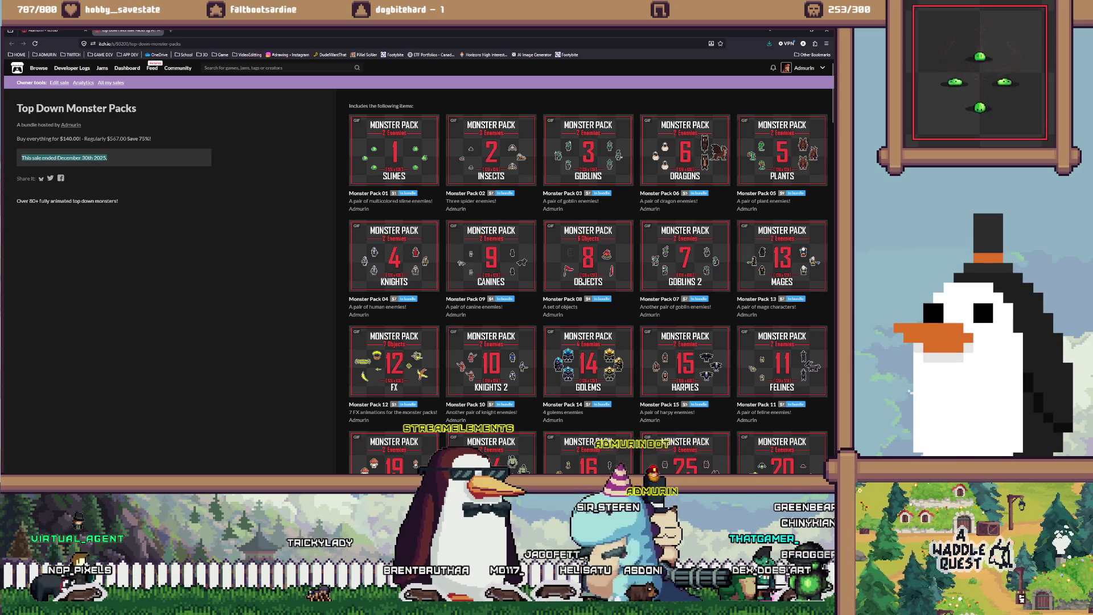
{"action": "left_click", "coordinate": [108, 158]}
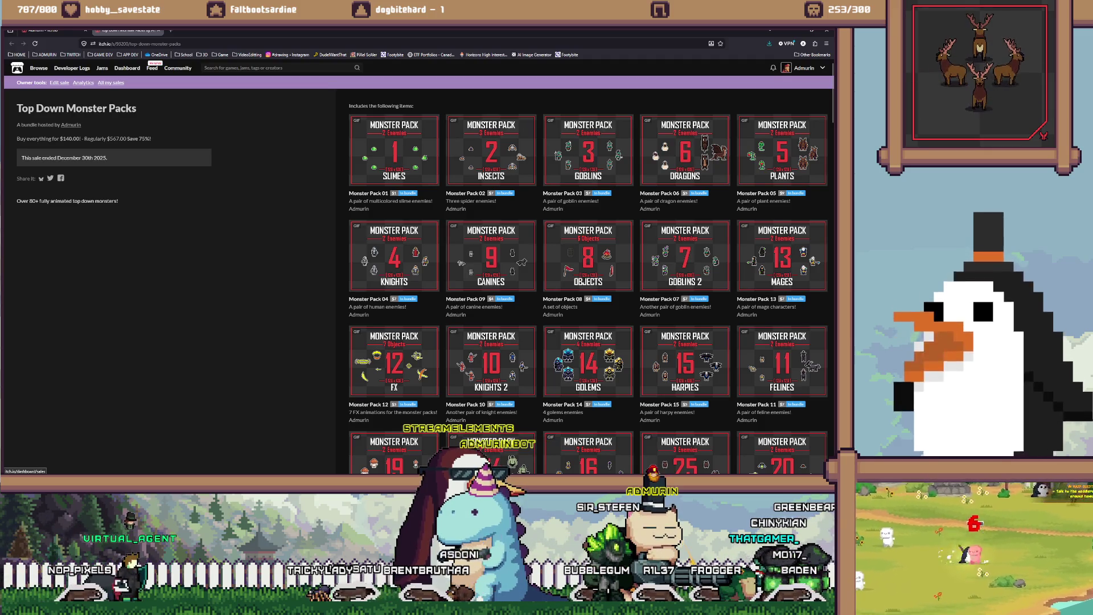
{"action": "left_click", "coordinate": [59, 82]}
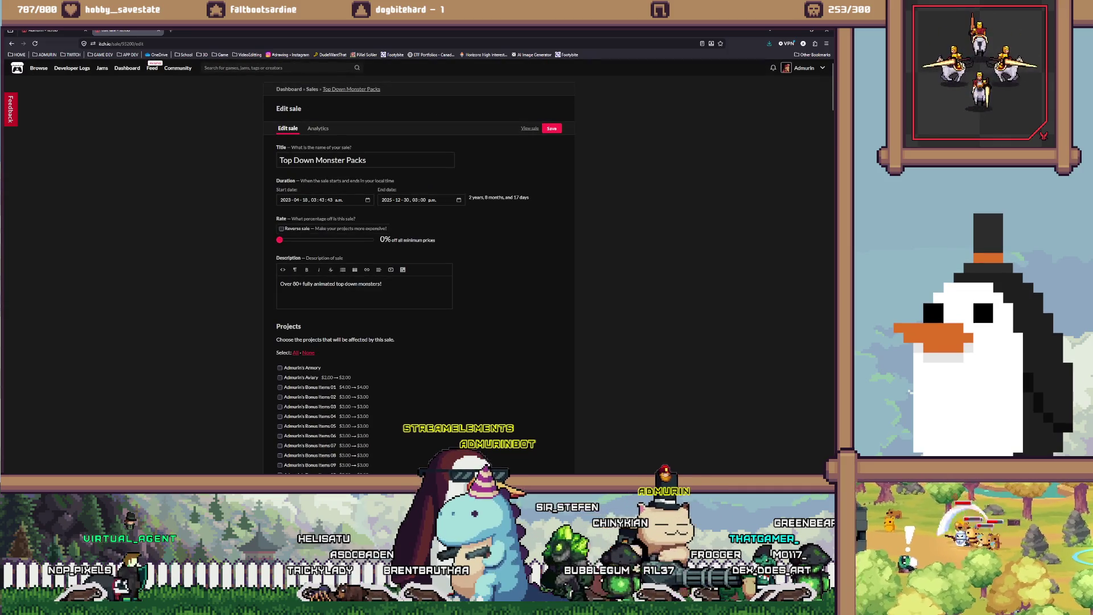
{"action": "left_click", "coordinate": [387, 200]}
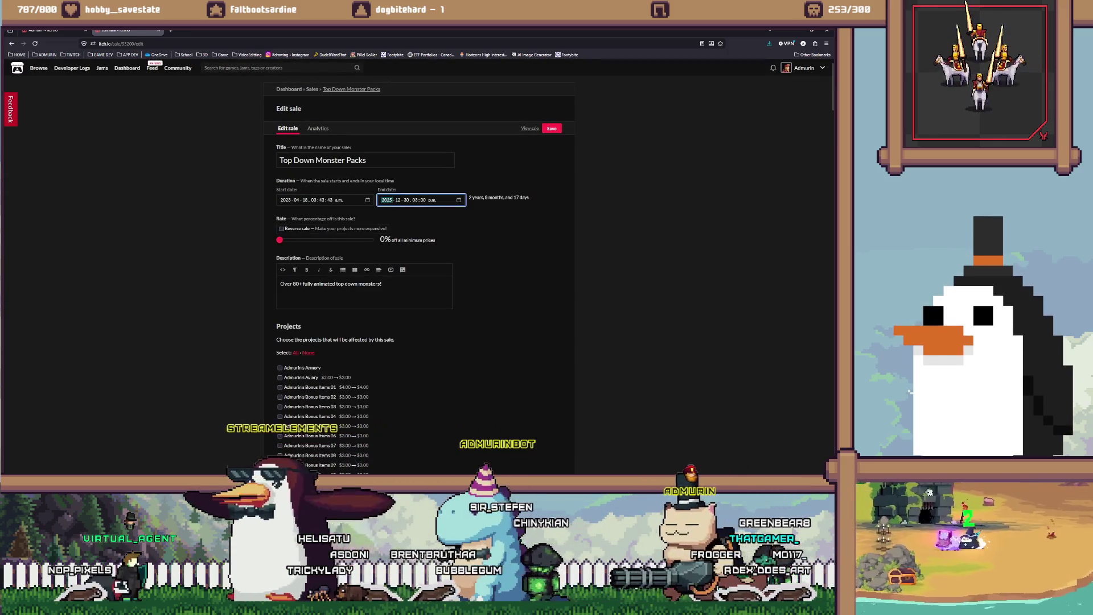
{"action": "left_click", "coordinate": [387, 200]}
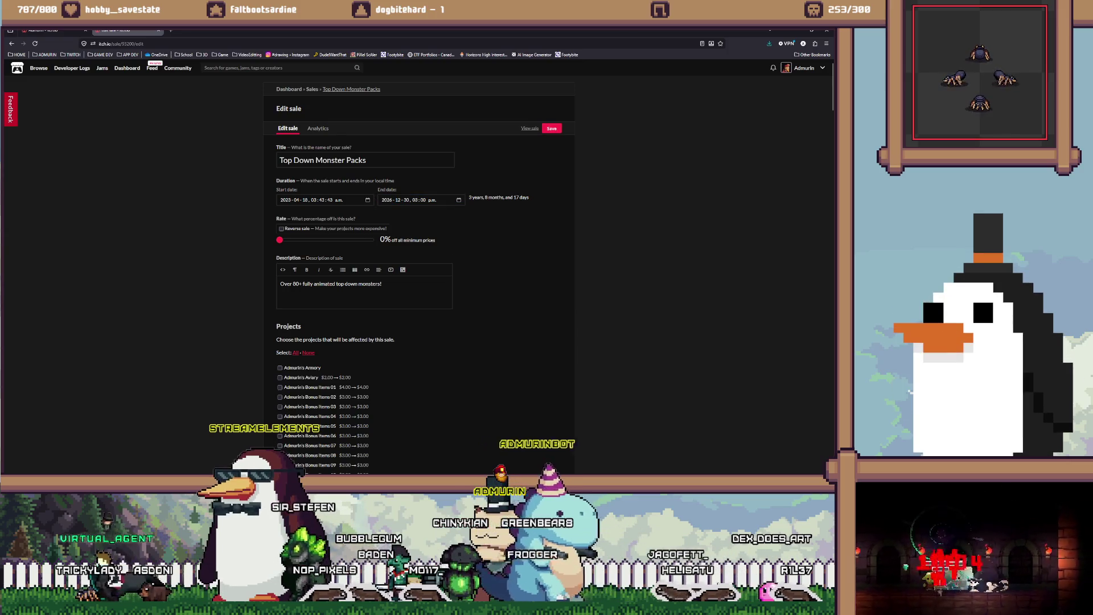
{"action": "left_click", "coordinate": [552, 128]}
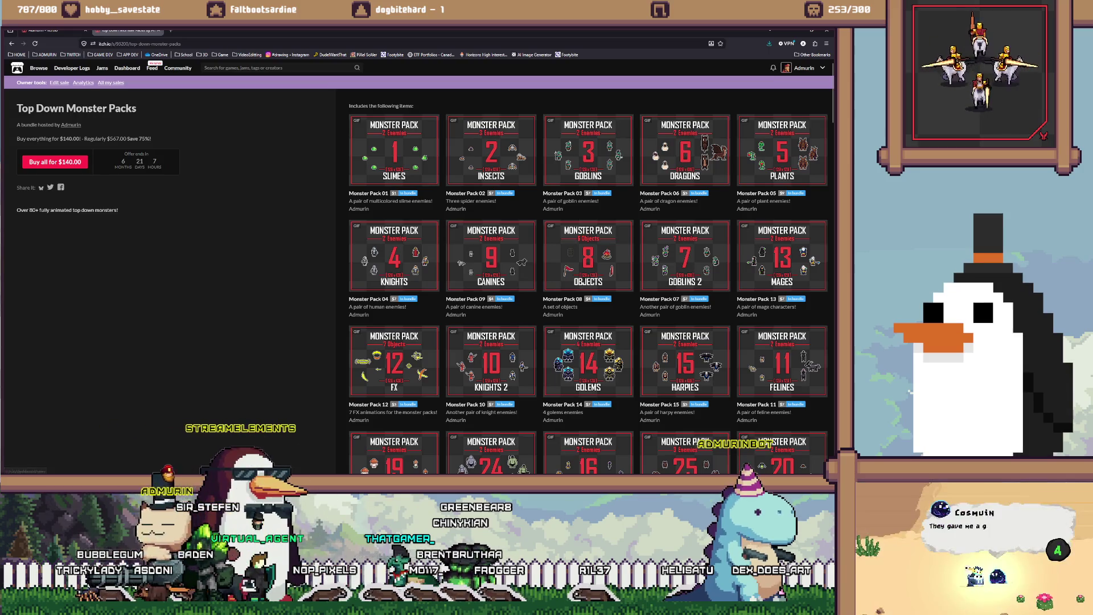
{"action": "left_click", "coordinate": [804, 67]}
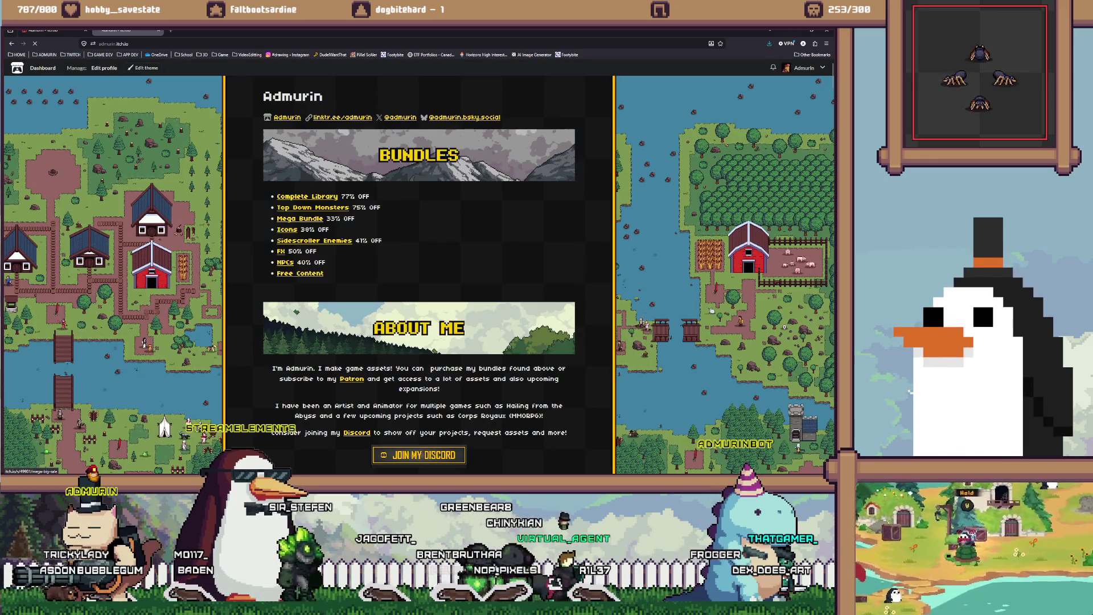
Step: Extend the Mega Packs sale to end 2026-12-31 and bring up the dashboard sales list
{"action": "left_click", "coordinate": [300, 218]}
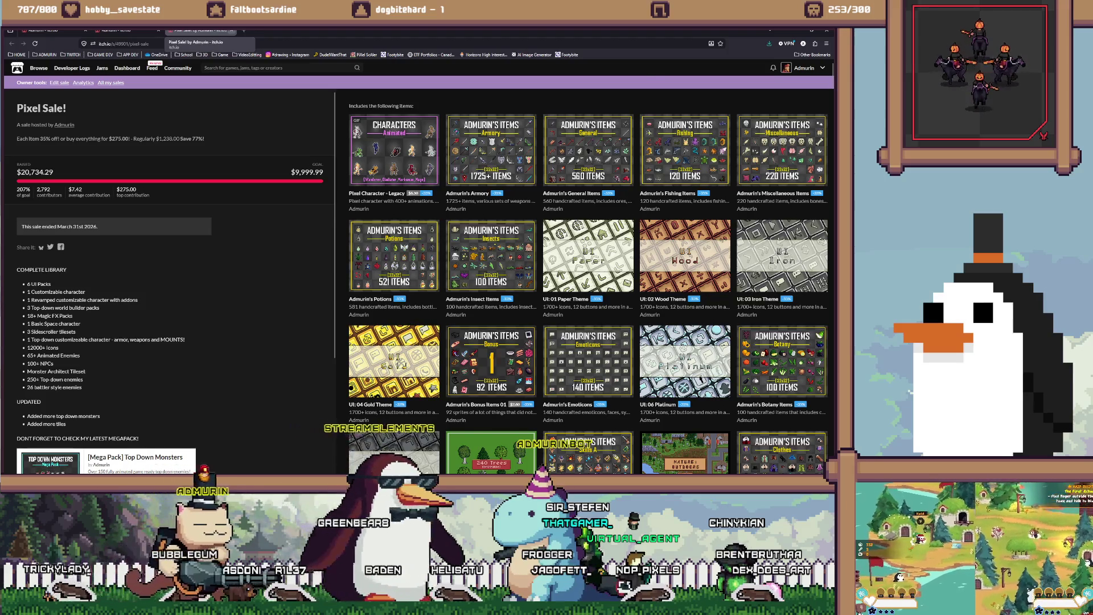
{"action": "key", "text": "alt+Left"}
{"action": "key", "text": "alt+Left"}
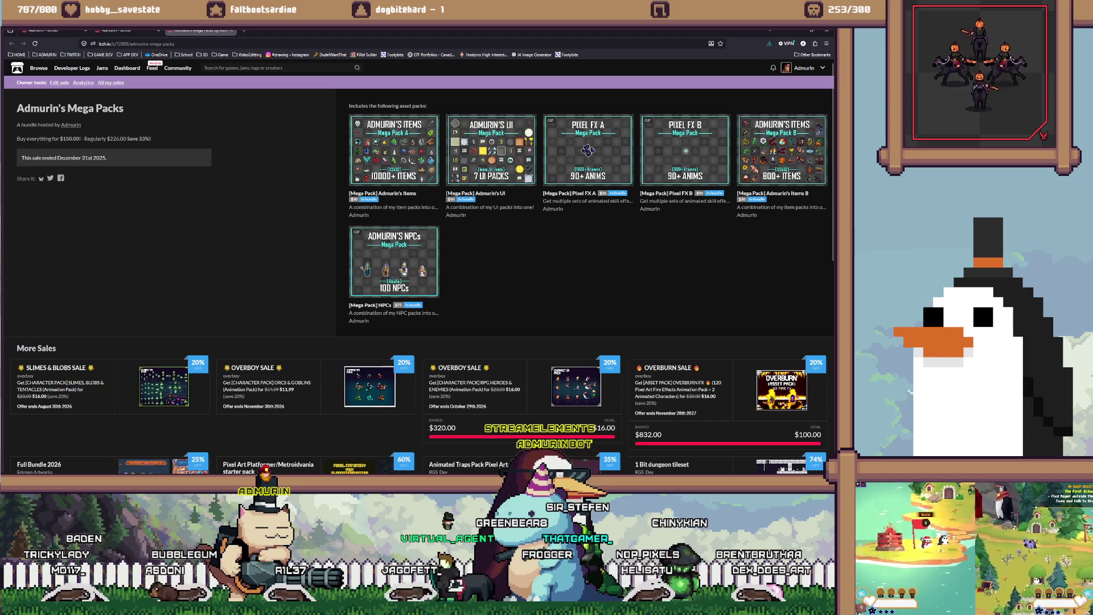
{"action": "key", "text": "alt+Left"}
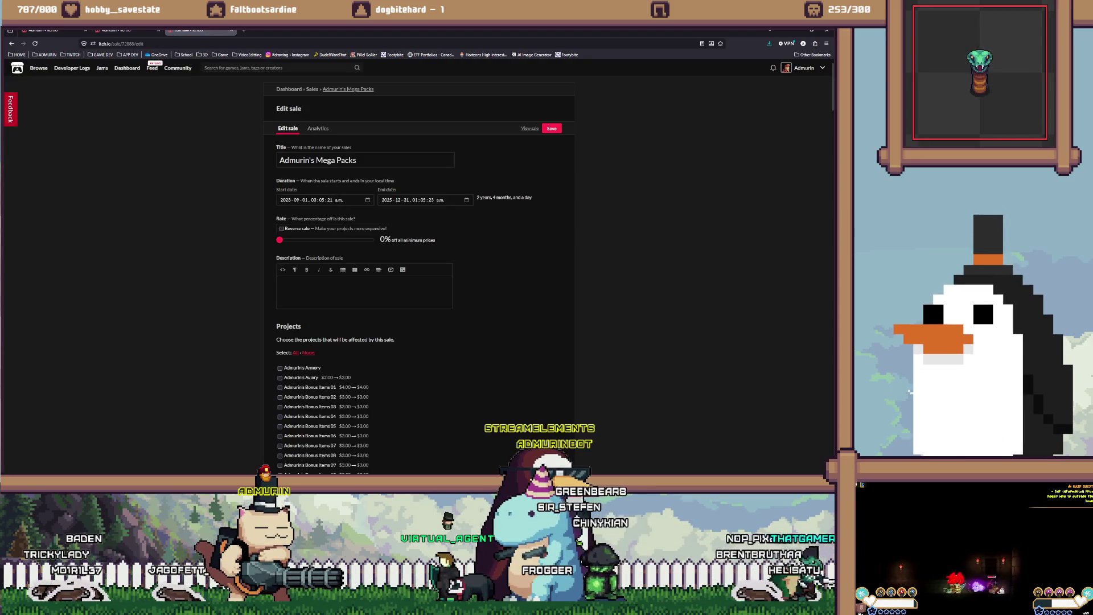
{"action": "key", "text": "Return"}
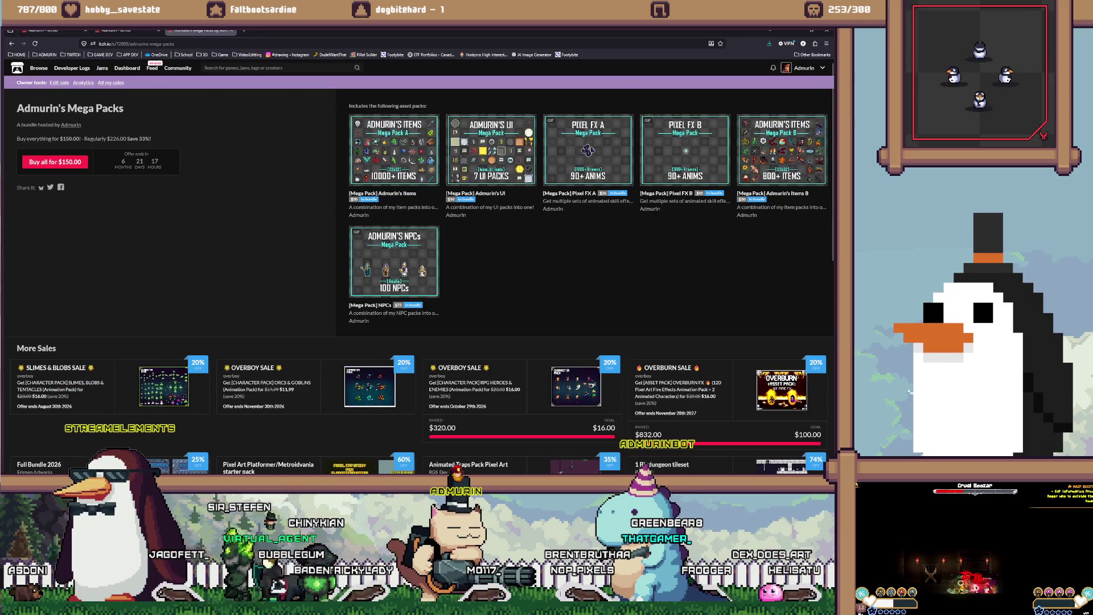
{"action": "key", "text": "alt+Left"}
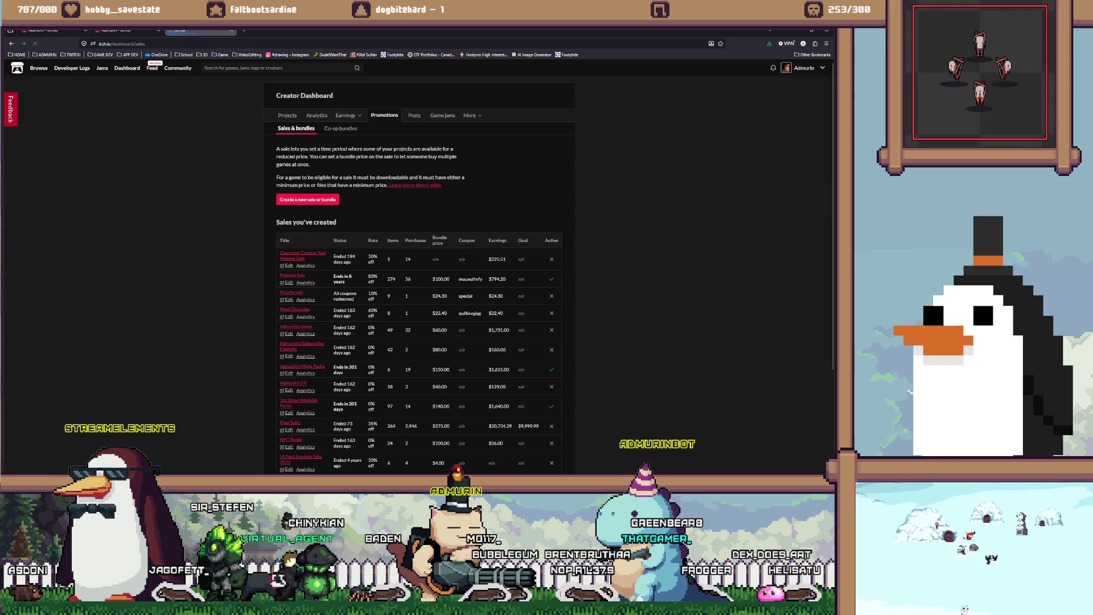
Step: Extend the Icons bundle sale's end year to 2026 and save it
{"action": "key", "text": "ctrl+w"}
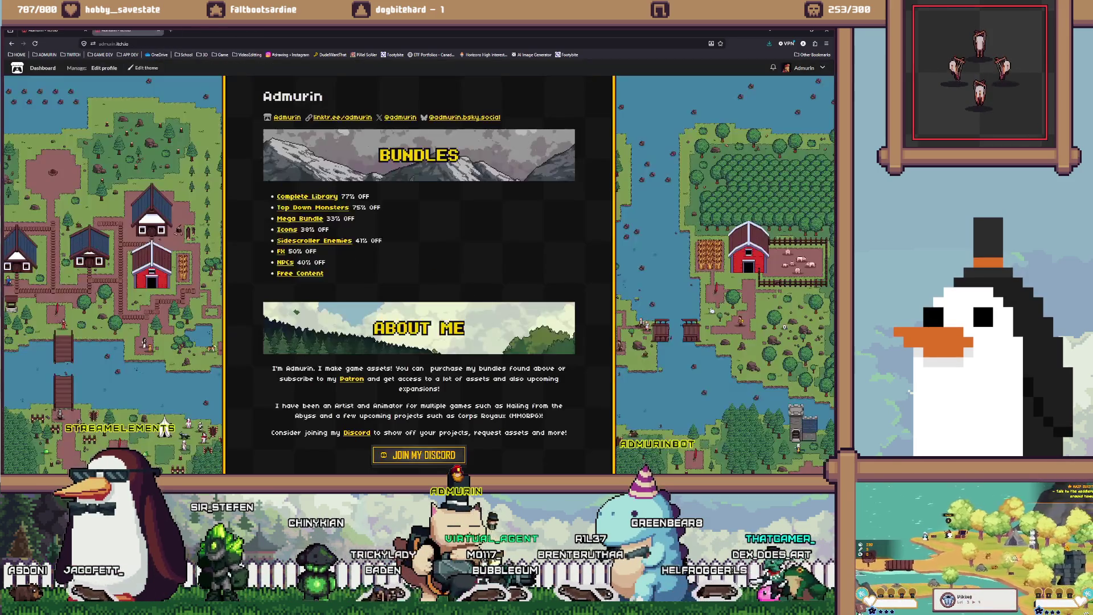
{"action": "right_click", "coordinate": [291, 221]}
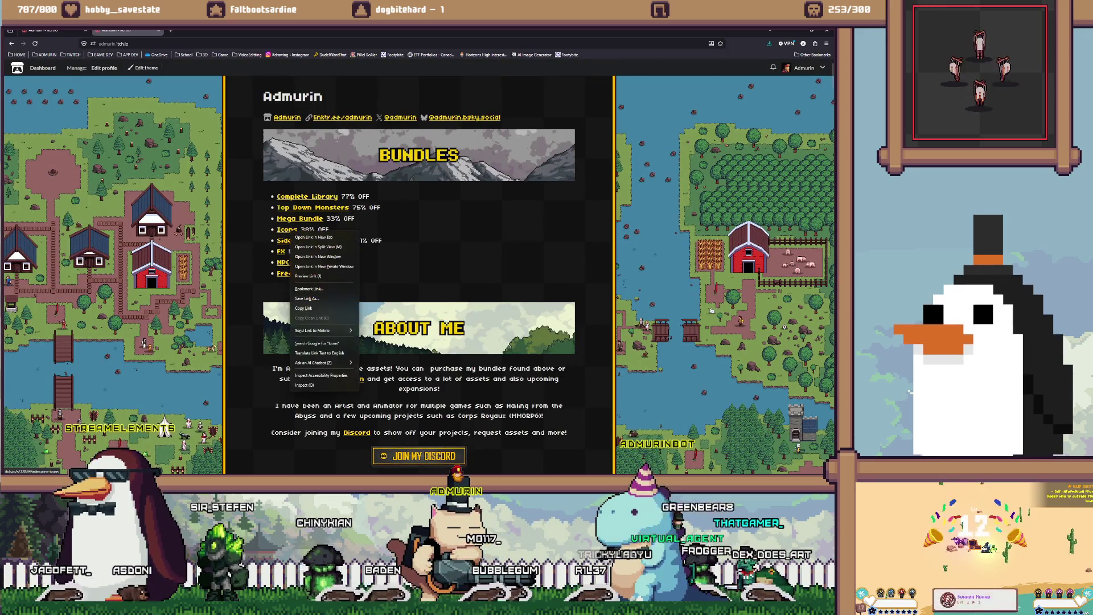
{"action": "left_click", "coordinate": [313, 233]}
{"action": "key", "text": "ctrl+Tab"}
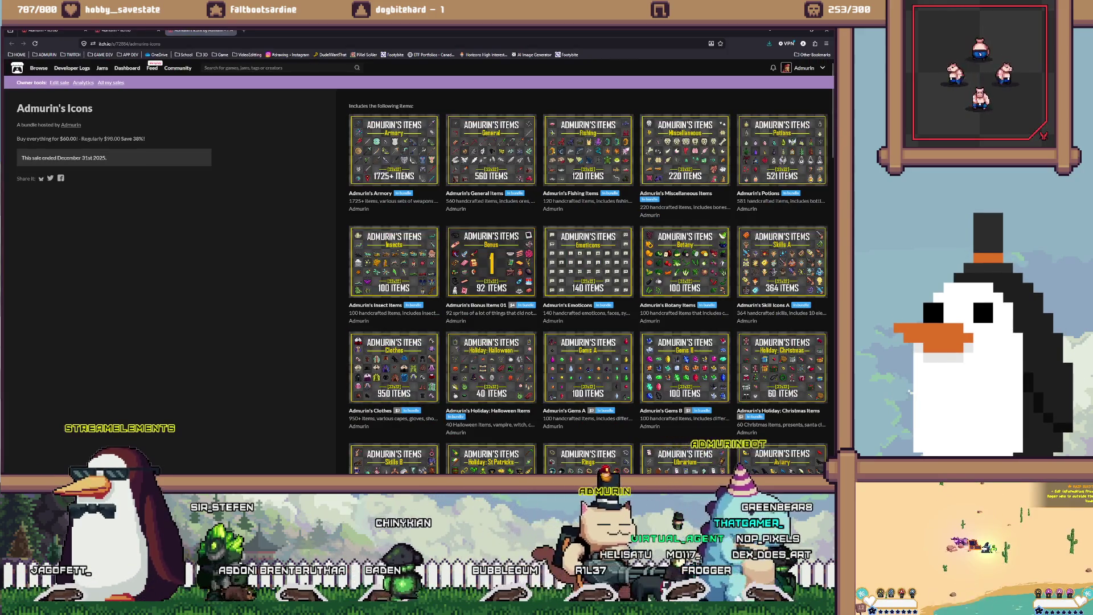
{"action": "left_click", "coordinate": [59, 83]}
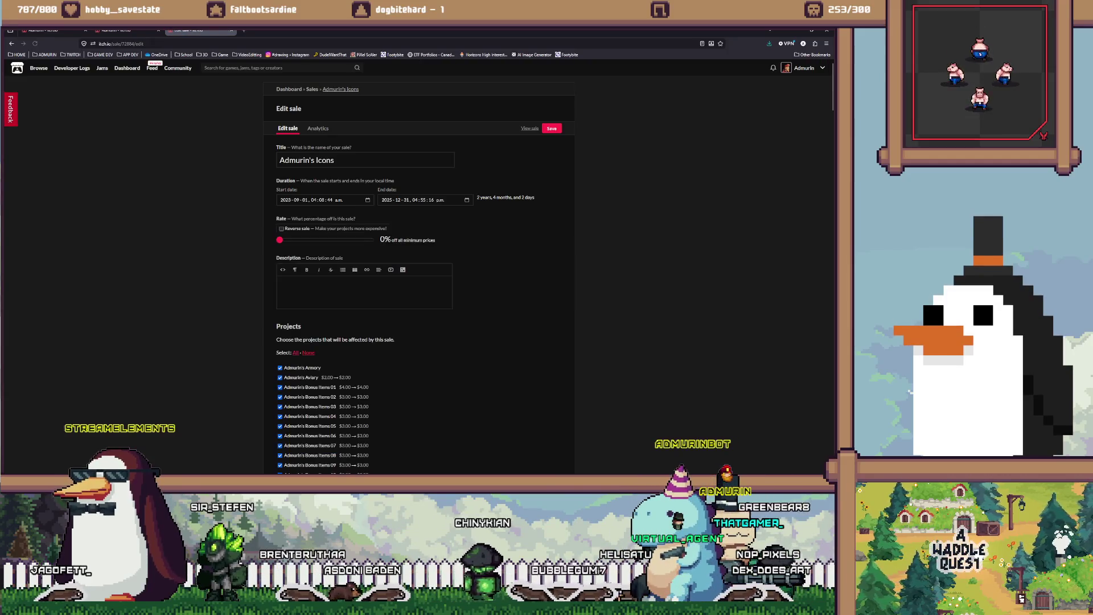
{"action": "left_click", "coordinate": [387, 200]}
{"action": "type", "text": "20"}
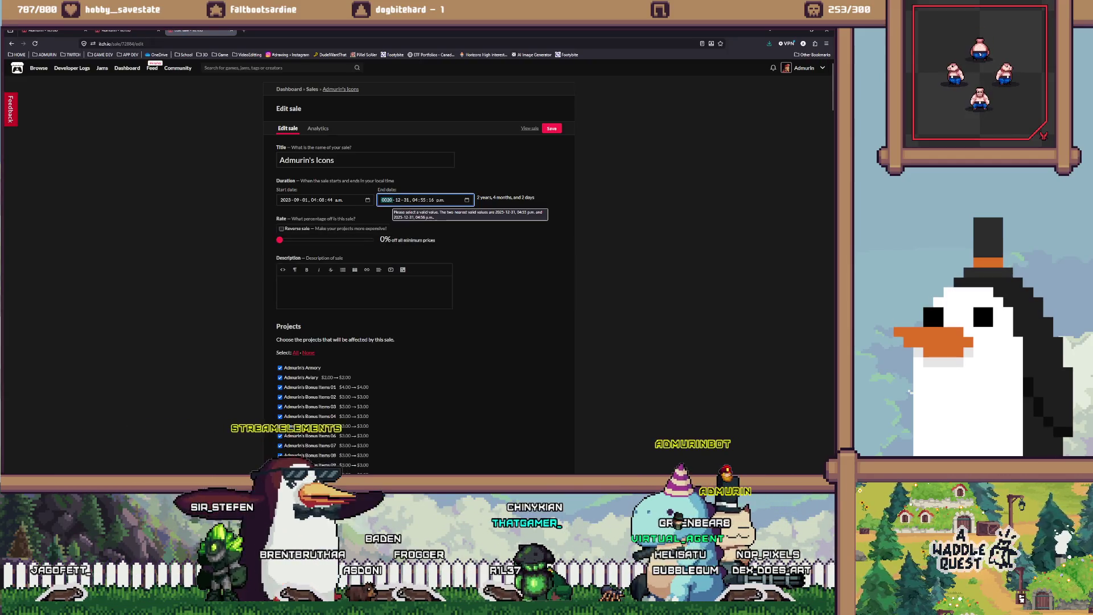
{"action": "type", "text": "26"}
{"action": "key", "text": "Return"}
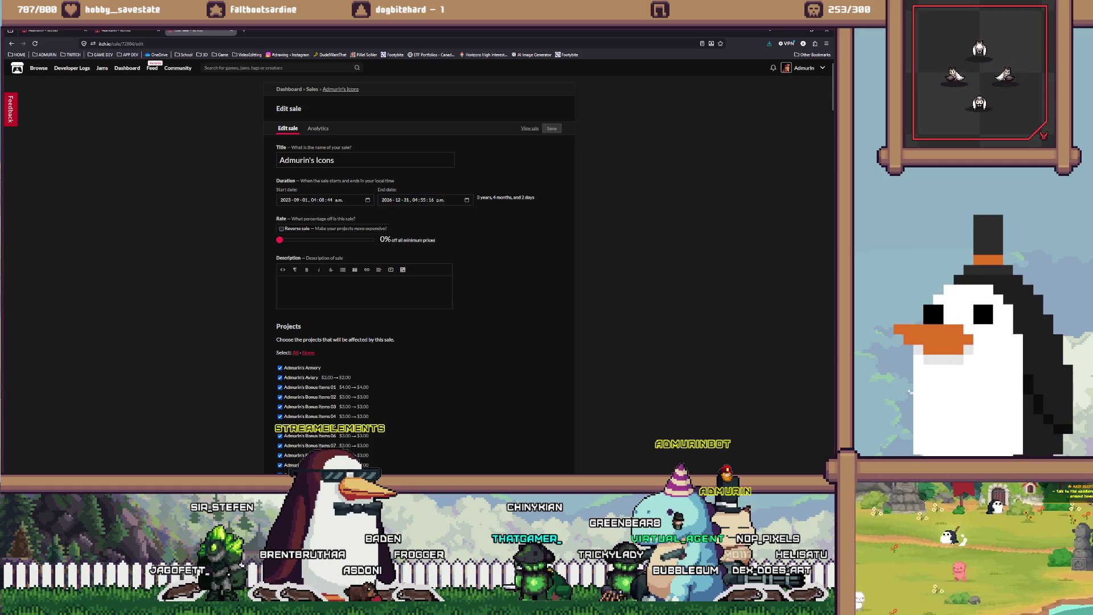
{"action": "key", "text": "ctrl+w"}
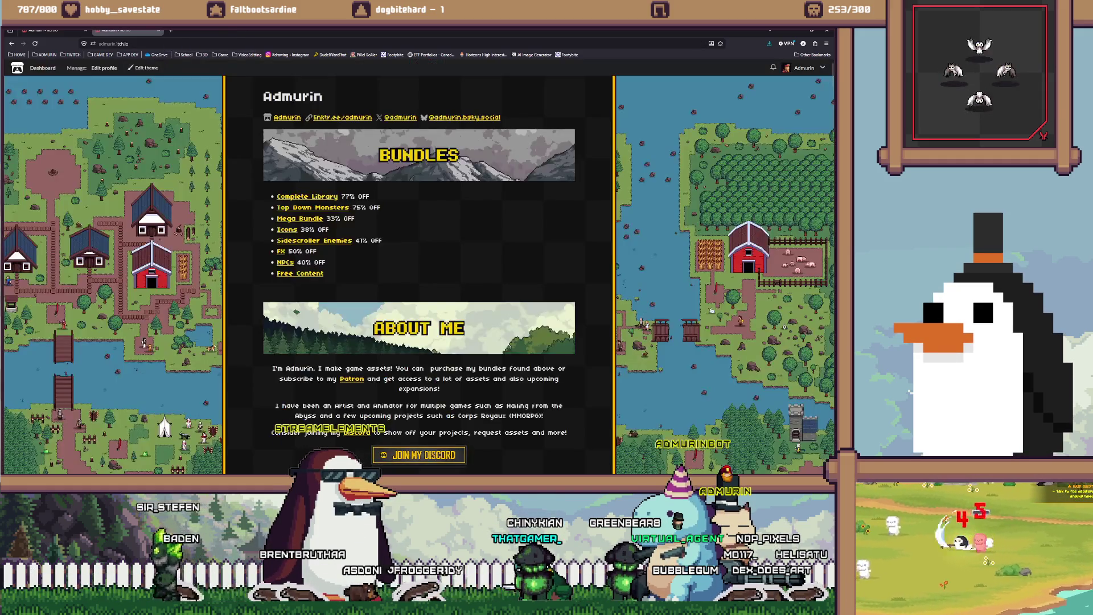
Step: Extend the Sidescroller Enemies sale's end year to 2026, save, and return to the profile
{"action": "left_click", "coordinate": [314, 240]}
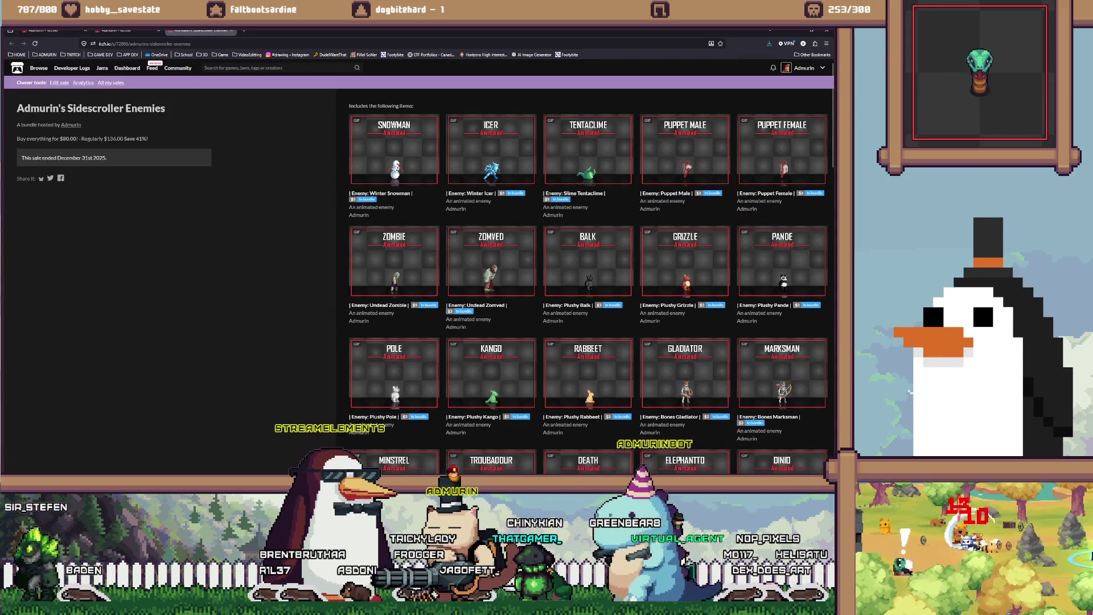
{"action": "left_click", "coordinate": [59, 82]}
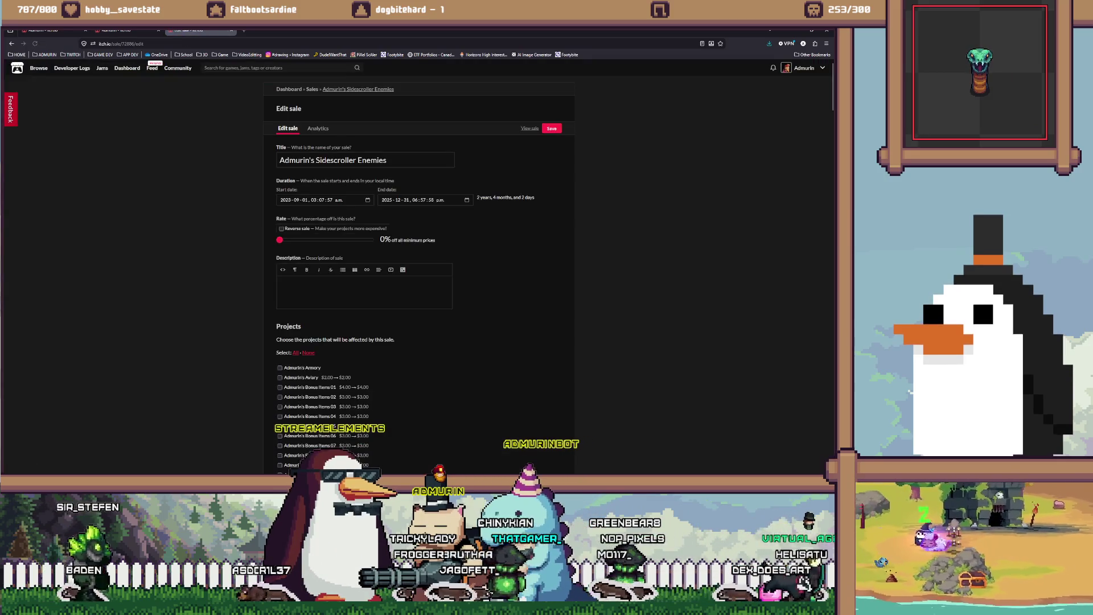
{"action": "left_click", "coordinate": [387, 200]}
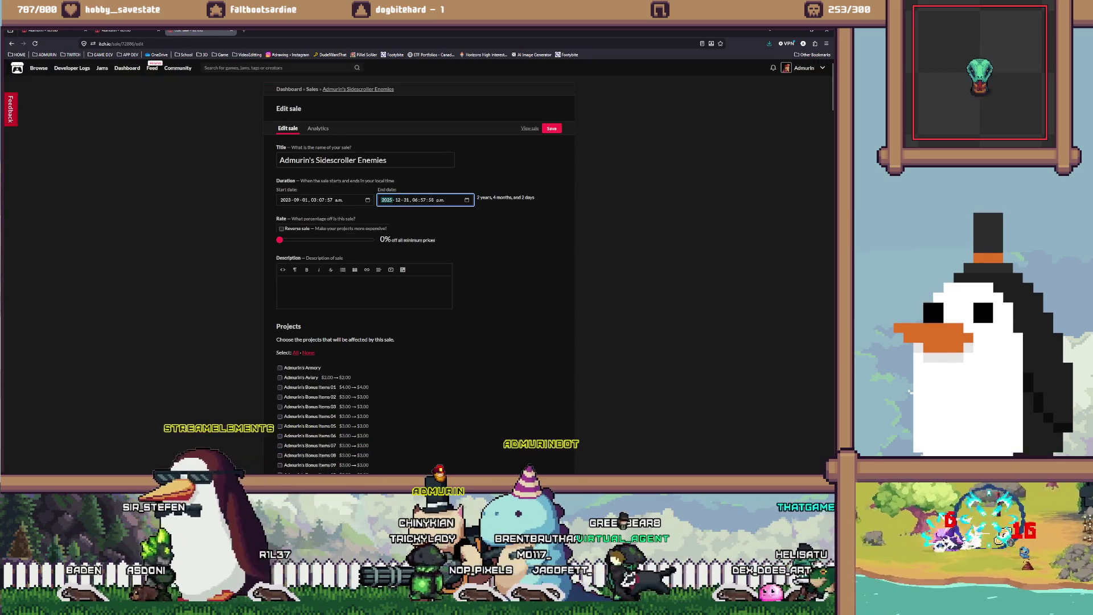
{"action": "type", "text": "2026"}
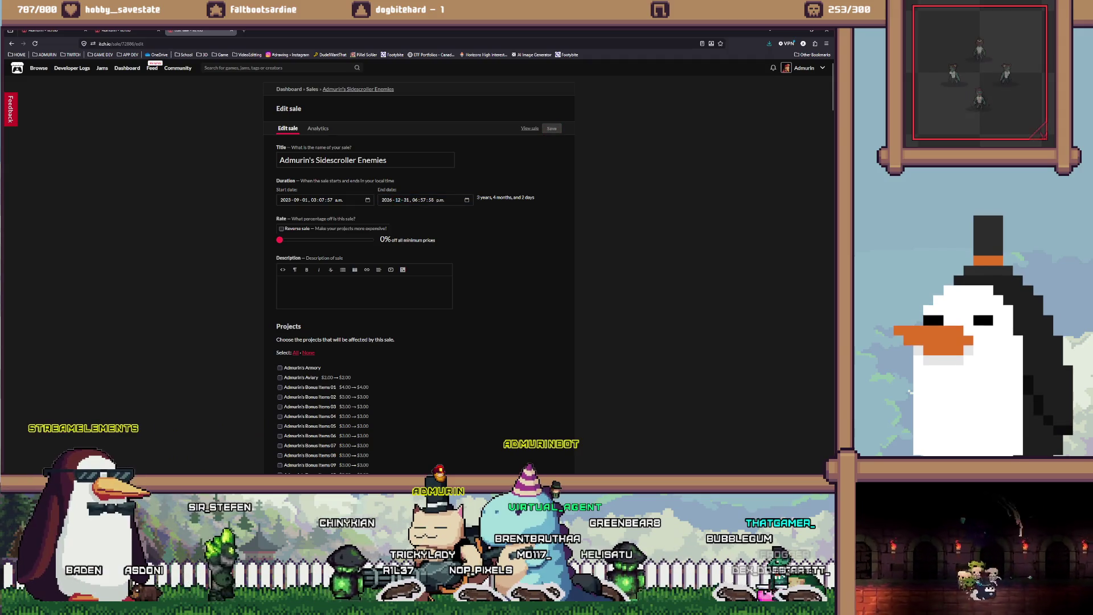
{"action": "left_click", "coordinate": [552, 128]}
{"action": "left_click", "coordinate": [231, 30]}
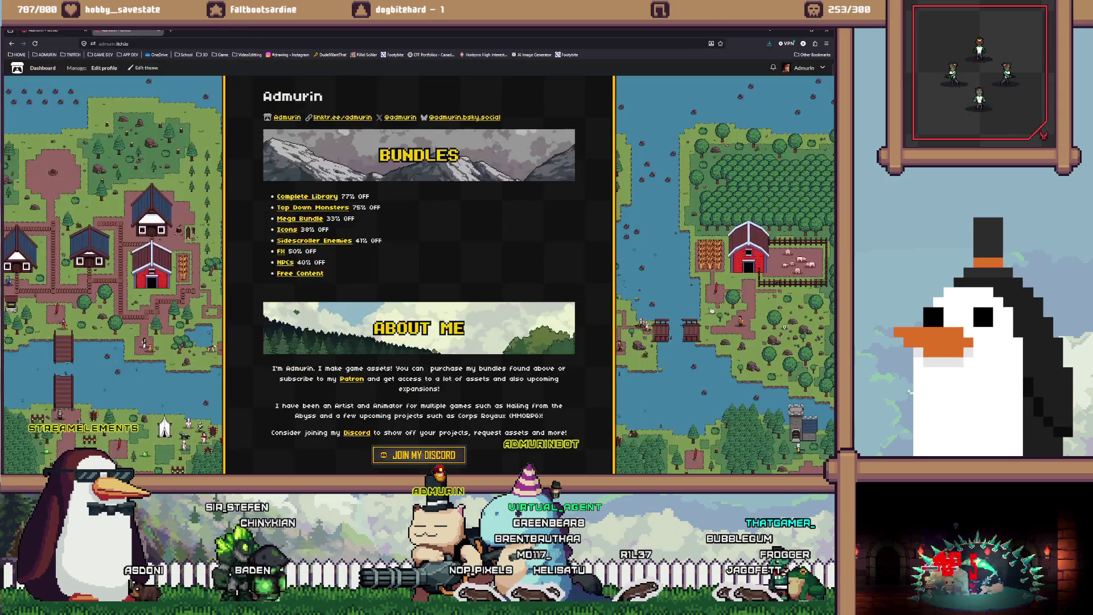
Step: Extend the FX bundle sale's end year to 2026 and save it
{"action": "right_click", "coordinate": [281, 251]}
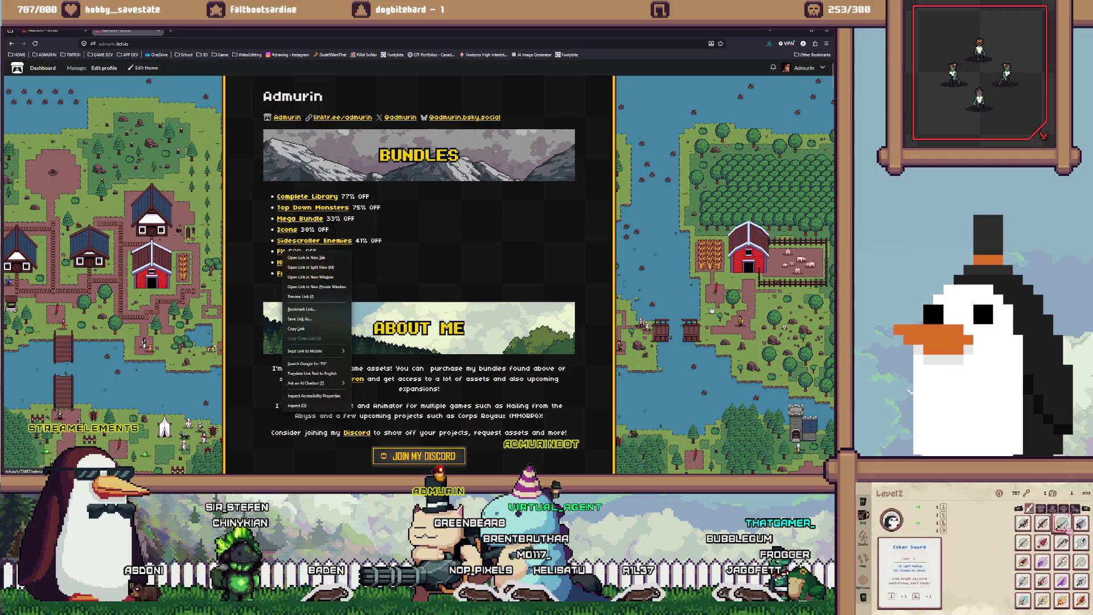
{"action": "left_click", "coordinate": [296, 257]}
{"action": "left_click", "coordinate": [201, 30]}
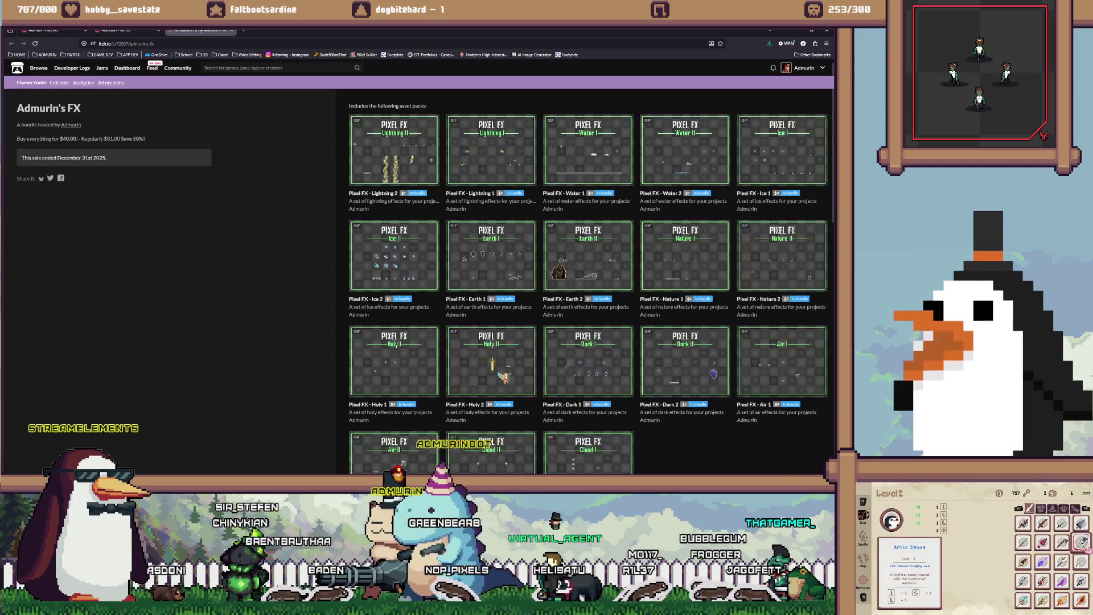
{"action": "left_click", "coordinate": [59, 83]}
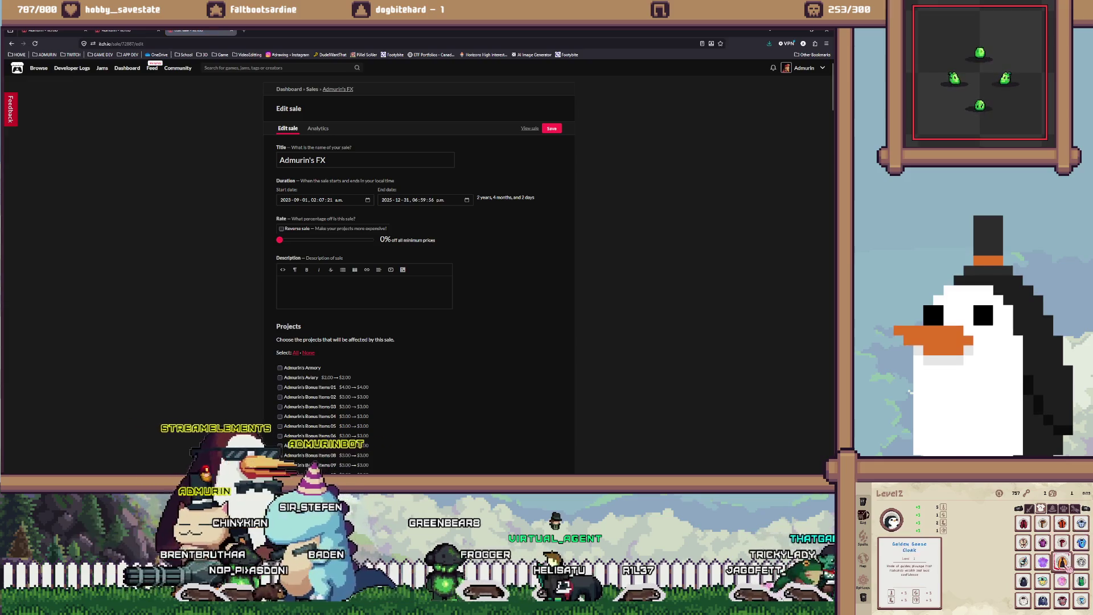
{"action": "left_click", "coordinate": [387, 200]}
{"action": "type", "text": "2026"}
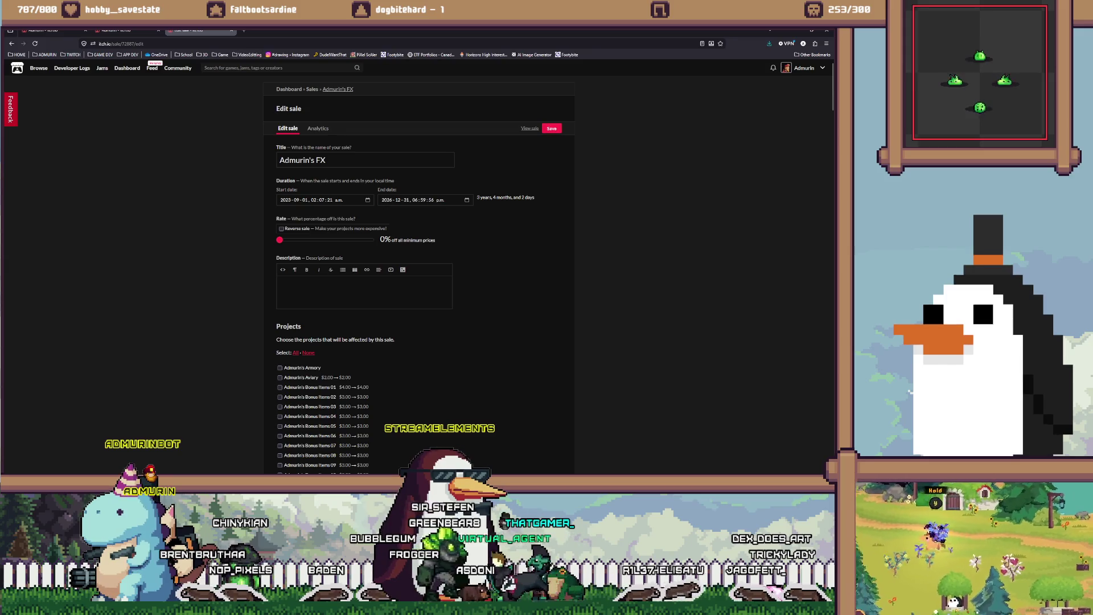
{"action": "key", "text": "Return"}
{"action": "left_click", "coordinate": [231, 30]}
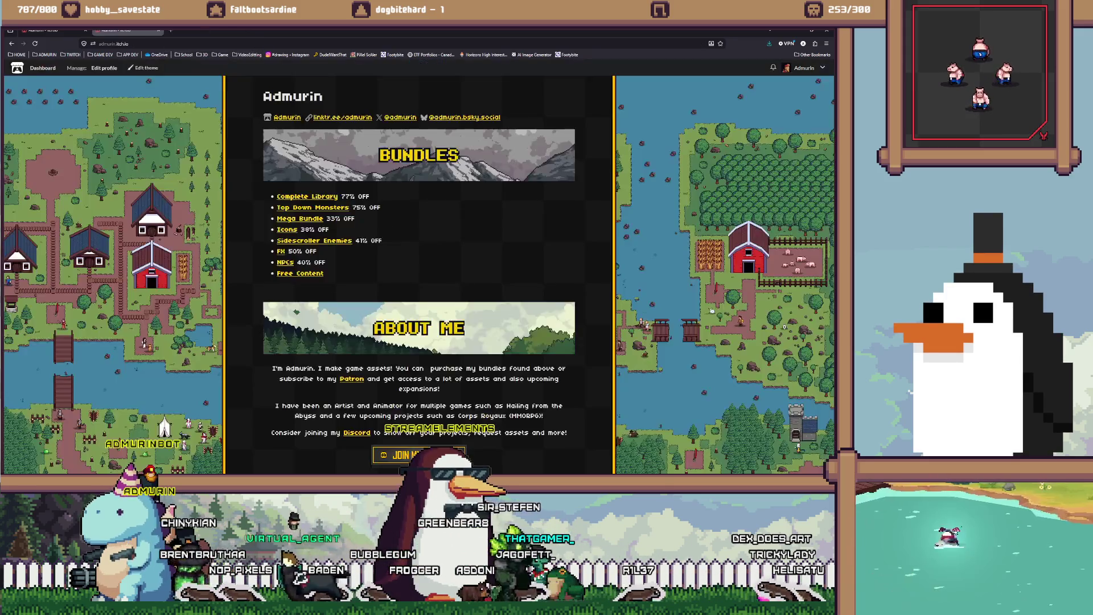
Step: Extend the NPC Packs sale's end year to 2026, save, and return to the profile
{"action": "left_click", "coordinate": [285, 262]}
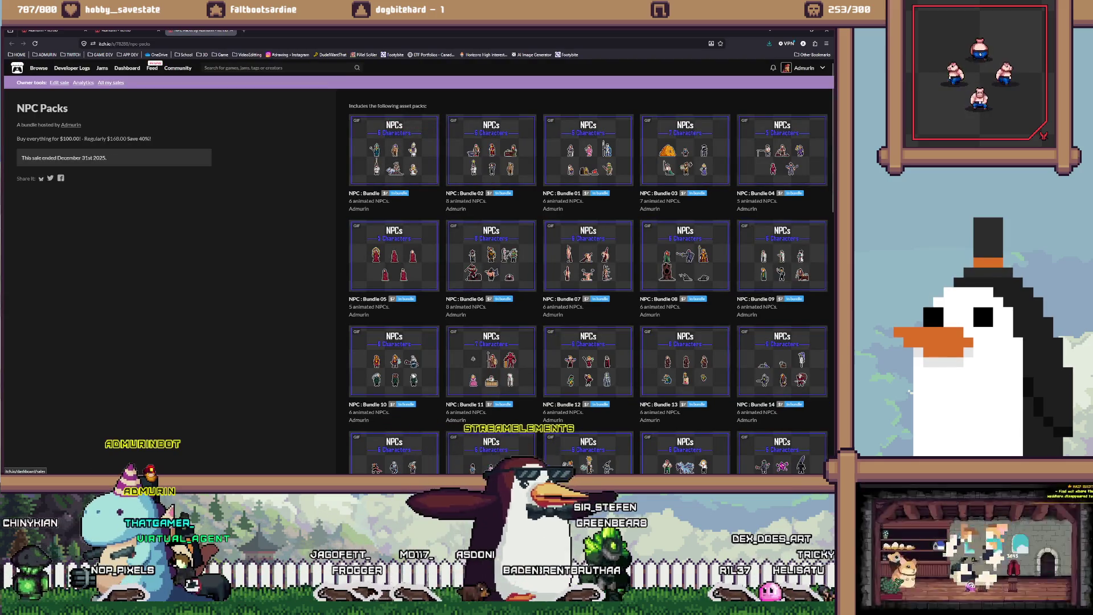
{"action": "left_click", "coordinate": [60, 83]}
{"action": "left_click", "coordinate": [379, 200]}
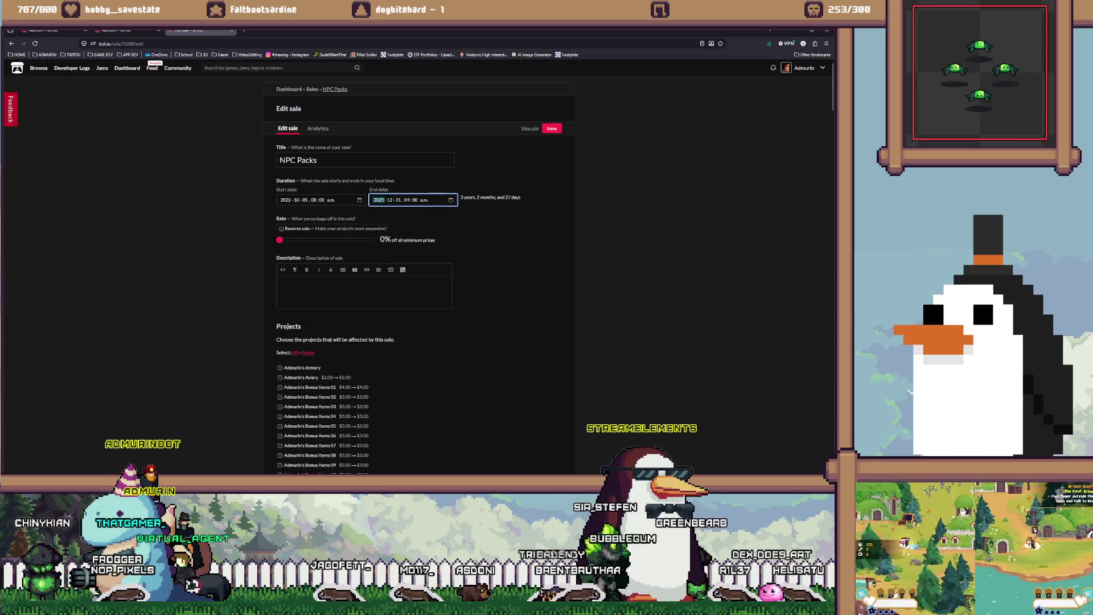
{"action": "type", "text": "2026"}
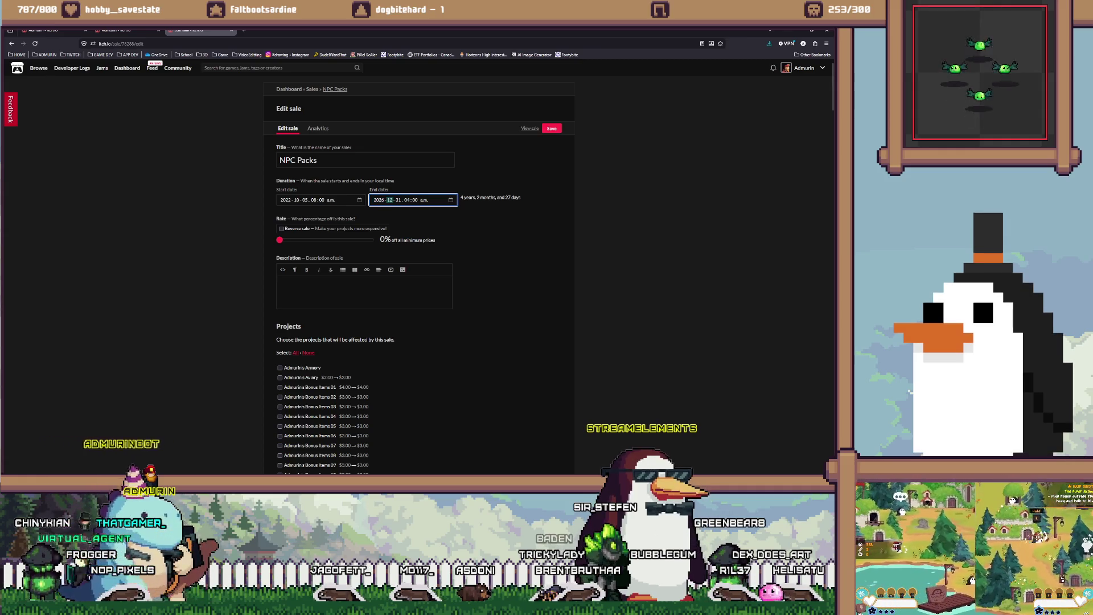
{"action": "key", "text": "Return"}
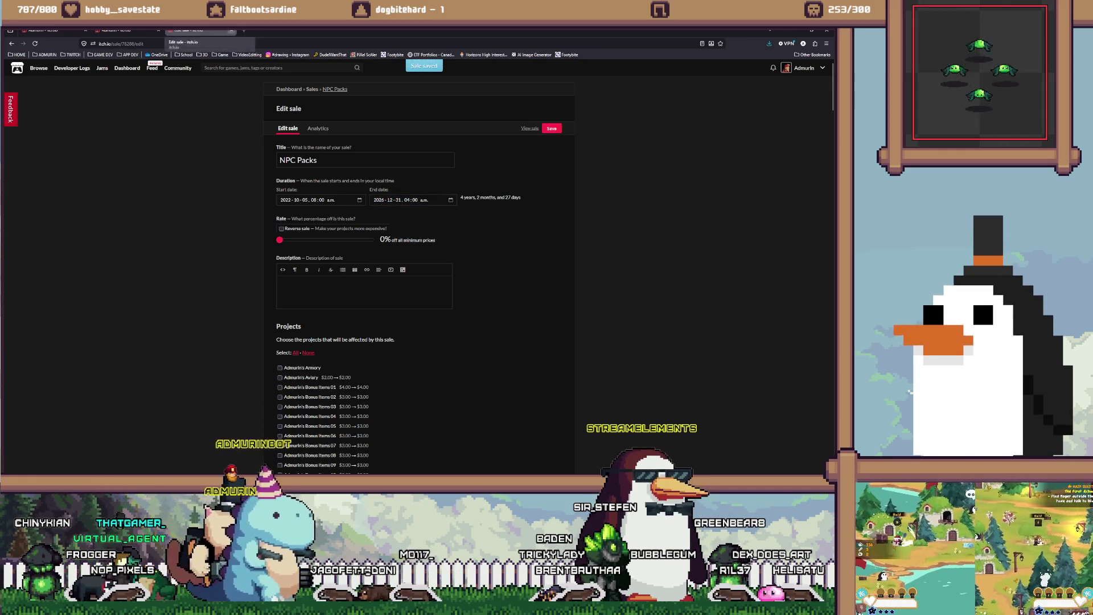
{"action": "key", "text": "ctrl+w"}
Step: Dismiss the Free Content warning and open the Top Down Monster Packs bundle
{"action": "left_click", "coordinate": [301, 274]}
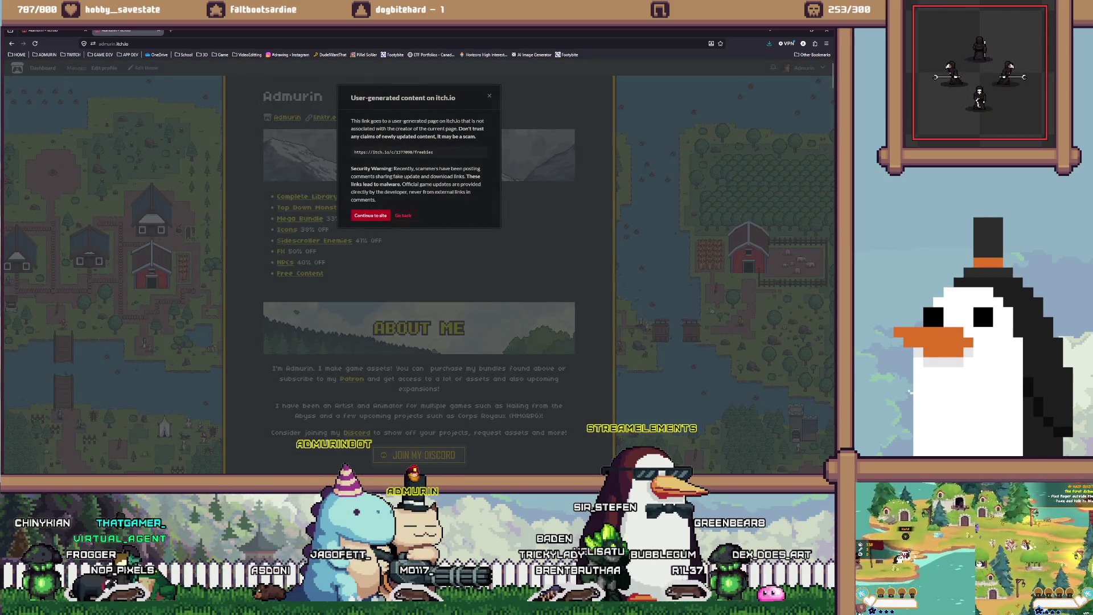
{"action": "key", "text": "Escape"}
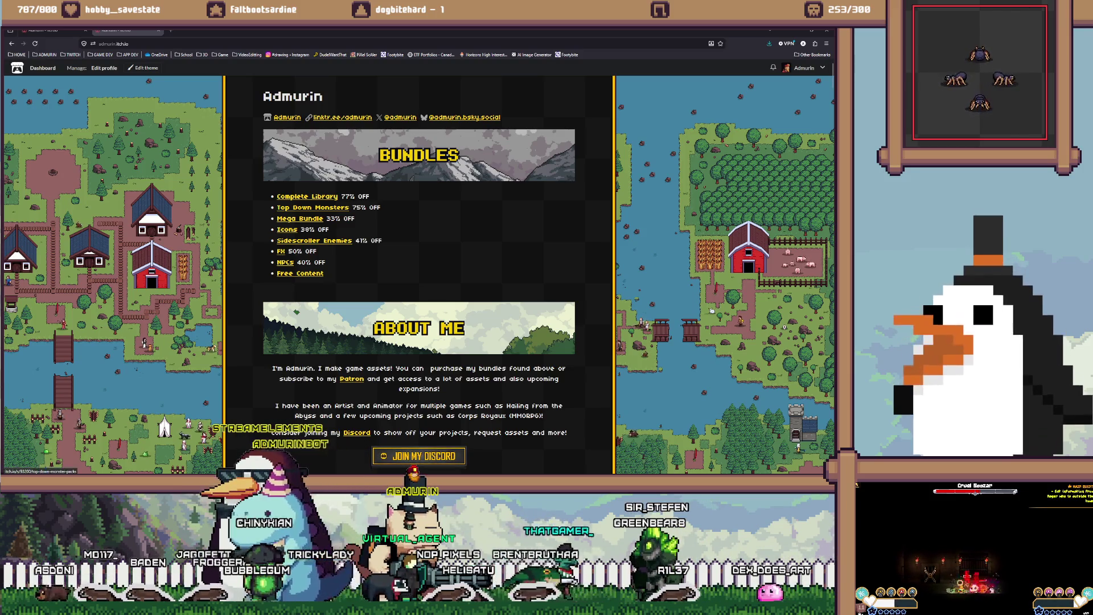
{"action": "left_click", "coordinate": [312, 208]}
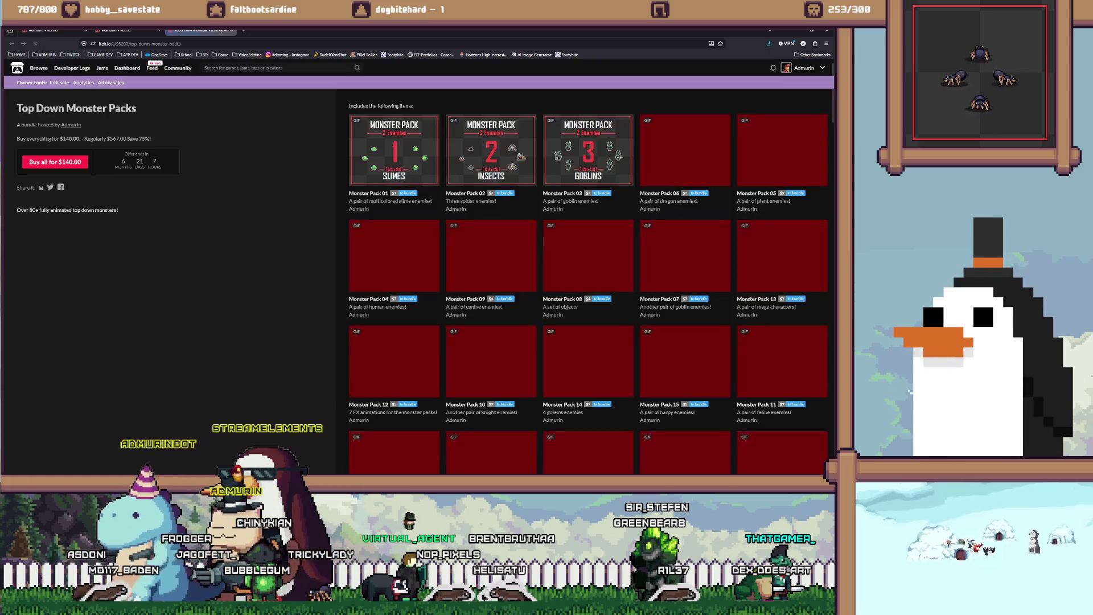
Step: Browse the Top Down Monster Packs pack grid, then bring up its Edit sale form
{"action": "key", "text": "ctrl+l"}
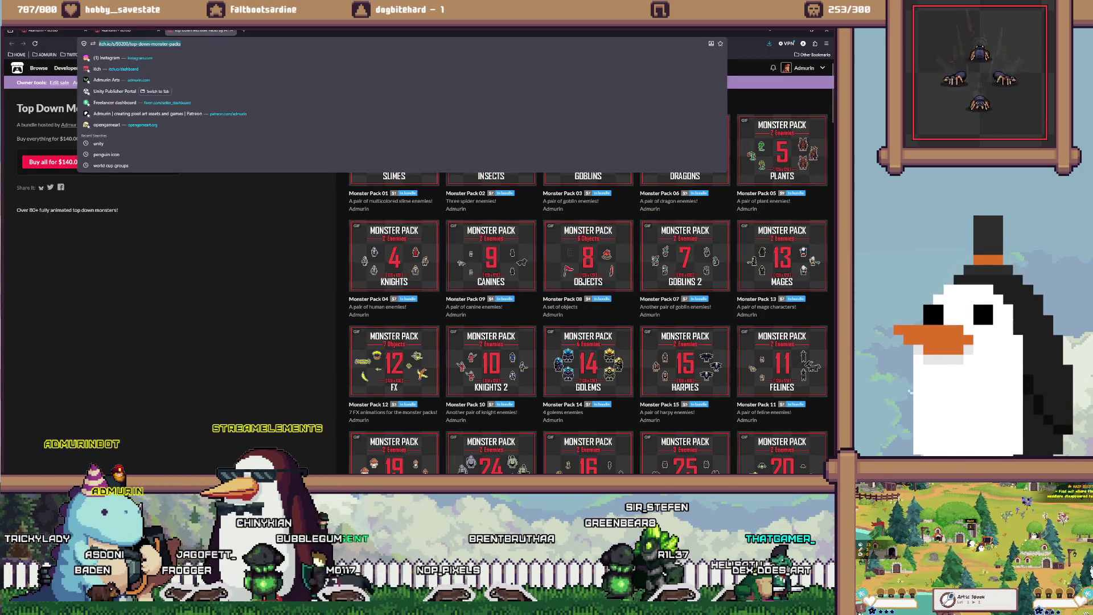
{"action": "key", "text": "Escape"}
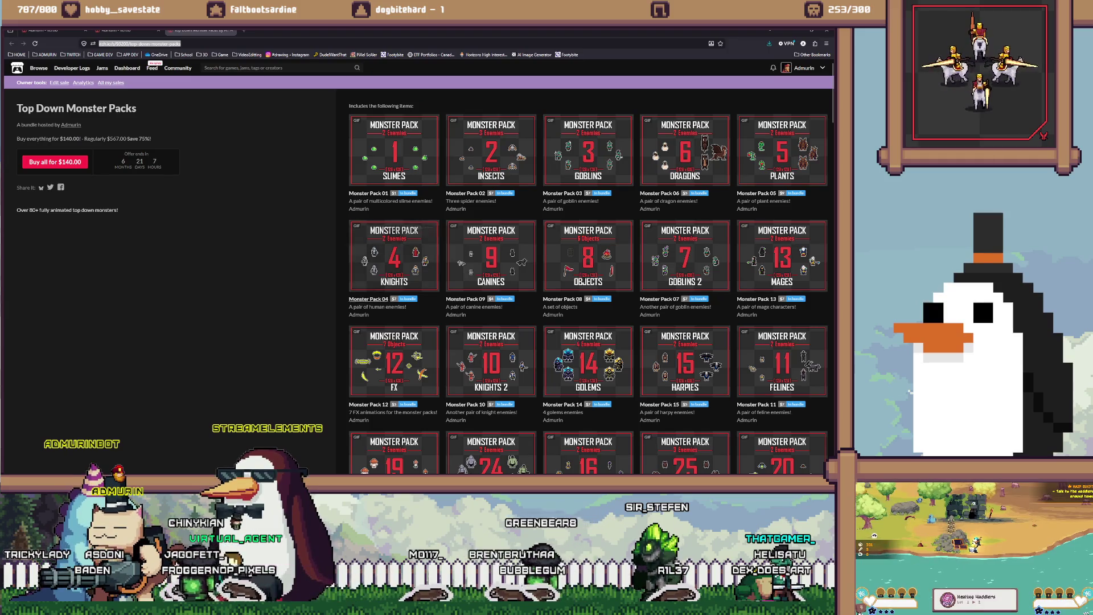
{"action": "scroll", "coordinate": [588, 285], "scroll_direction": "down", "scroll_amount": 15}
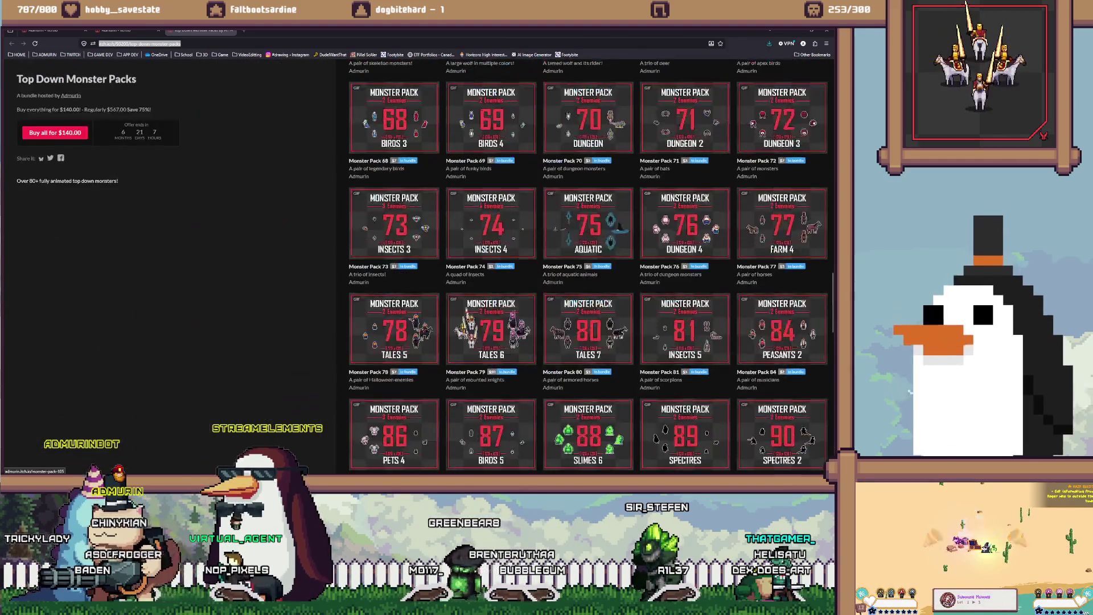
{"action": "scroll", "coordinate": [491, 341], "scroll_direction": "down", "scroll_amount": 8}
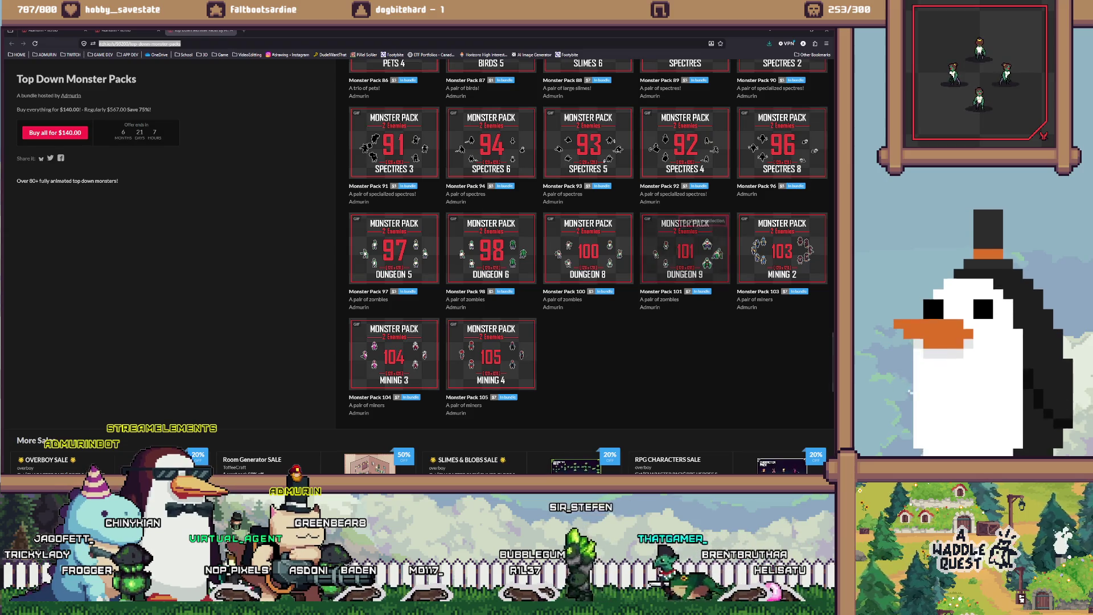
{"action": "scroll", "coordinate": [508, 223], "scroll_direction": "up", "scroll_amount": 20}
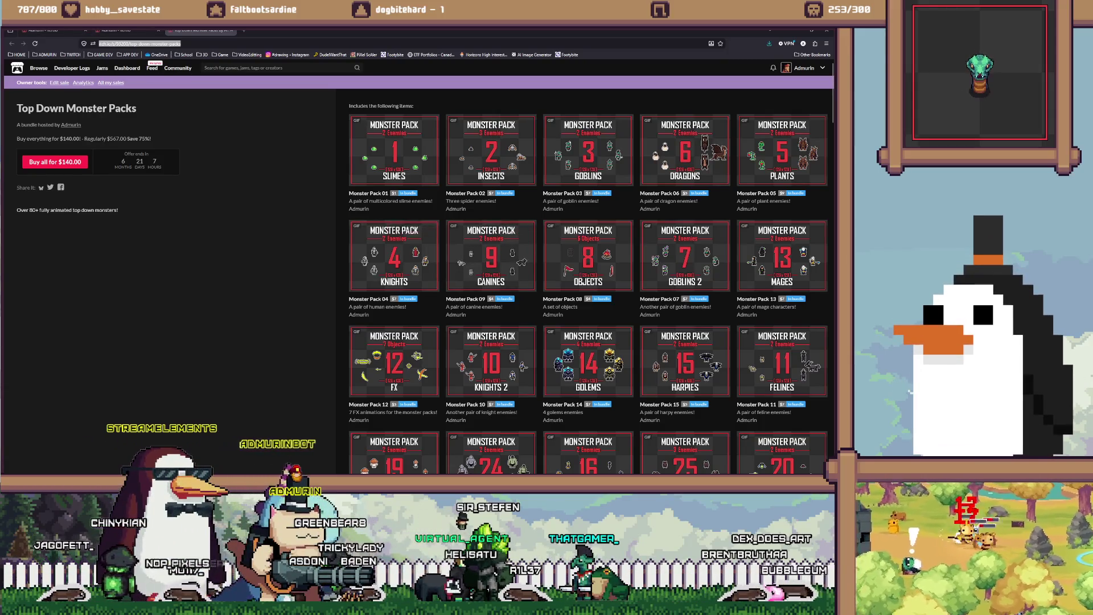
{"action": "left_click", "coordinate": [59, 83]}
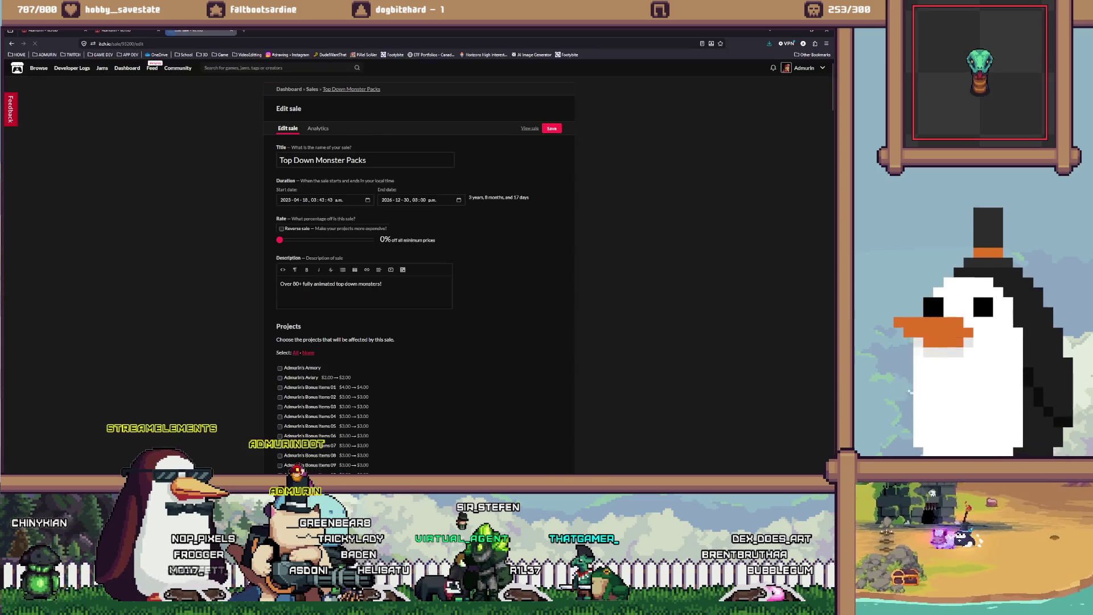
Step: Scroll through the sale's product checklist and bundle section, then close the Edit sale tab
{"action": "scroll", "coordinate": [399, 301], "scroll_direction": "down", "scroll_amount": 15}
{"action": "scroll", "coordinate": [418, 307], "scroll_direction": "up", "scroll_amount": 6}
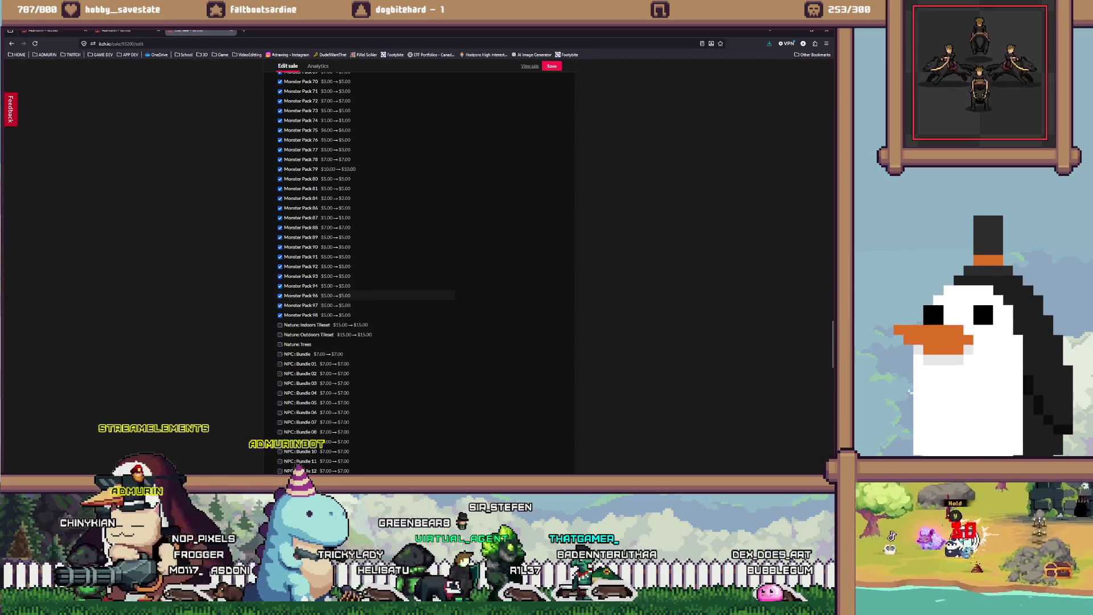
{"action": "scroll", "coordinate": [419, 307], "scroll_direction": "up", "scroll_amount": 14}
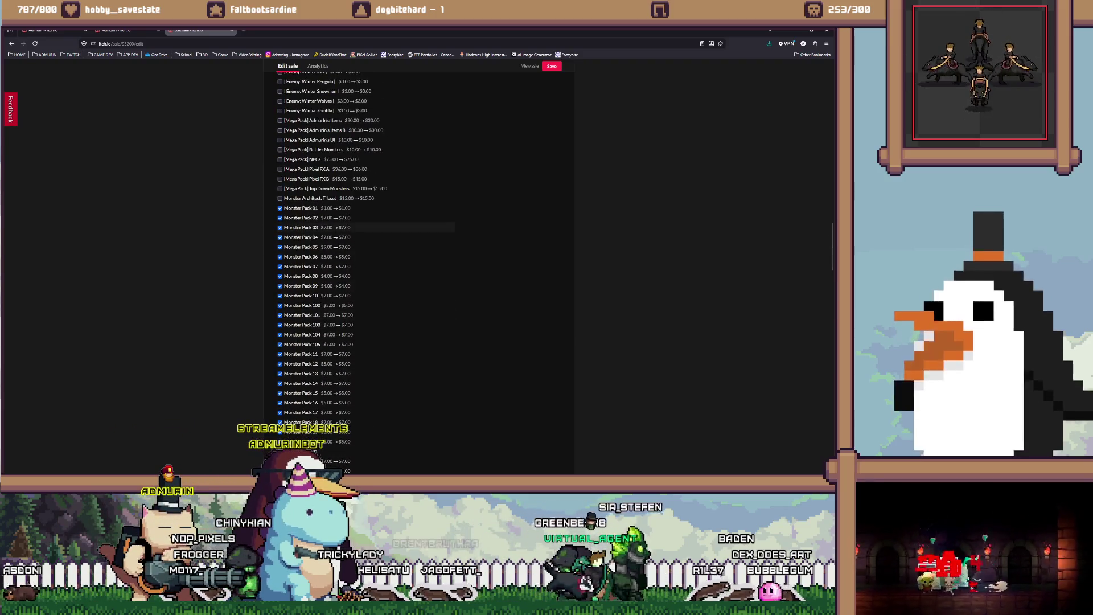
{"action": "scroll", "coordinate": [419, 245], "scroll_direction": "down", "scroll_amount": 2}
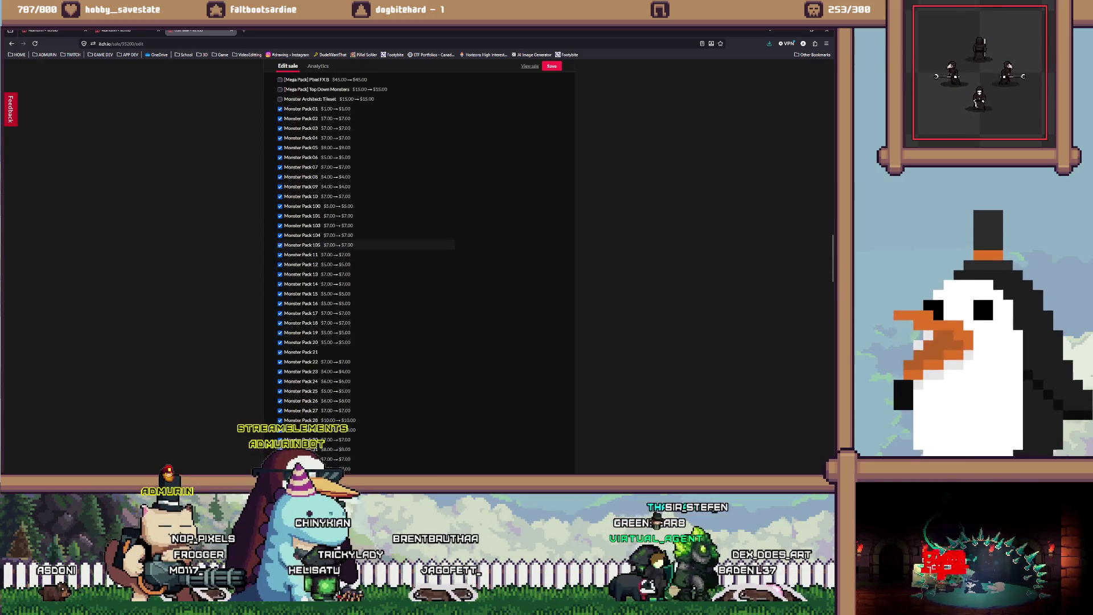
{"action": "scroll", "coordinate": [419, 250], "scroll_direction": "down", "scroll_amount": 20}
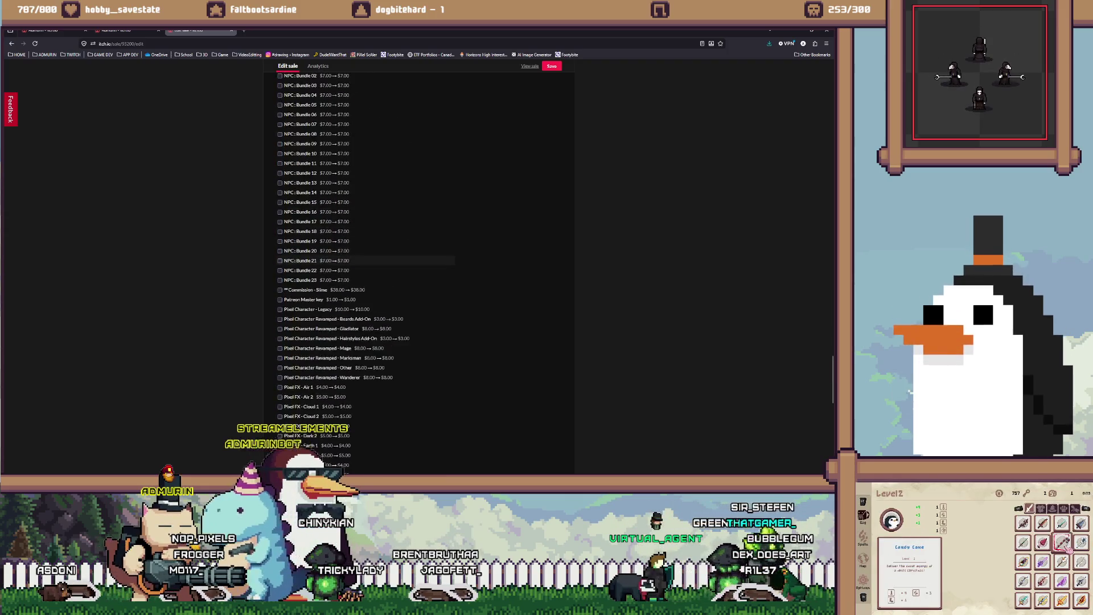
{"action": "scroll", "coordinate": [418, 262], "scroll_direction": "down", "scroll_amount": 6}
{"action": "scroll", "coordinate": [419, 262], "scroll_direction": "up", "scroll_amount": 8}
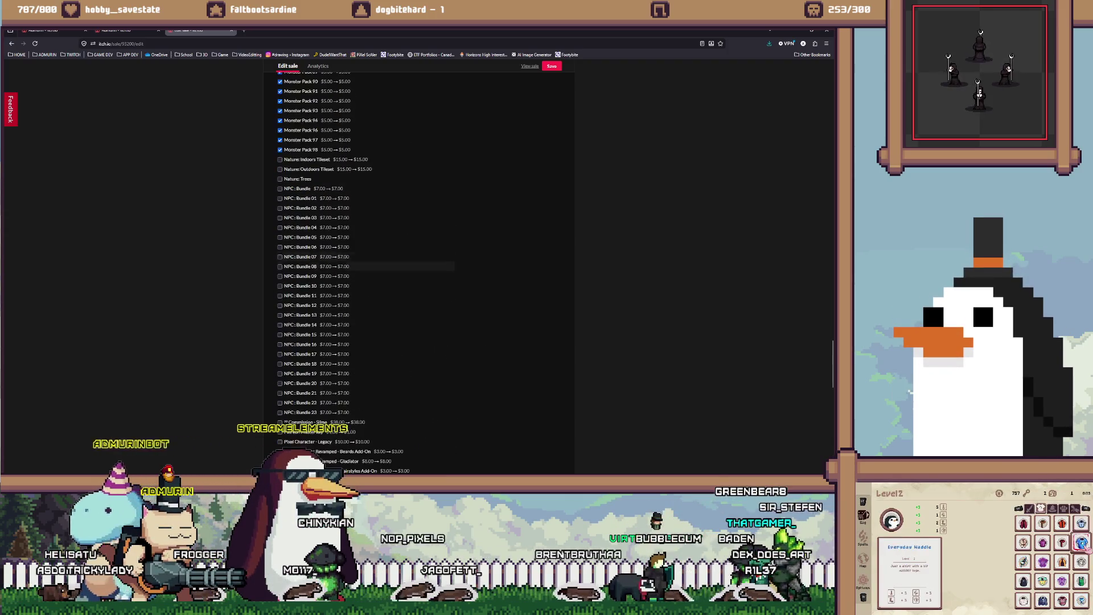
{"action": "scroll", "coordinate": [419, 256], "scroll_direction": "up", "scroll_amount": 10}
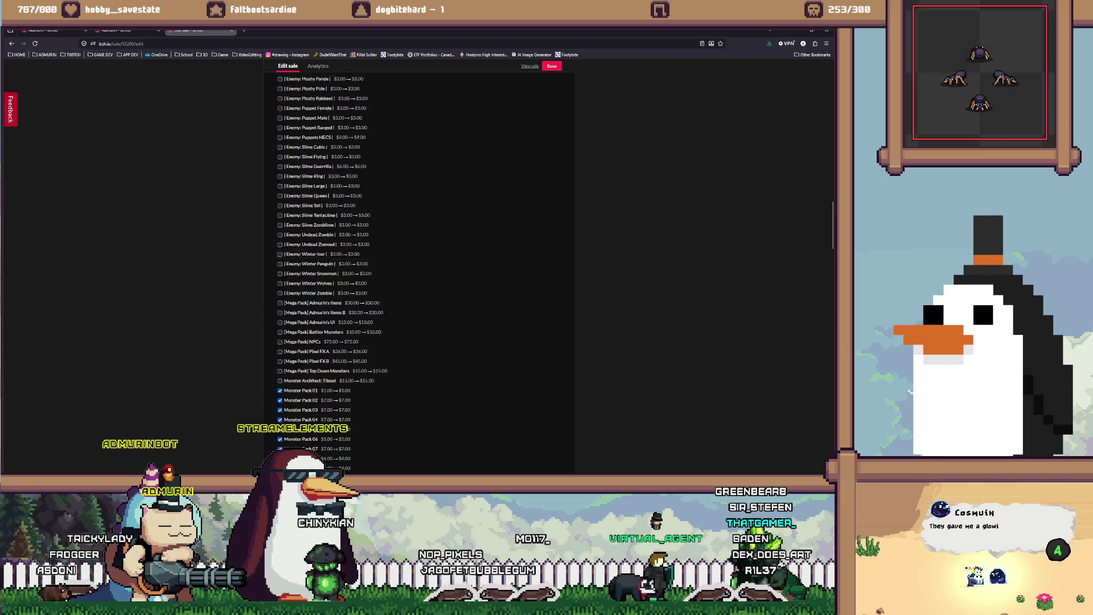
{"action": "scroll", "coordinate": [419, 250], "scroll_direction": "down", "scroll_amount": 15}
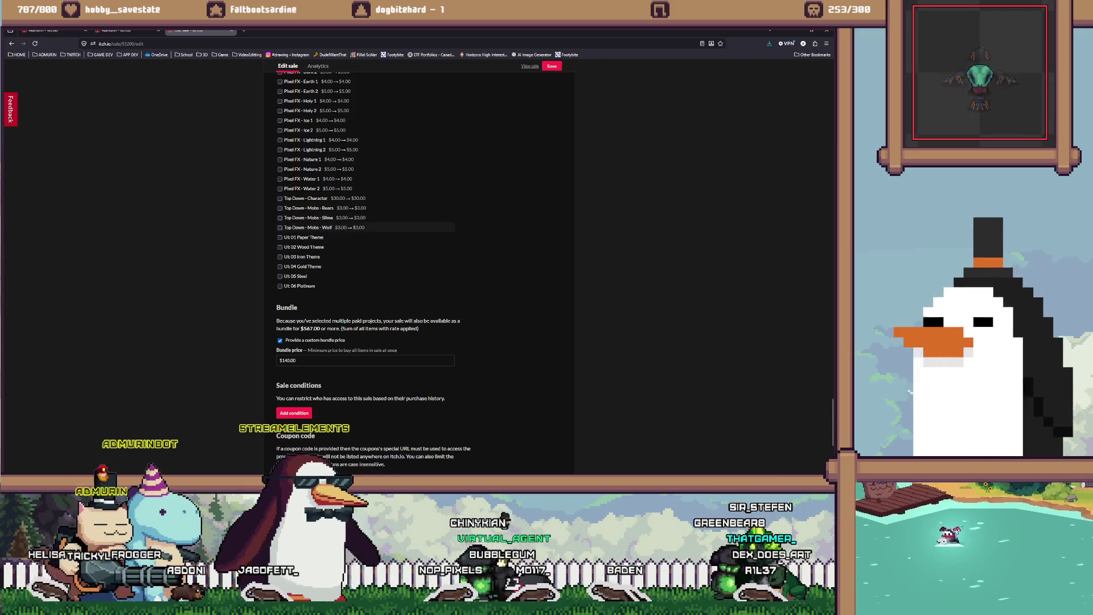
{"action": "scroll", "coordinate": [419, 262], "scroll_direction": "up", "scroll_amount": 10}
{"action": "scroll", "coordinate": [419, 262], "scroll_direction": "up", "scroll_amount": 15}
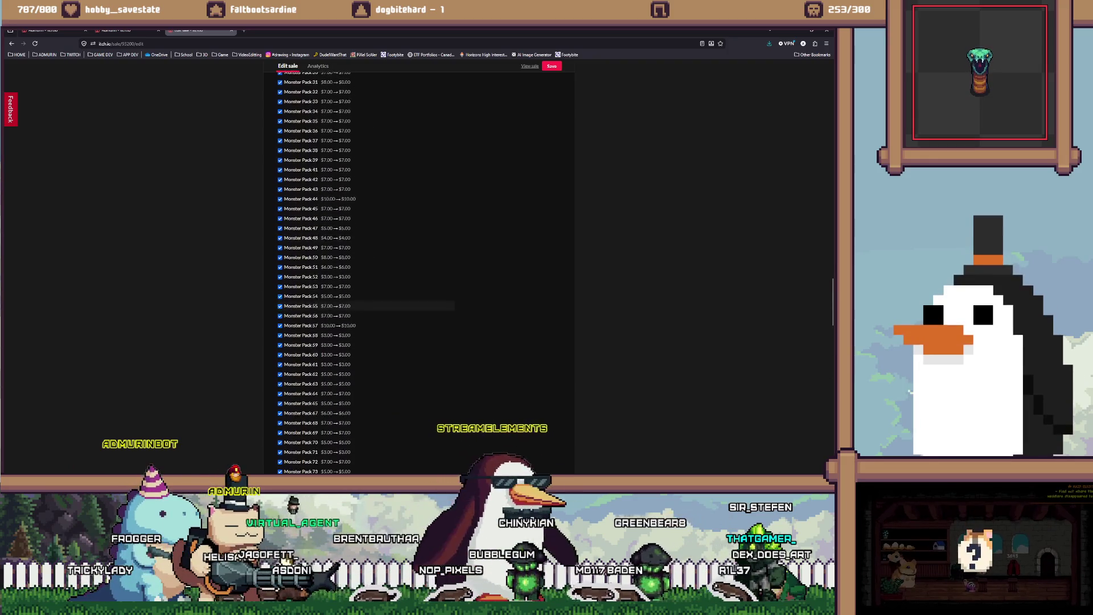
{"action": "scroll", "coordinate": [398, 262], "scroll_direction": "up", "scroll_amount": 15}
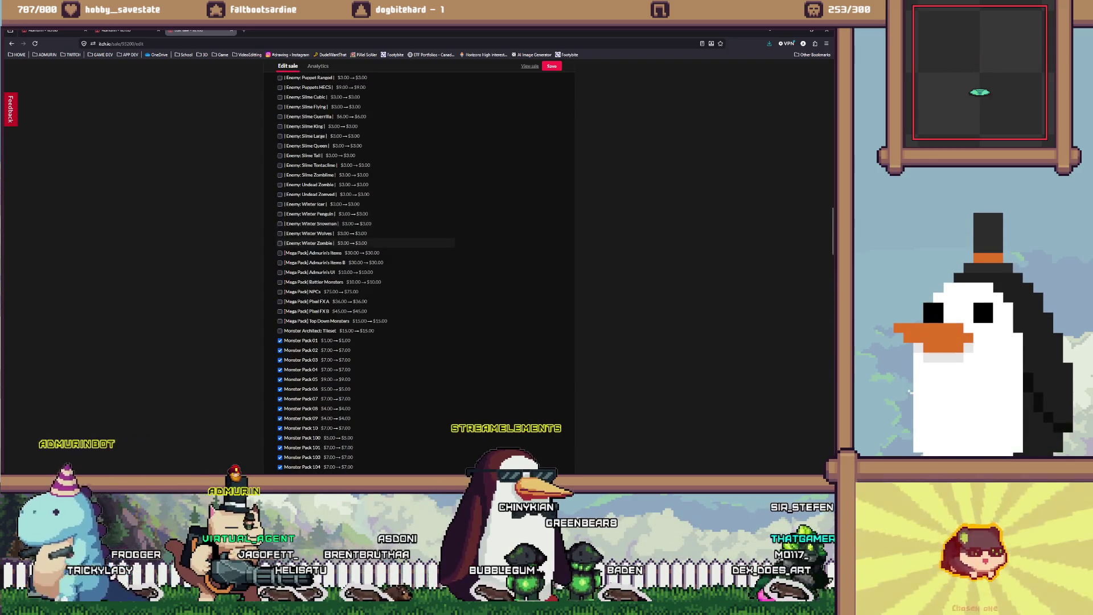
{"action": "scroll", "coordinate": [419, 262], "scroll_direction": "up", "scroll_amount": 15}
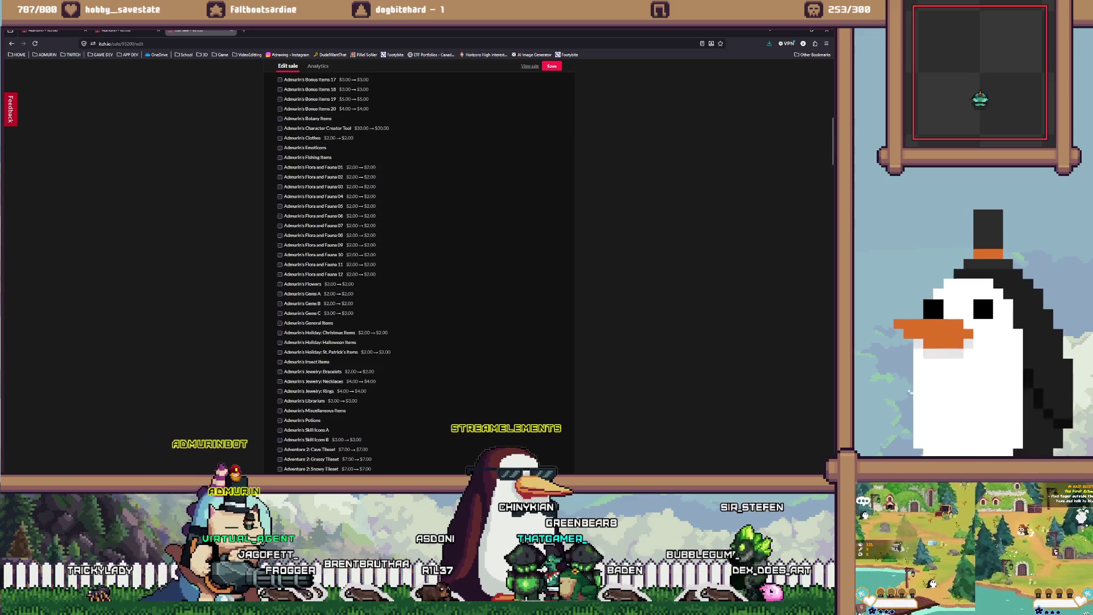
{"action": "key", "text": "ctrl+w"}
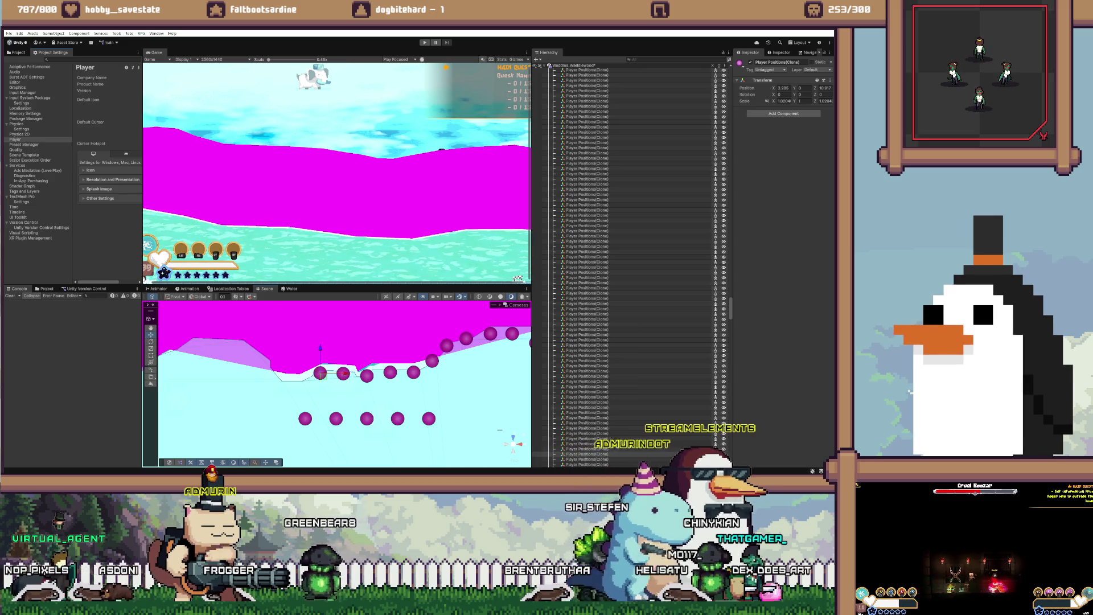
Step: Select the group of four purple position dots, drag them below the magenta edge, then return to itch.io
{"action": "left_click", "coordinate": [305, 418]}
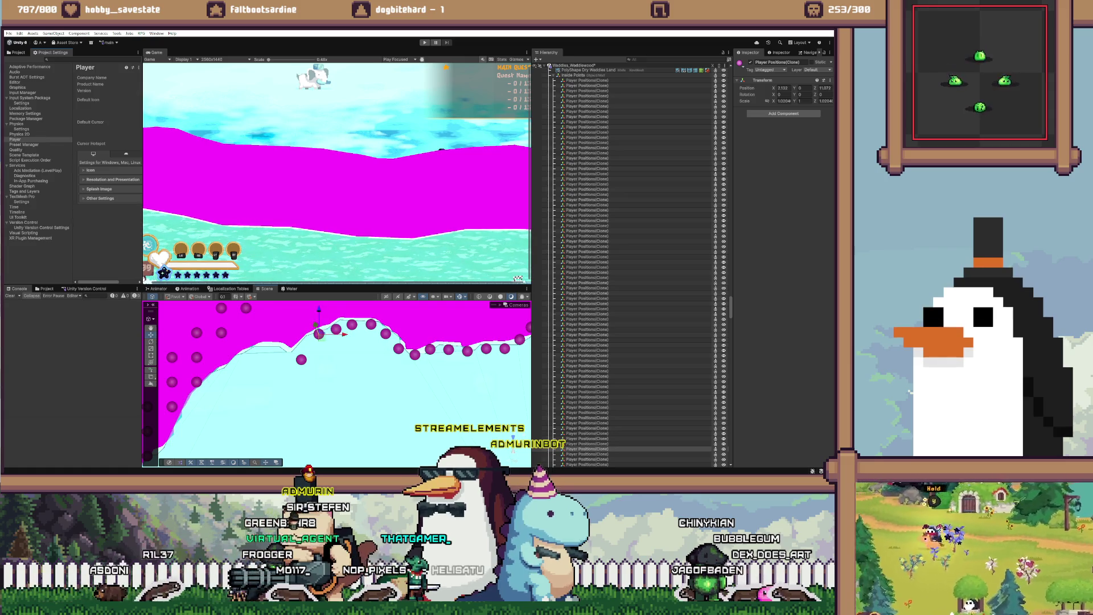
{"action": "left_click", "coordinate": [587, 439]}
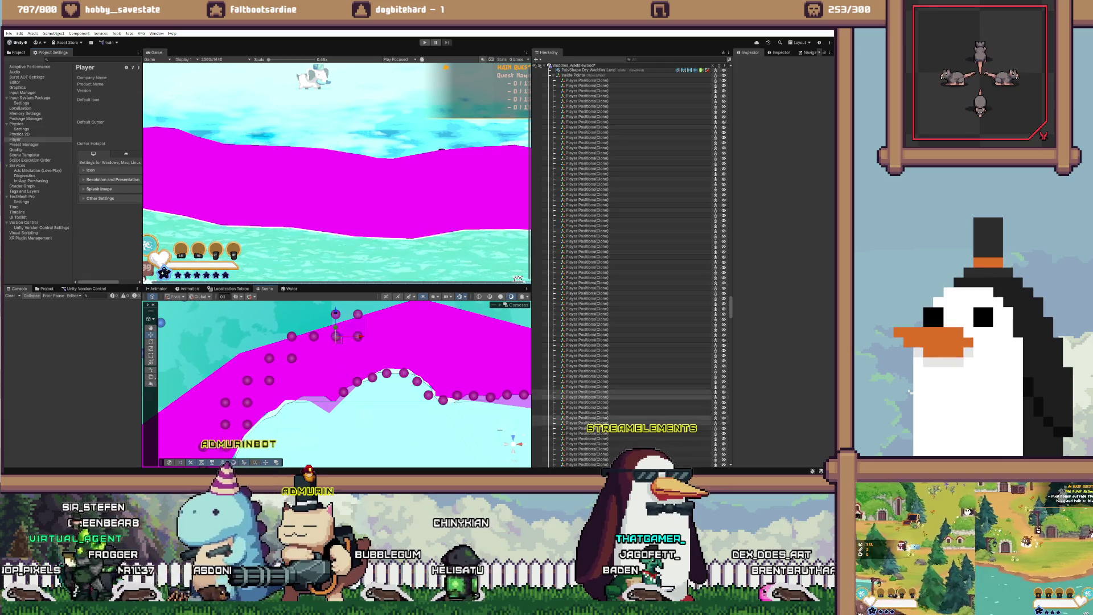
{"action": "left_click", "coordinate": [587, 417]}
{"action": "left_click_drag", "start_coordinate": [336, 315], "coordinate": [336, 316]}
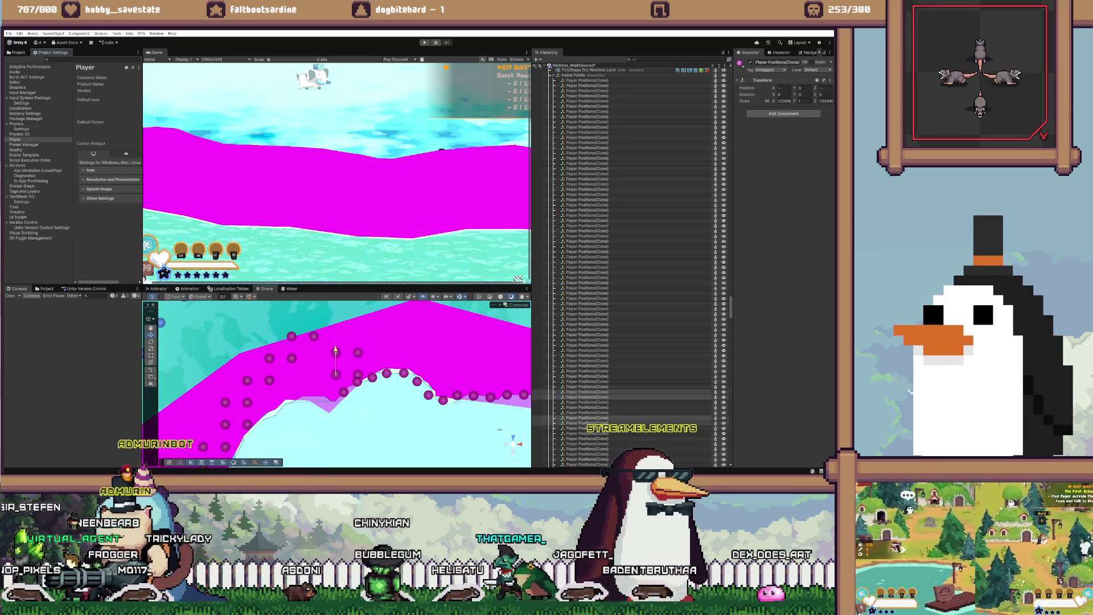
{"action": "left_click_drag", "start_coordinate": [336, 357], "coordinate": [336, 411]}
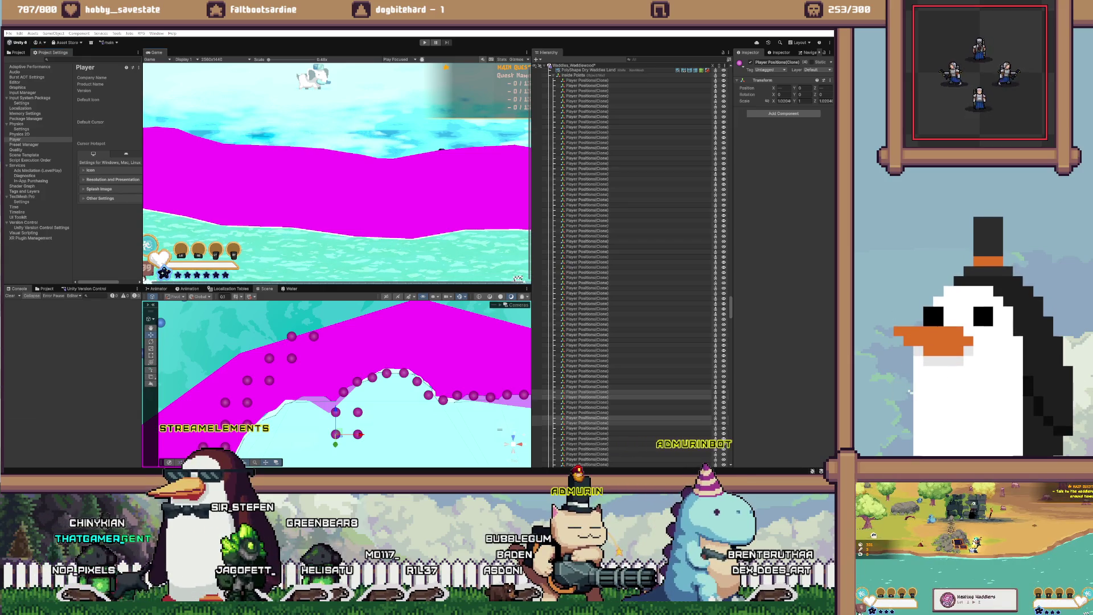
{"action": "key", "text": "alt+Tab"}
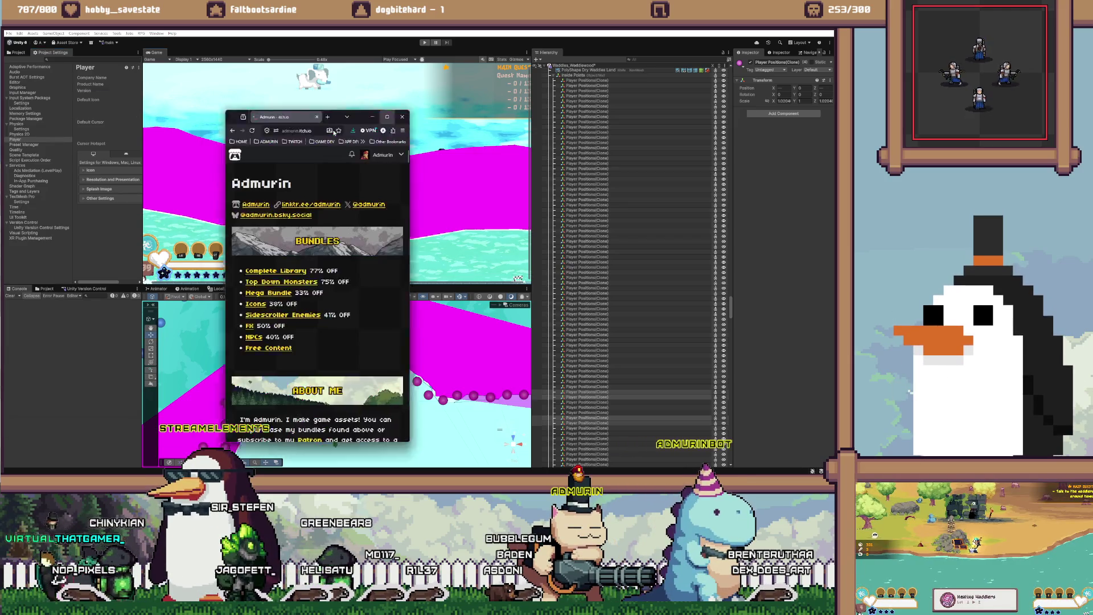
Step: Maximize the browser and open Admurin's Mega Packs bundle ($150.00) from the profile's discount list
{"action": "key", "text": "super+Up"}
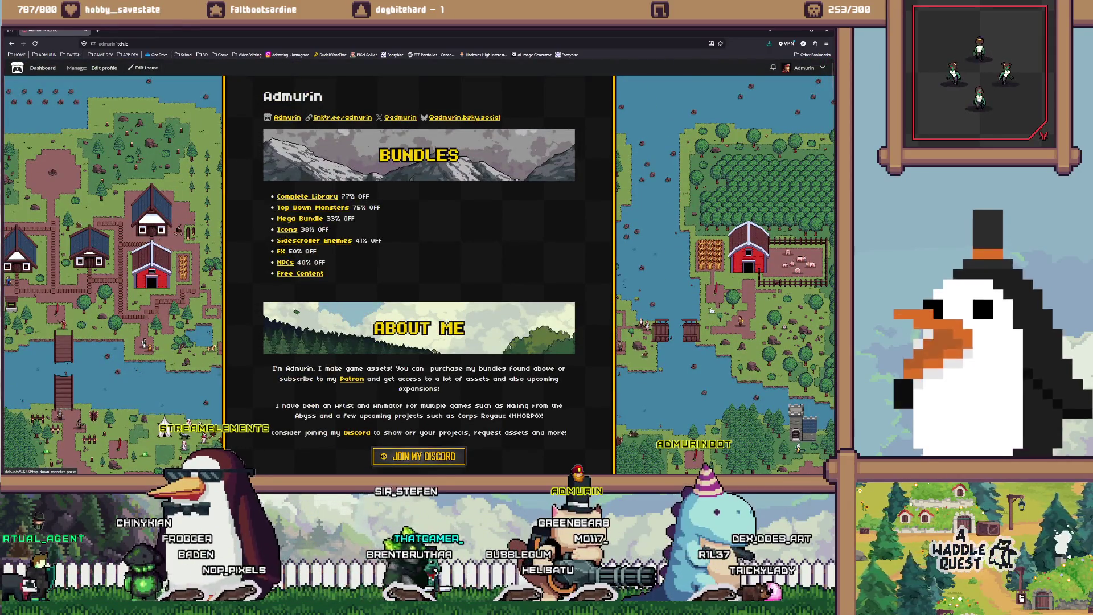
{"action": "left_click_drag", "start_coordinate": [352, 207], "coordinate": [380, 207]}
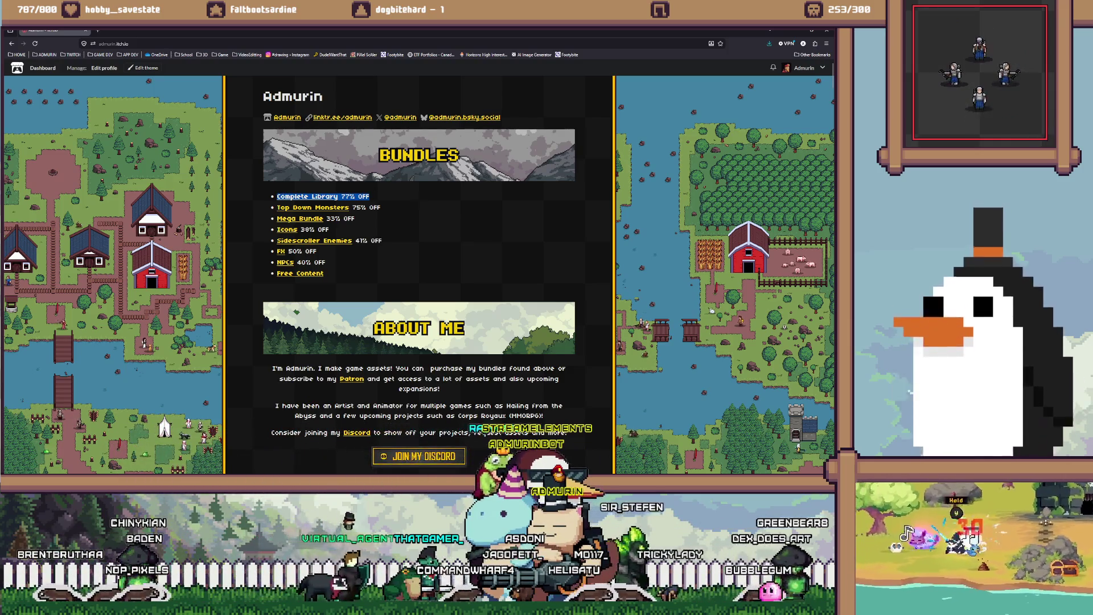
{"action": "left_click_drag", "start_coordinate": [326, 262], "coordinate": [277, 208]}
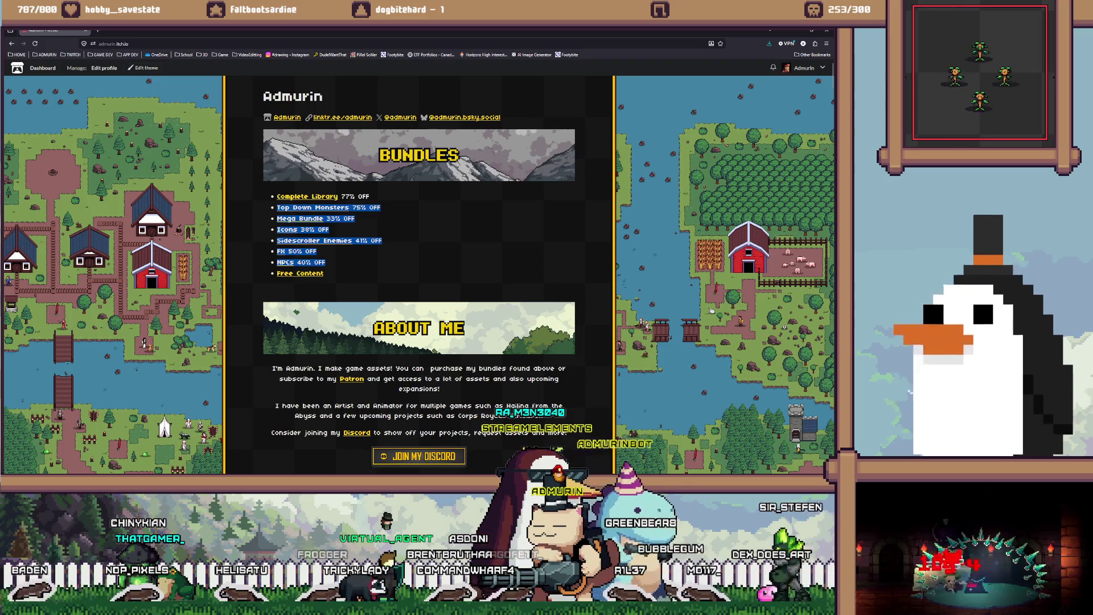
{"action": "left_click", "coordinate": [286, 219]}
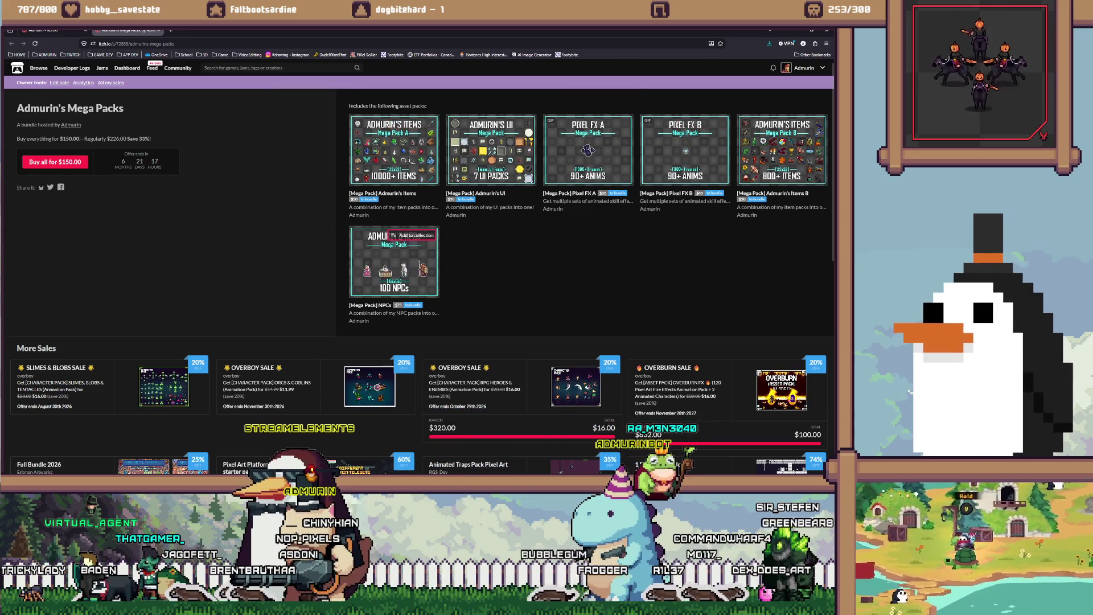
Step: Close the Mega Packs page and open Admurin's FX bundle ($40.00, 50% off)
{"action": "mouse_move", "coordinate": [489, 150]}
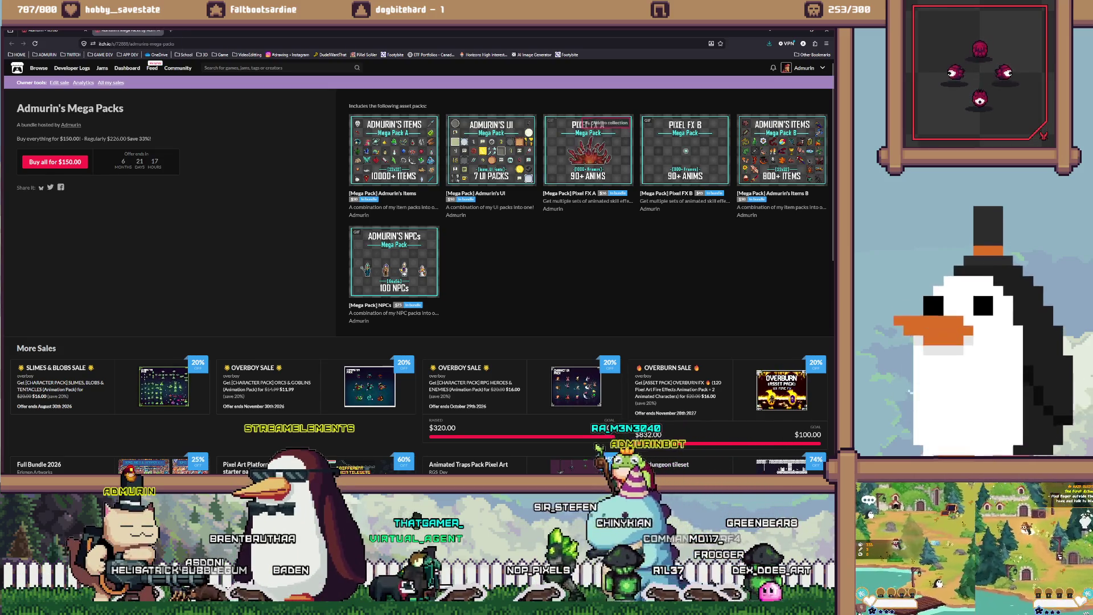
{"action": "left_click", "coordinate": [159, 31]}
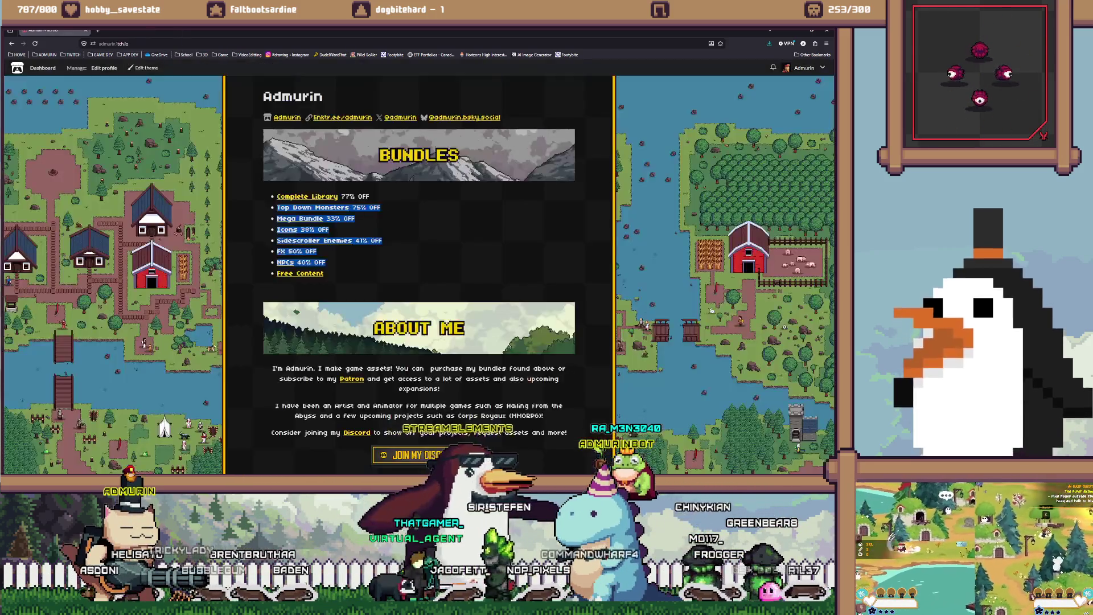
{"action": "left_click", "coordinate": [280, 251]}
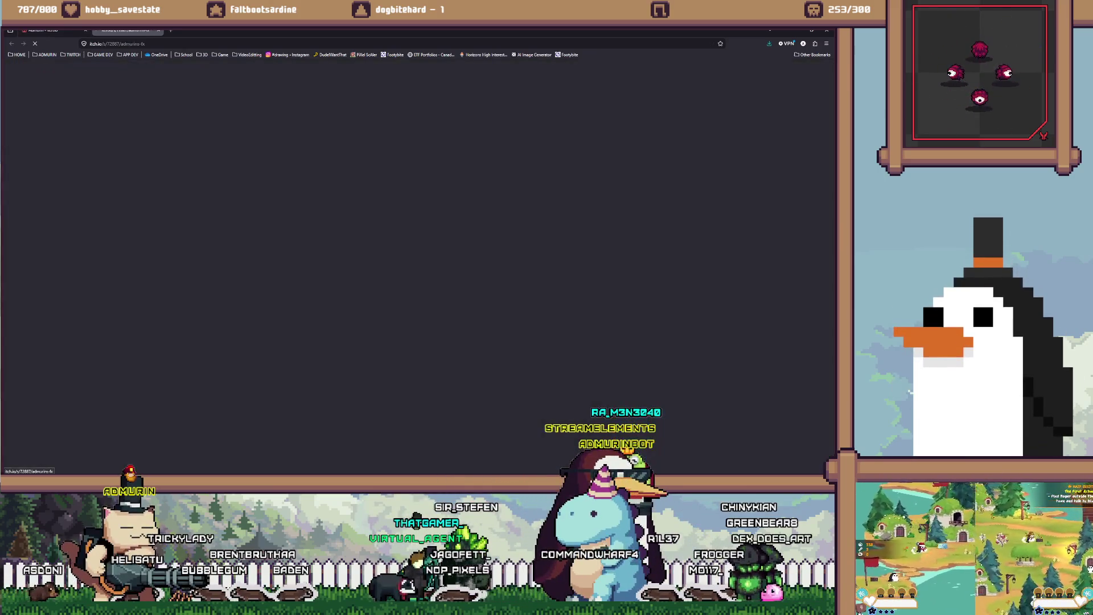
Step: Scroll through the FX bundle's asset packs and go back to the creator's profile
{"action": "scroll", "coordinate": [403, 213], "scroll_direction": "down", "scroll_amount": 5}
{"action": "scroll", "coordinate": [404, 214], "scroll_direction": "up", "scroll_amount": 5}
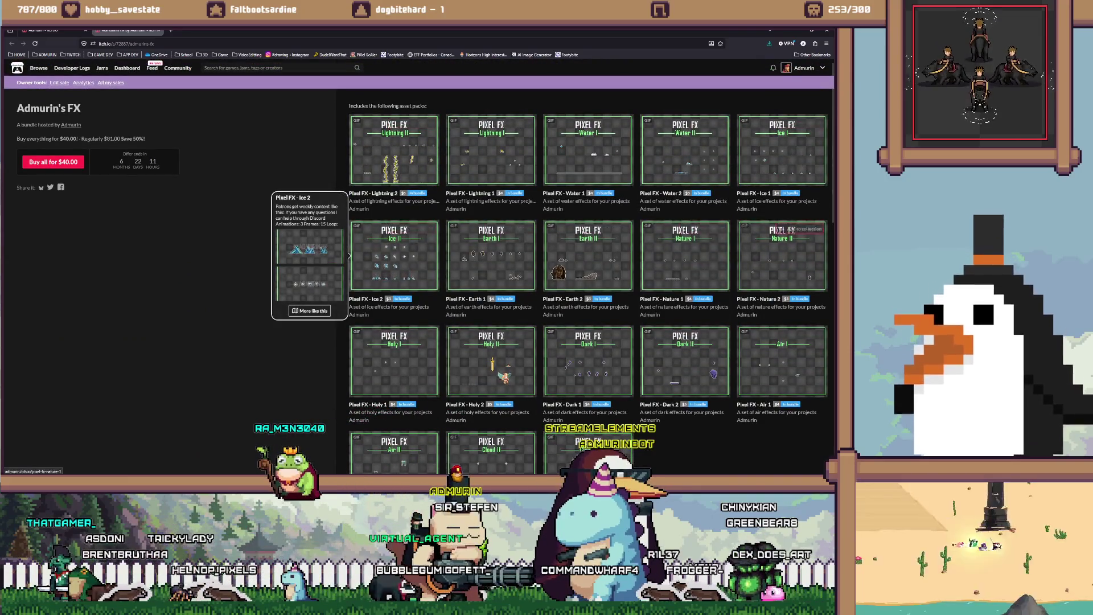
{"action": "scroll", "coordinate": [419, 267], "scroll_direction": "down", "scroll_amount": 1}
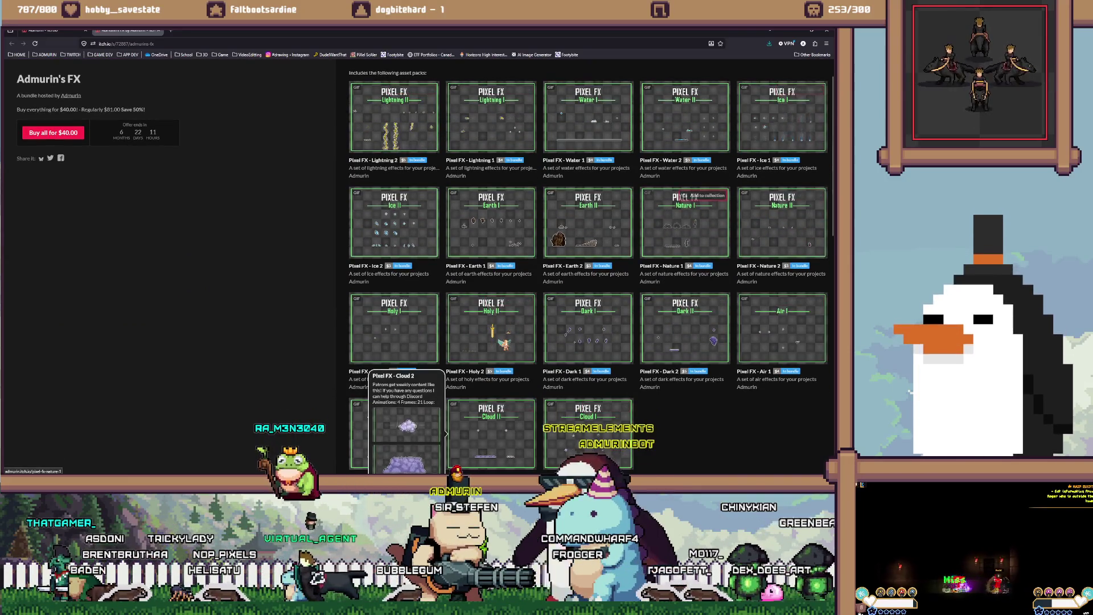
{"action": "scroll", "coordinate": [419, 239], "scroll_direction": "up", "scroll_amount": 1}
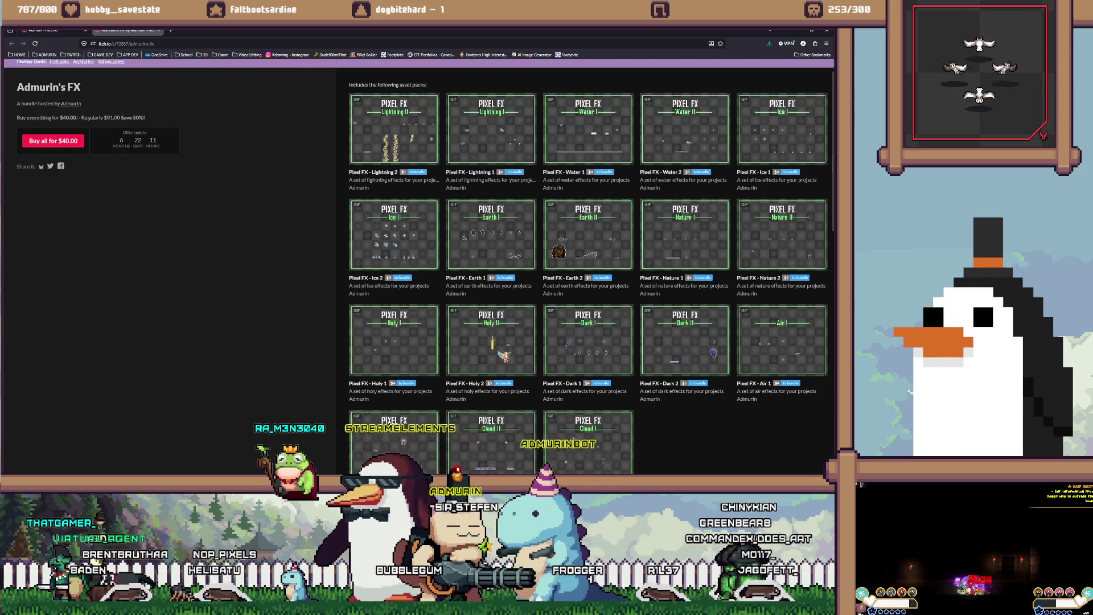
{"action": "key", "text": "alt+Left"}
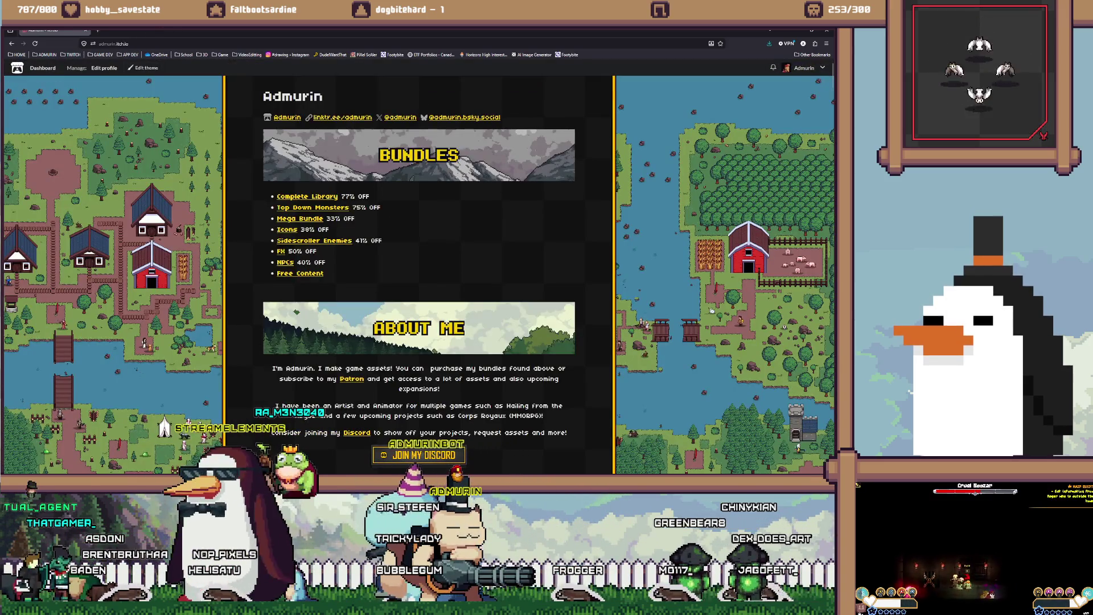
Step: Leave the itch.io address bar and switch back to the Unity terrain scene
{"action": "key", "text": "ctrl+l"}
{"action": "key", "text": "Escape"}
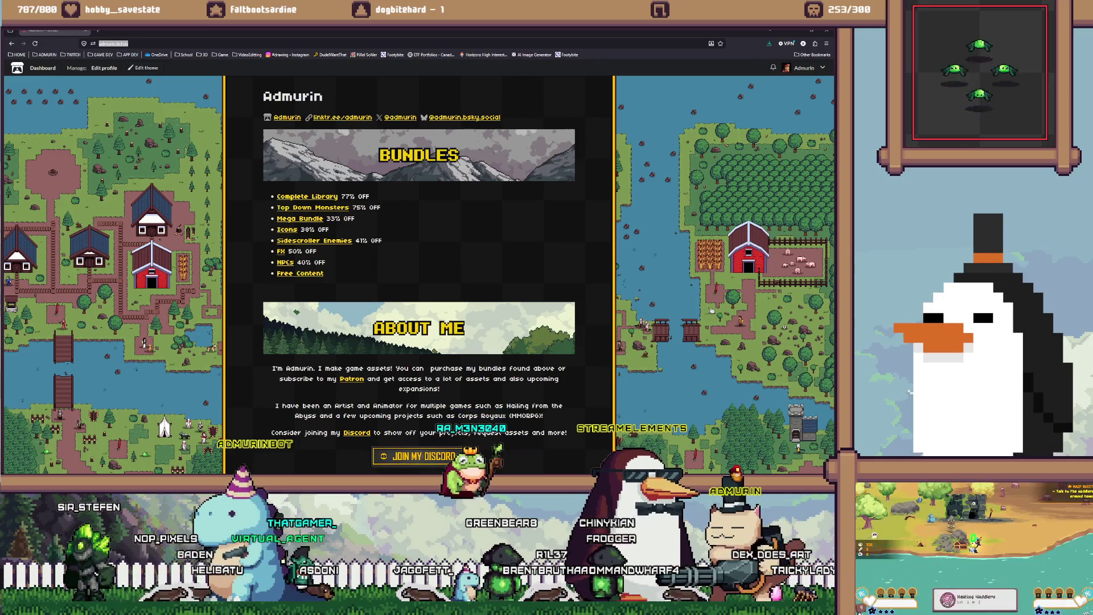
{"action": "key", "text": "alt+Tab"}
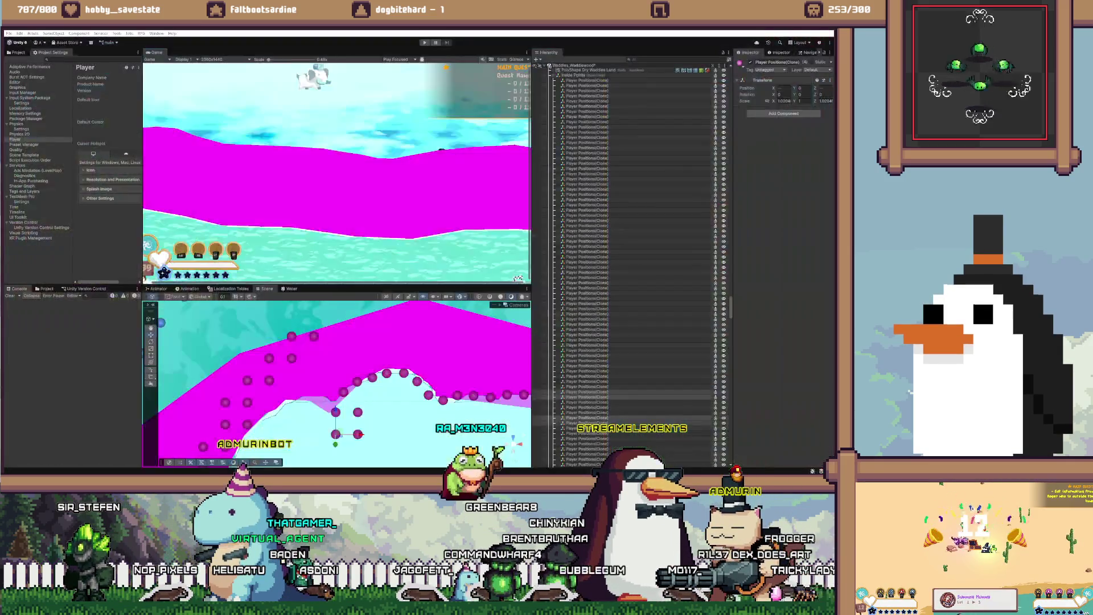
Step: Frame the left slope dots and move one position dot up onto the terrain edge
{"action": "key", "text": "f"}
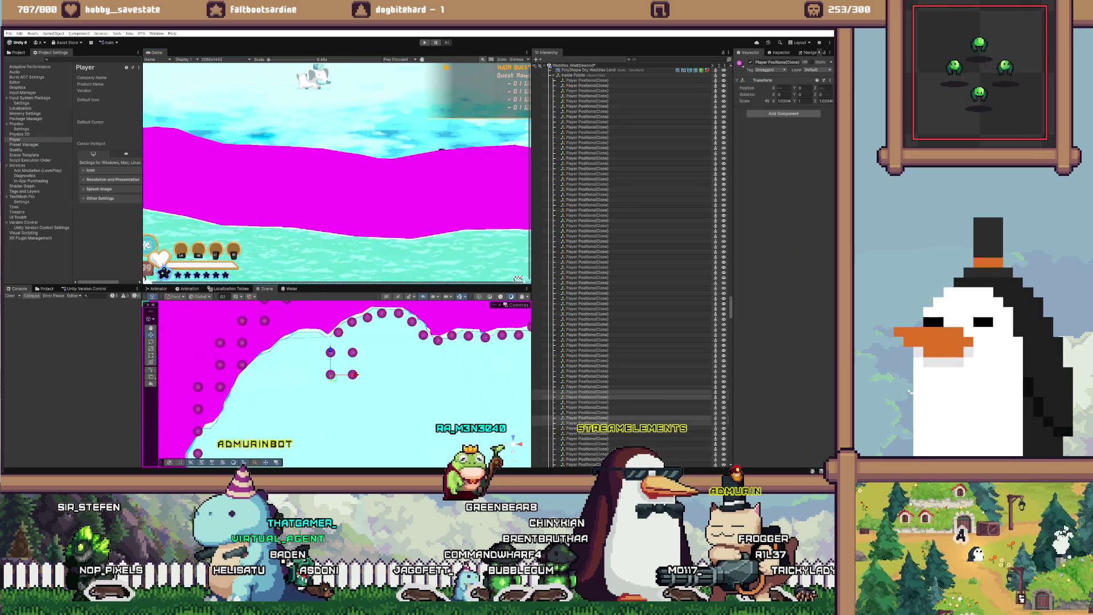
{"action": "key", "text": "f"}
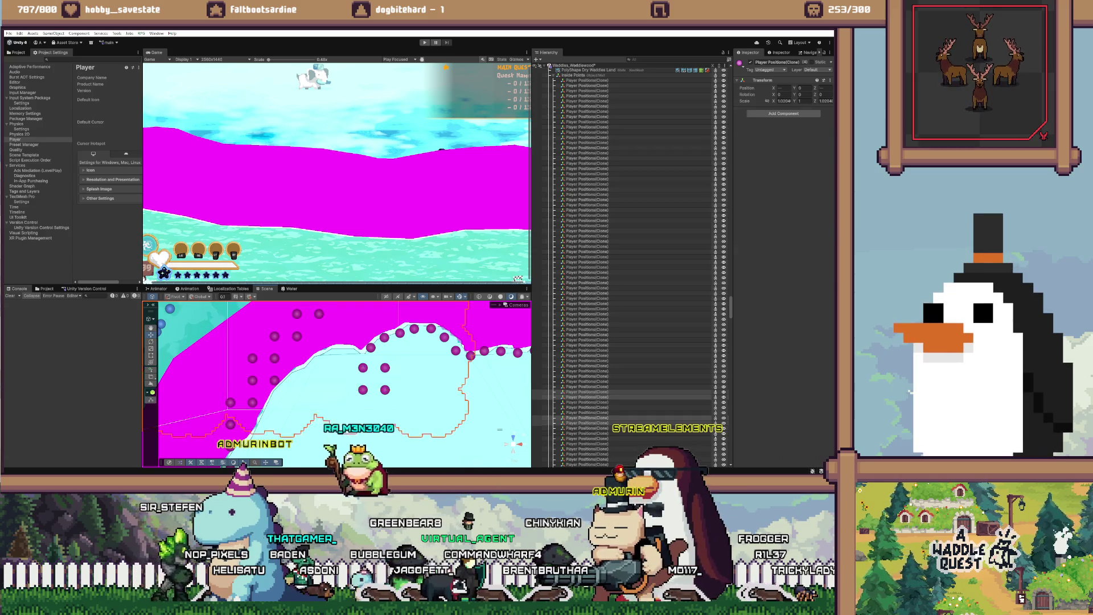
{"action": "left_click", "coordinate": [362, 367]}
{"action": "left_click_drag", "start_coordinate": [362, 367], "coordinate": [358, 350]}
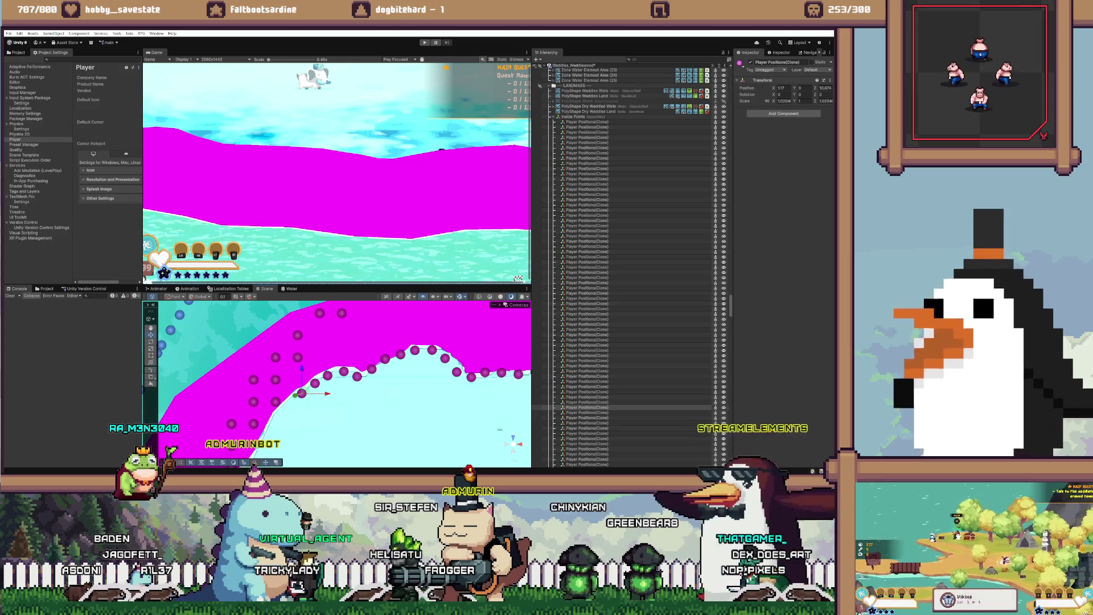
Step: Move several purple dots left, down and slightly aside so they sit on the magenta edge
{"action": "left_click", "coordinate": [358, 323]}
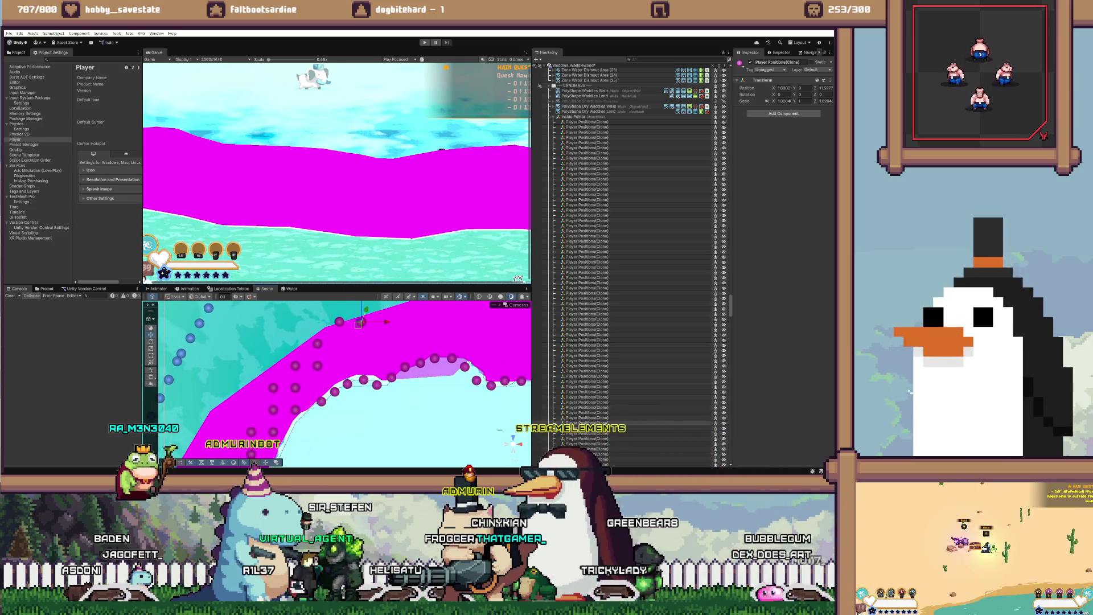
{"action": "left_click", "coordinate": [334, 413]}
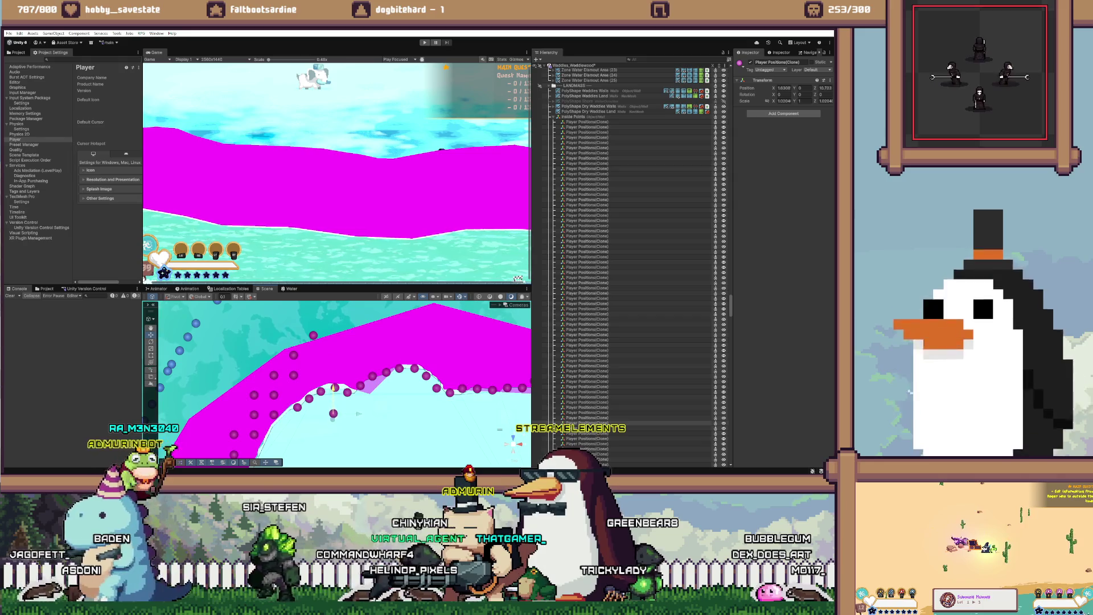
{"action": "left_click", "coordinate": [358, 414]}
{"action": "left_click_drag", "start_coordinate": [384, 375], "coordinate": [321, 375]}
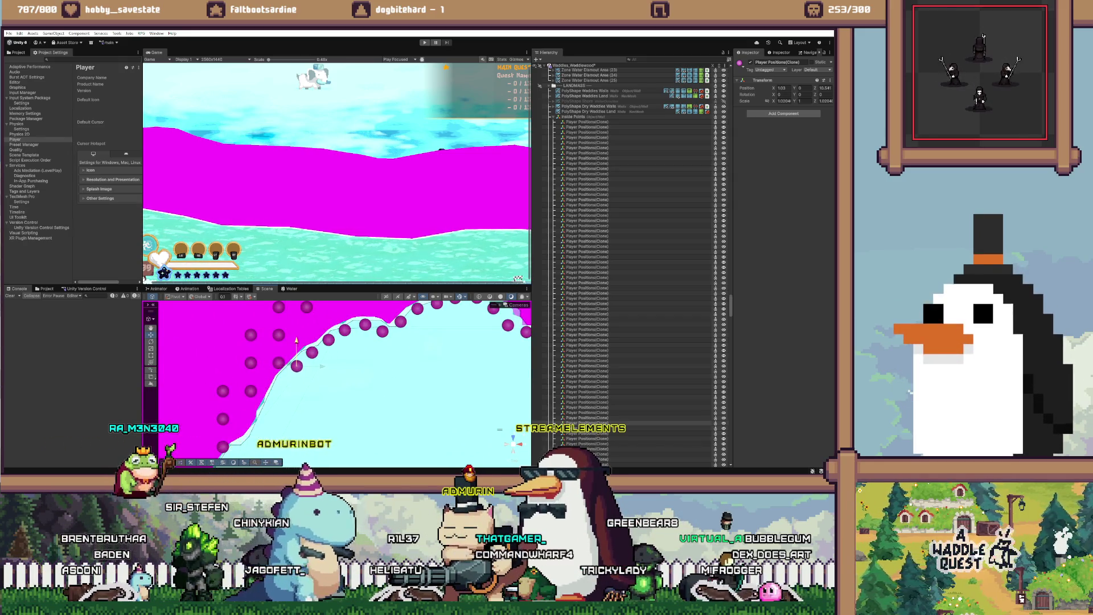
{"action": "left_click", "coordinate": [279, 380]}
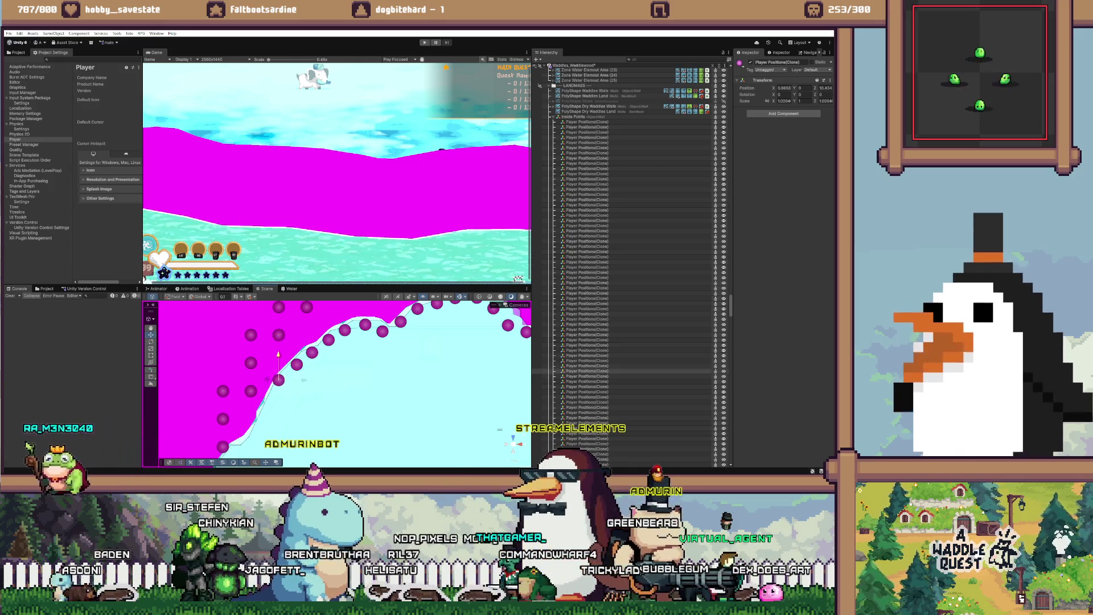
{"action": "key", "text": "f"}
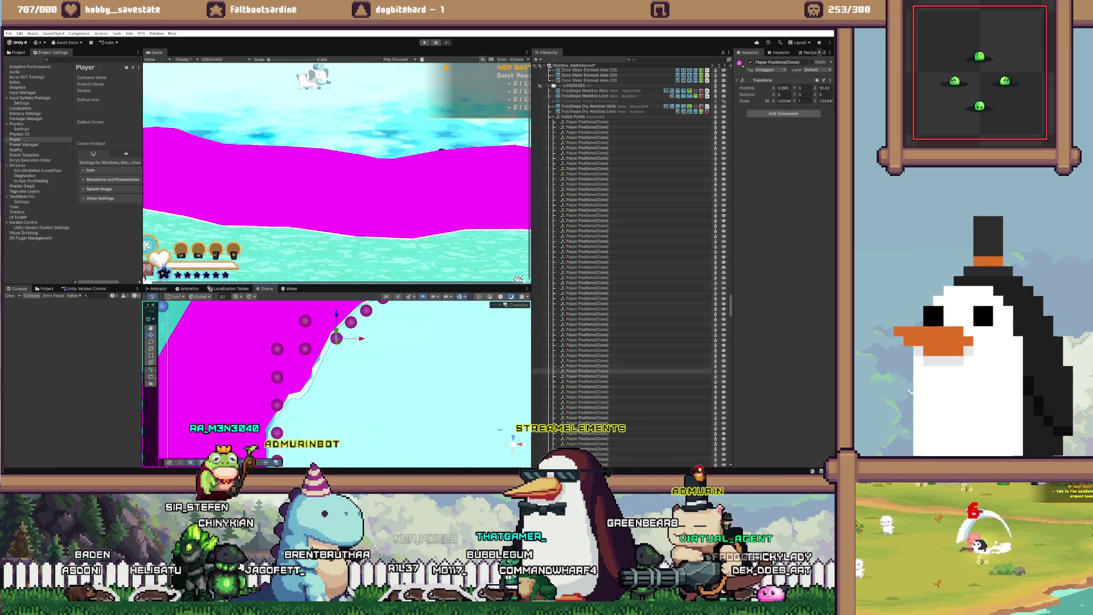
{"action": "left_click", "coordinate": [305, 349]}
{"action": "left_click_drag", "start_coordinate": [324, 348], "coordinate": [326, 356]}
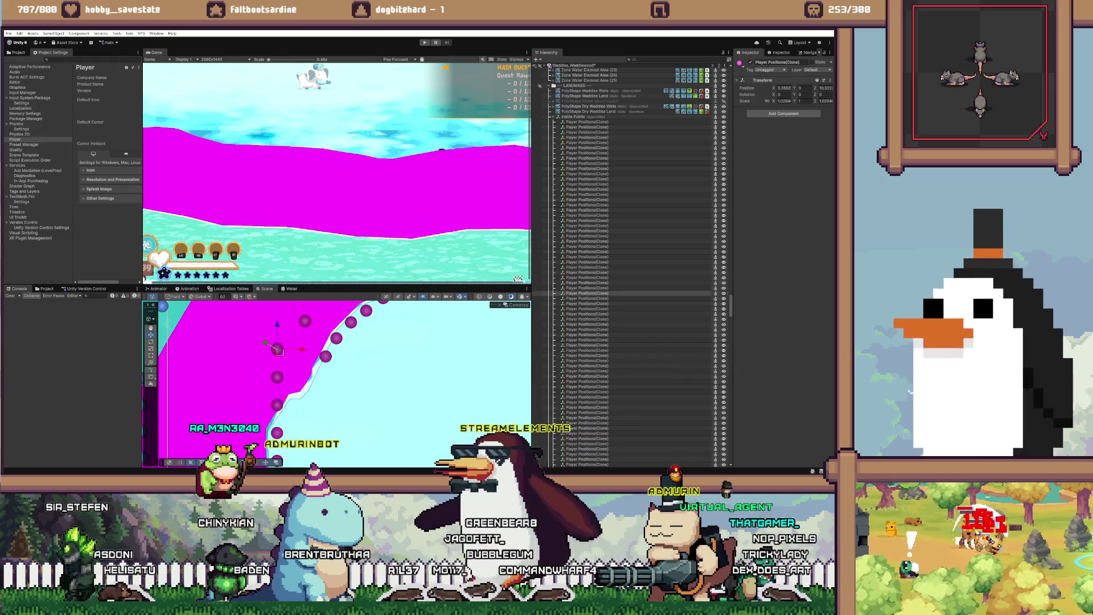
{"action": "left_click", "coordinate": [277, 379]}
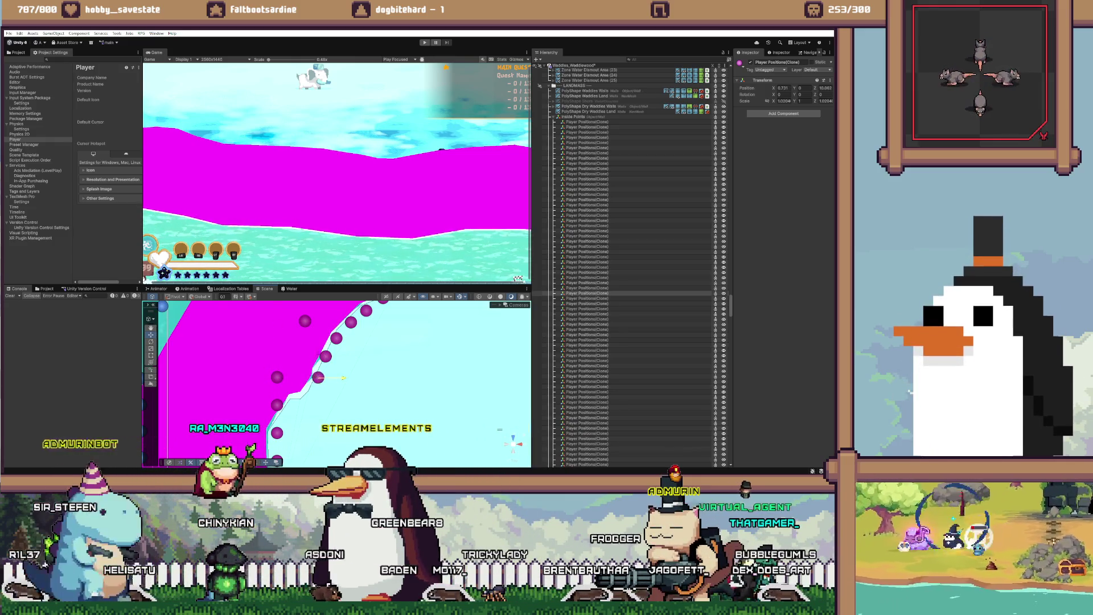
{"action": "left_click_drag", "start_coordinate": [316, 379], "coordinate": [286, 388]}
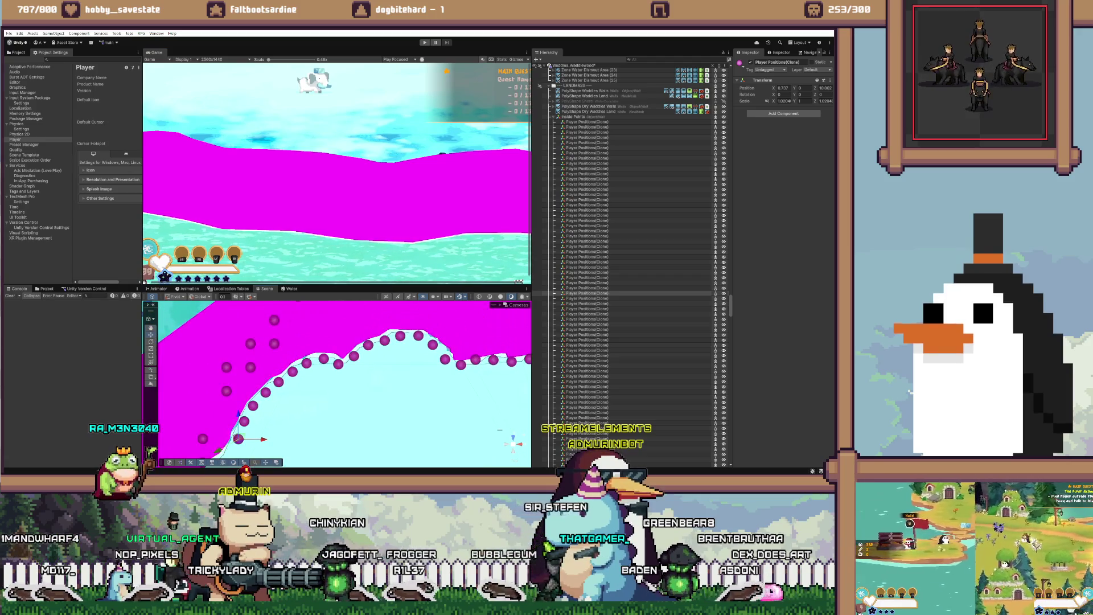
Step: Select the stray position points inside the terrain
{"action": "left_click", "coordinate": [275, 344]}
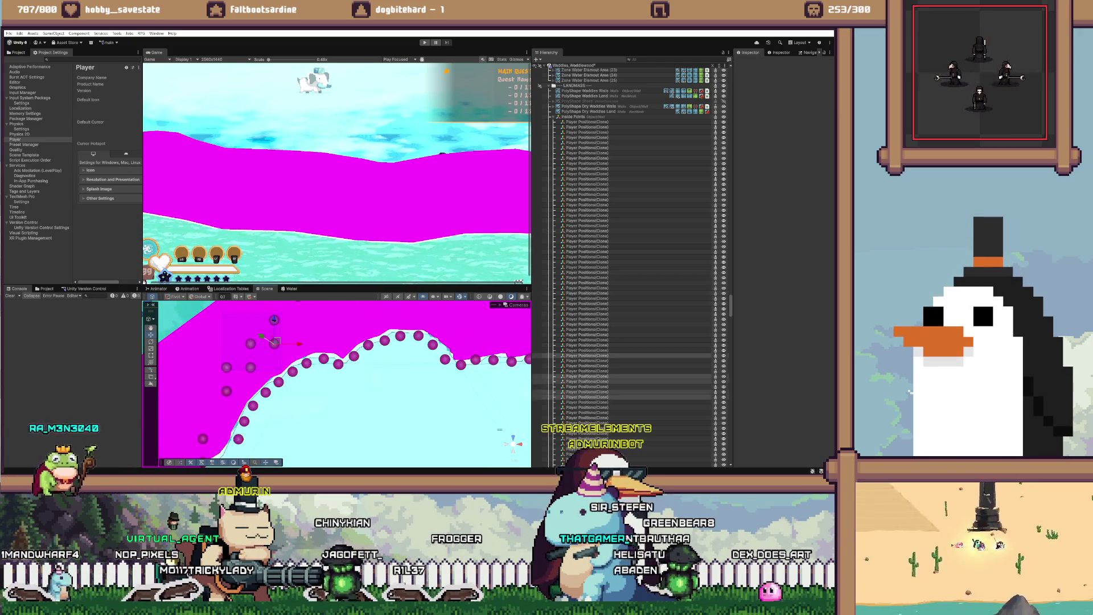
Step: Delete the selected stray points inside the terrain
{"action": "key", "text": "Delete"}
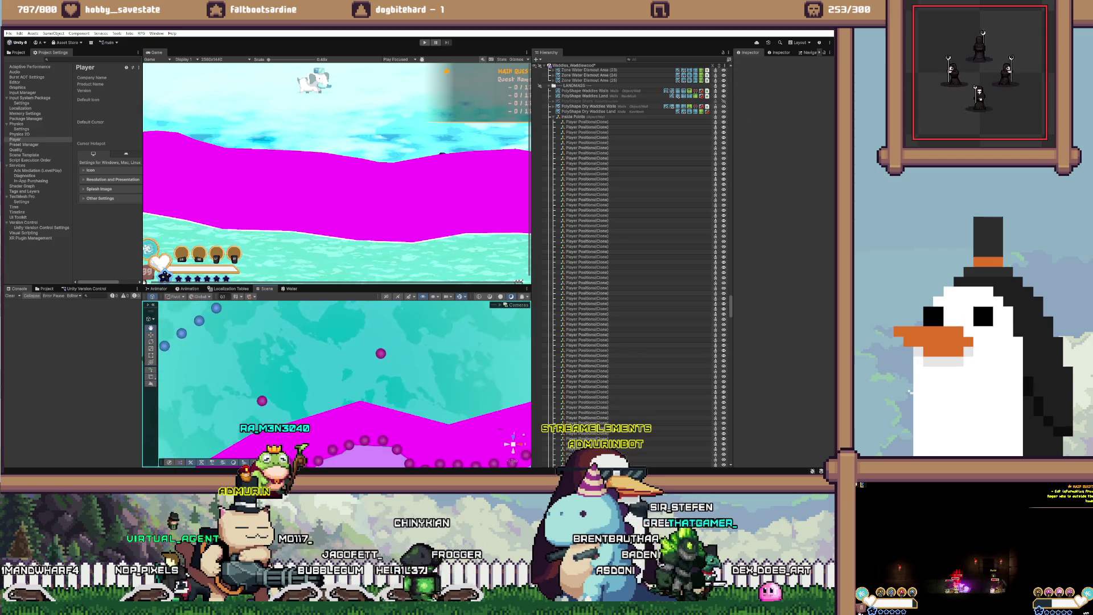
{"action": "scroll", "coordinate": [335, 382], "scroll_direction": "down", "scroll_amount": 3}
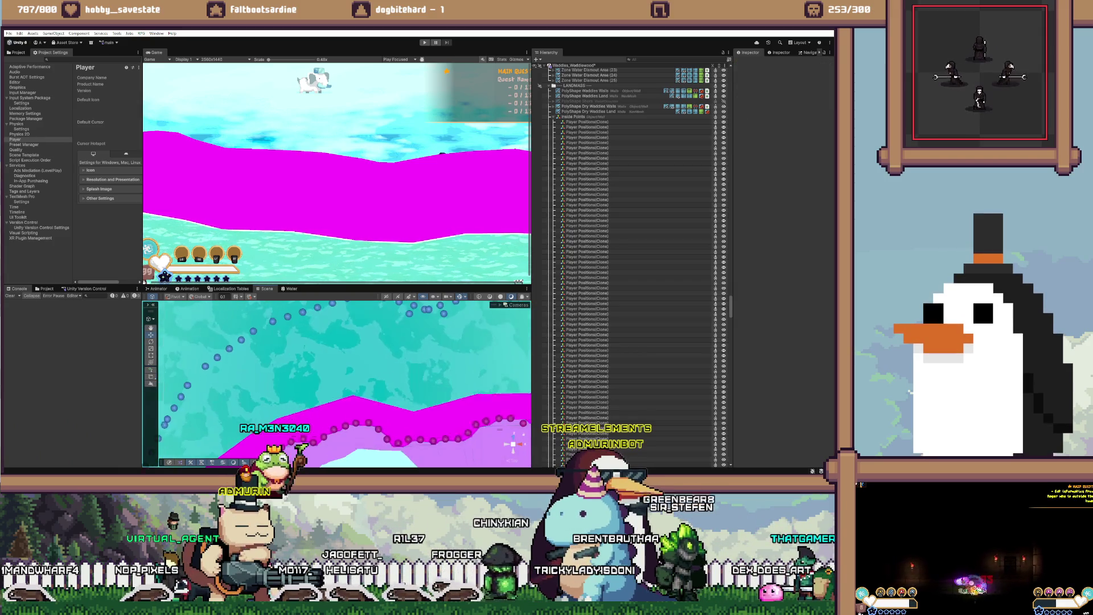
{"action": "scroll", "coordinate": [239, 393], "scroll_direction": "up", "scroll_amount": 5}
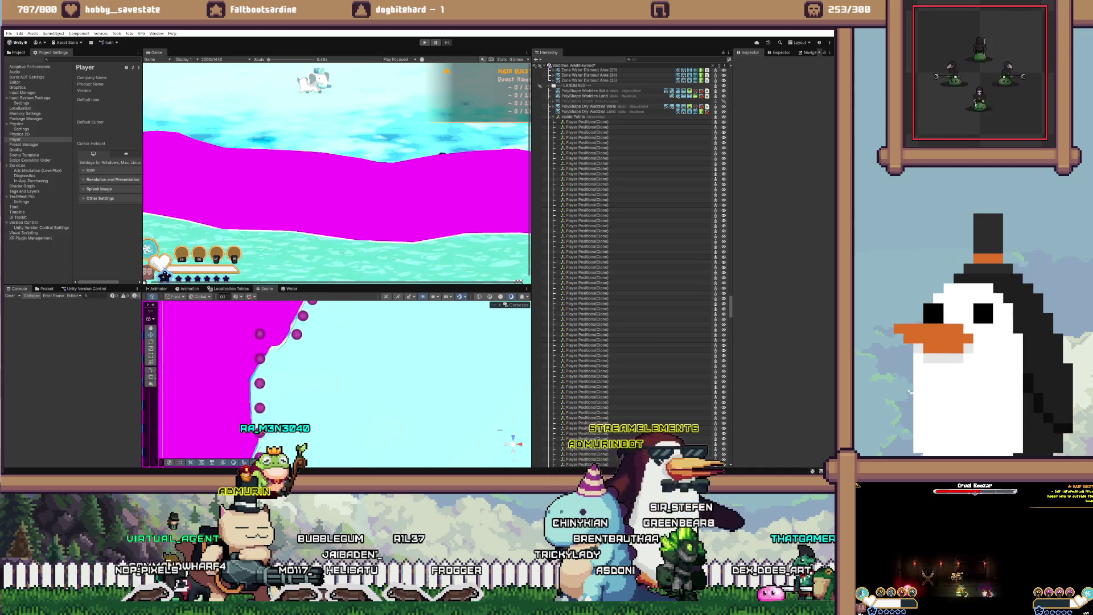
Step: Drag a point right and down onto the edge, then pick the next points lower down
{"action": "left_click_drag", "start_coordinate": [241, 334], "coordinate": [278, 337]}
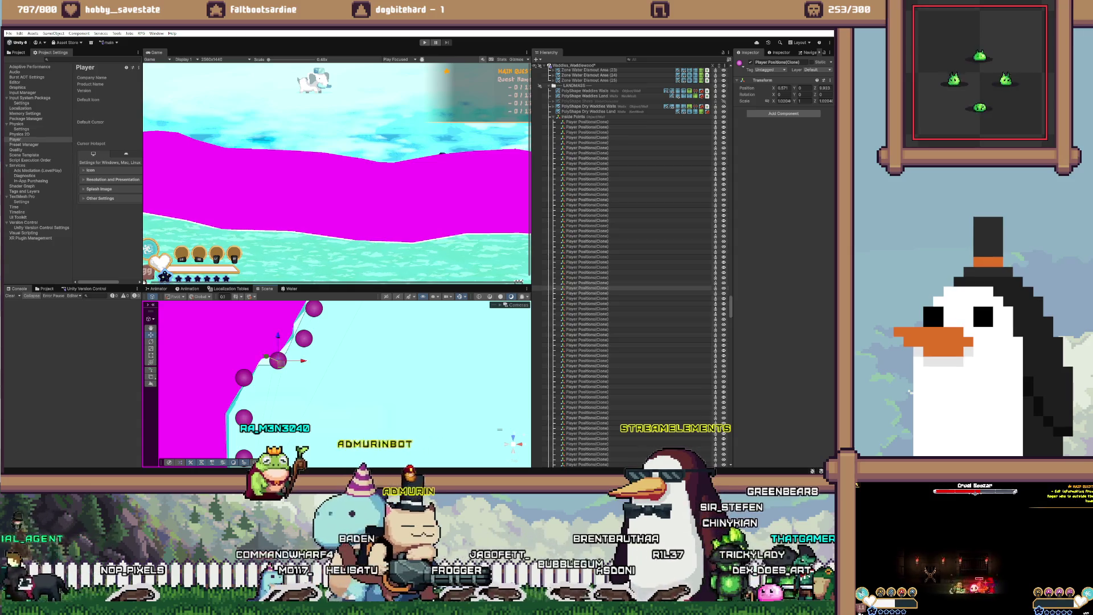
{"action": "left_click_drag", "start_coordinate": [278, 351], "coordinate": [283, 360]}
{"action": "left_click", "coordinate": [244, 378]}
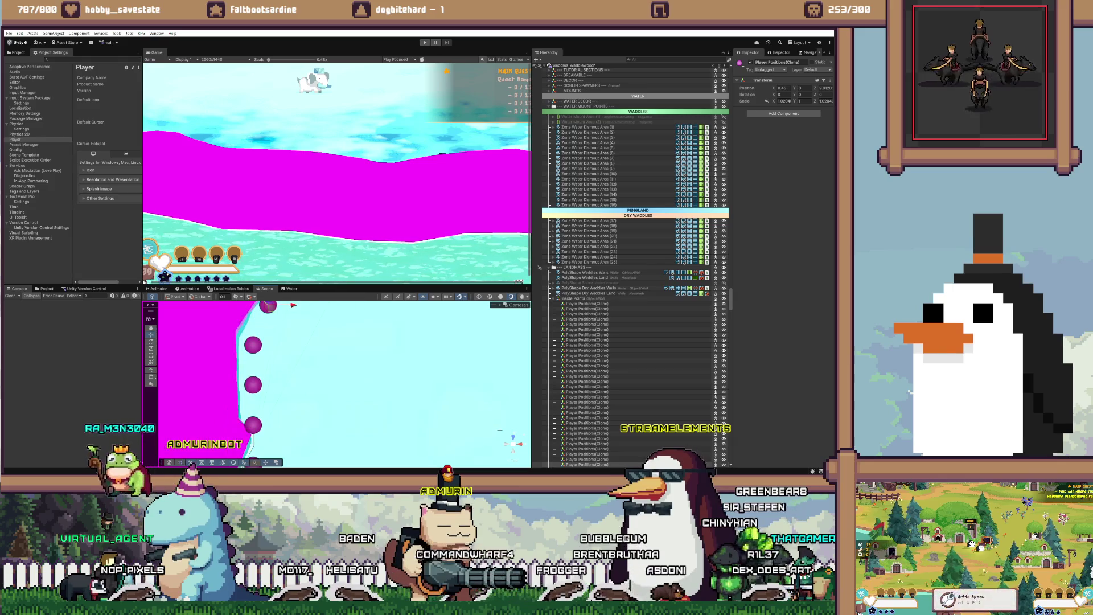
{"action": "left_click", "coordinate": [252, 379]}
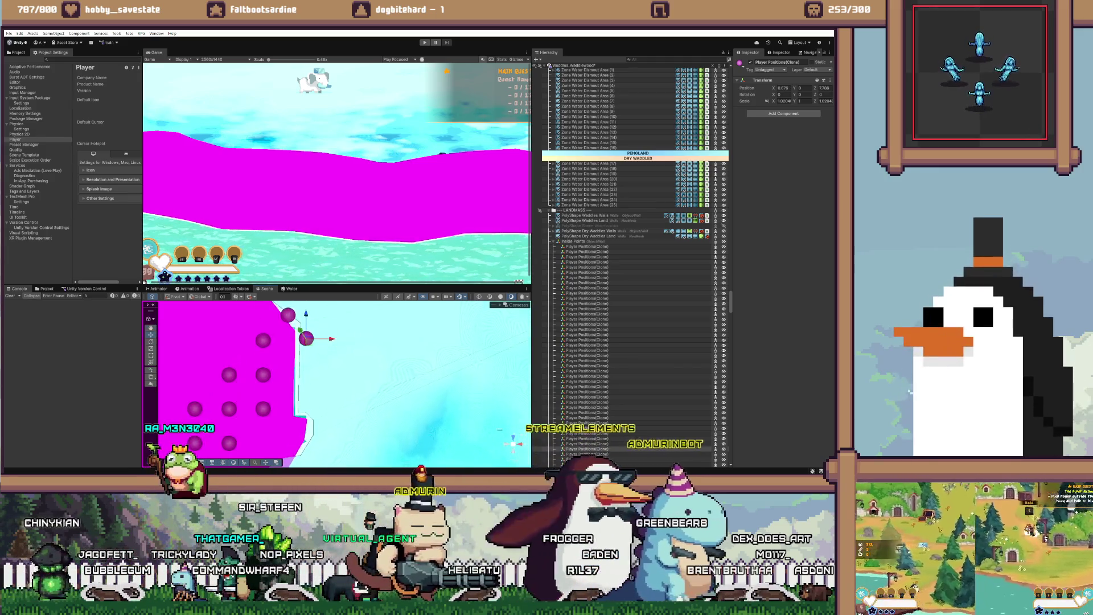
Step: Pick a Player Positions clone from the Hierarchy and move it right onto the edge
{"action": "left_click", "coordinate": [588, 369]}
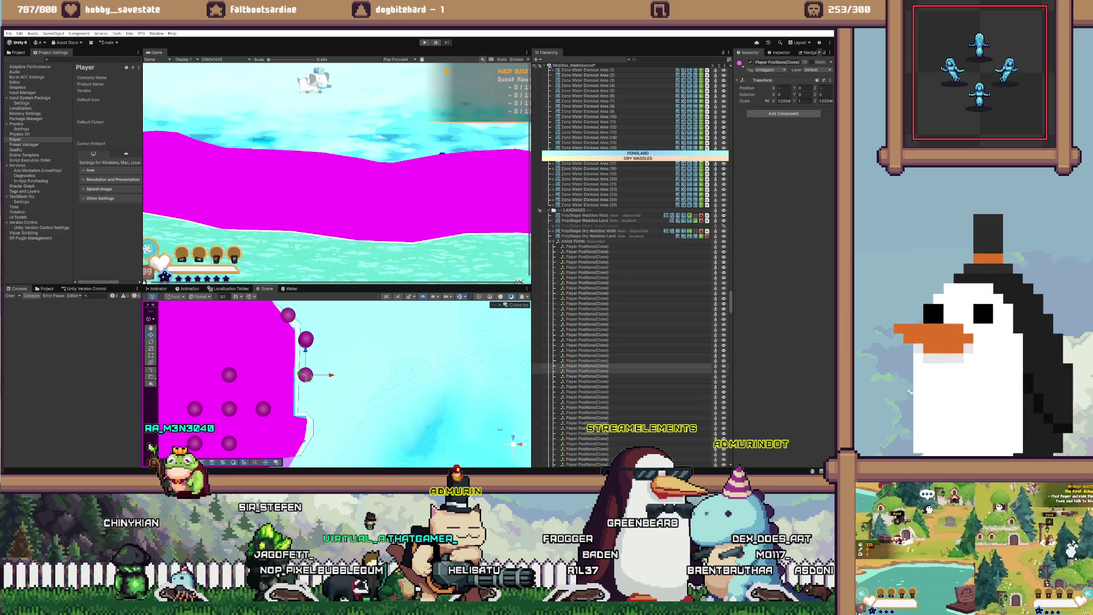
{"action": "scroll", "coordinate": [632, 261], "scroll_direction": "up", "scroll_amount": 5}
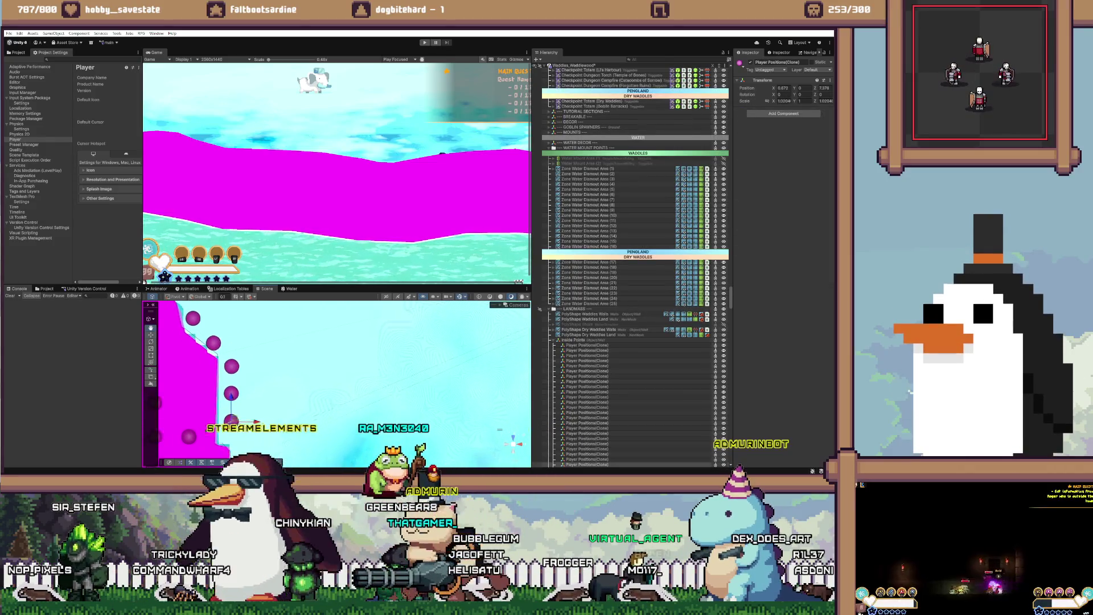
{"action": "scroll", "coordinate": [632, 262], "scroll_direction": "down", "scroll_amount": 5}
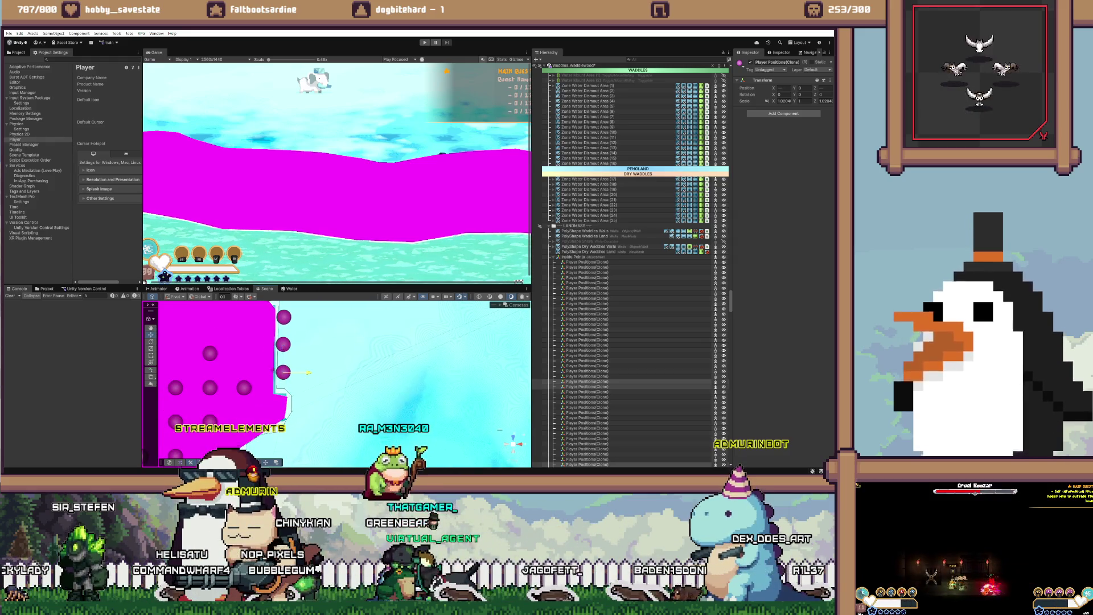
{"action": "left_click", "coordinate": [587, 376]}
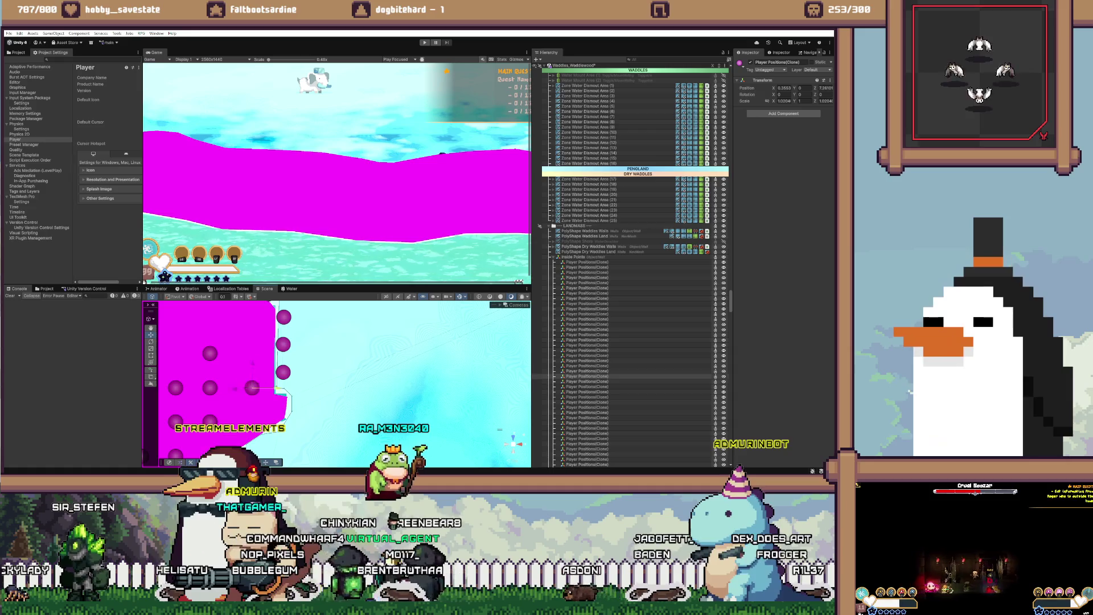
{"action": "left_click_drag", "start_coordinate": [252, 388], "coordinate": [293, 388]}
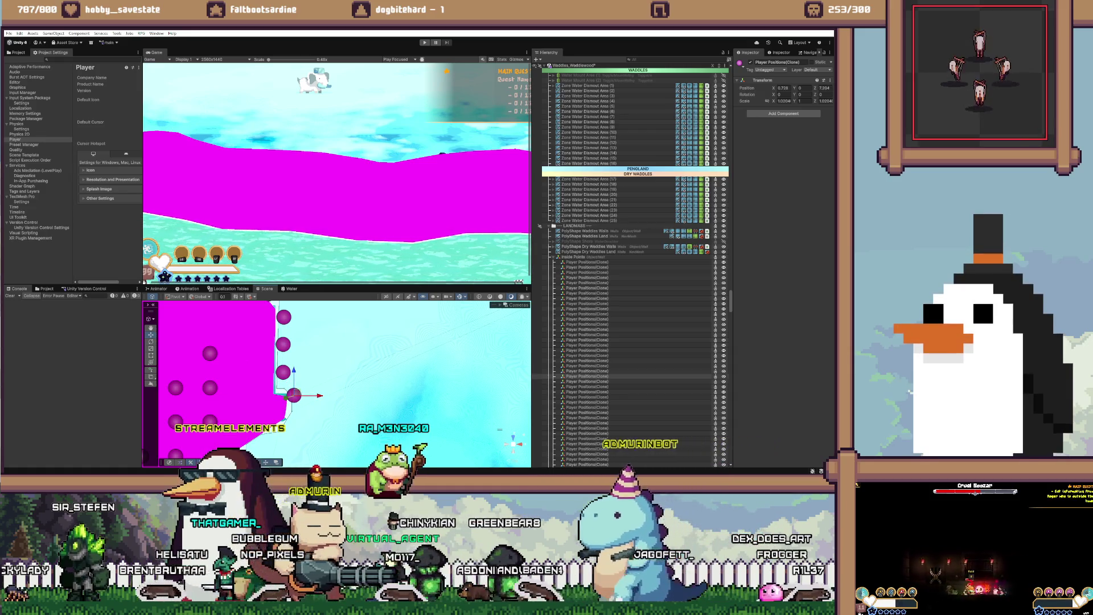
Step: Move another point down-right onto the edge and shift a further point right onto it
{"action": "left_click", "coordinate": [587, 360]}
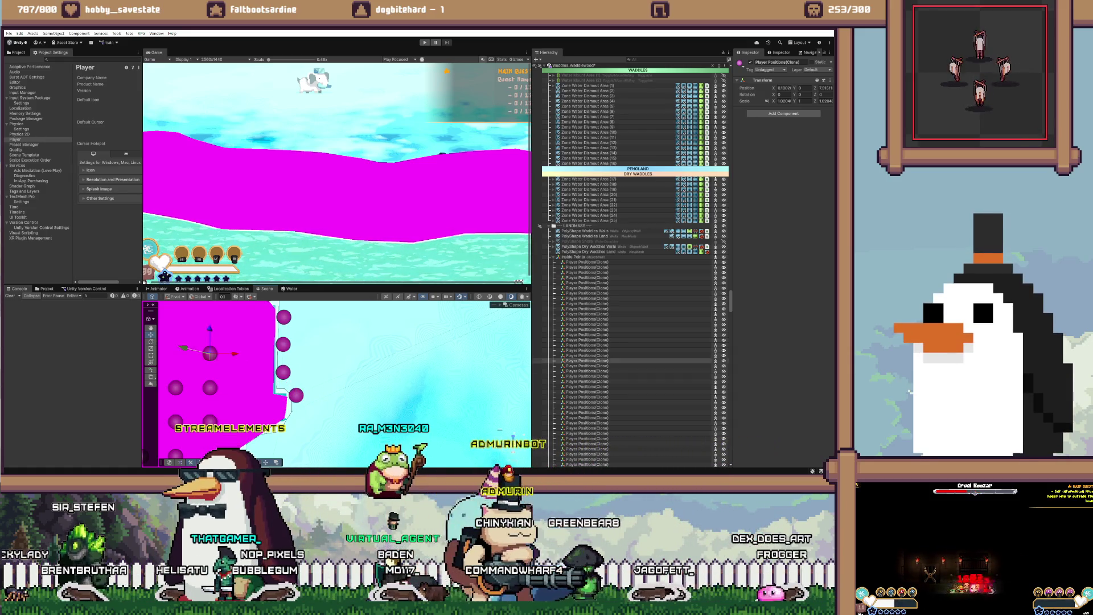
{"action": "mouse_move", "coordinate": [285, 352]}
{"action": "left_mouse_down"}
{"action": "mouse_move", "coordinate": [296, 416]}
{"action": "mouse_move", "coordinate": [318, 418]}
{"action": "left_mouse_up"}
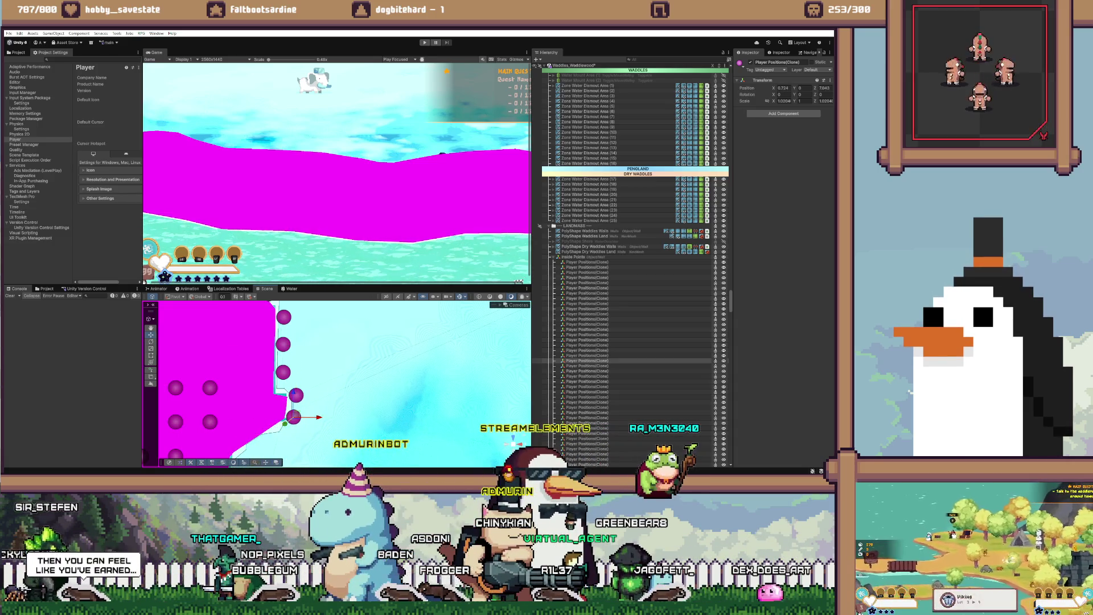
{"action": "key", "text": "f"}
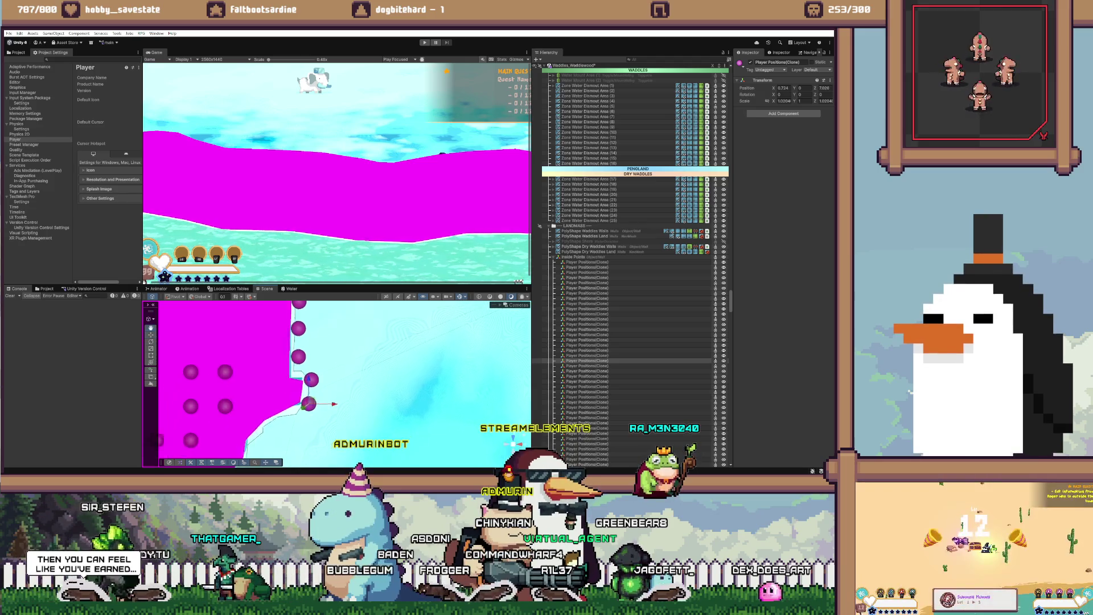
{"action": "left_click", "coordinate": [243, 347]}
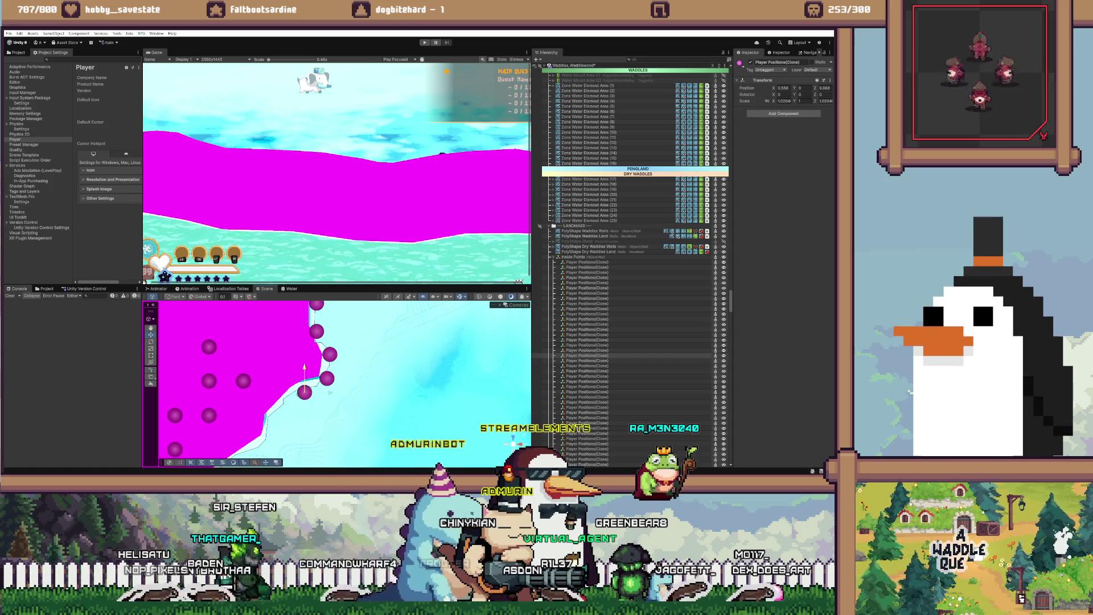
{"action": "left_click", "coordinate": [226, 332]}
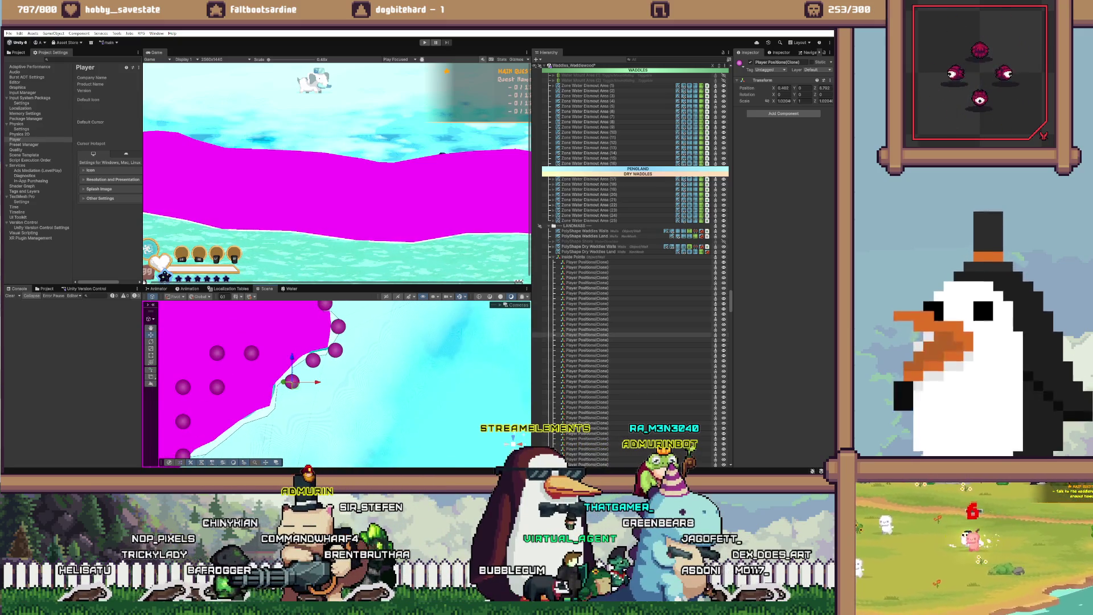
{"action": "left_click", "coordinate": [281, 325]}
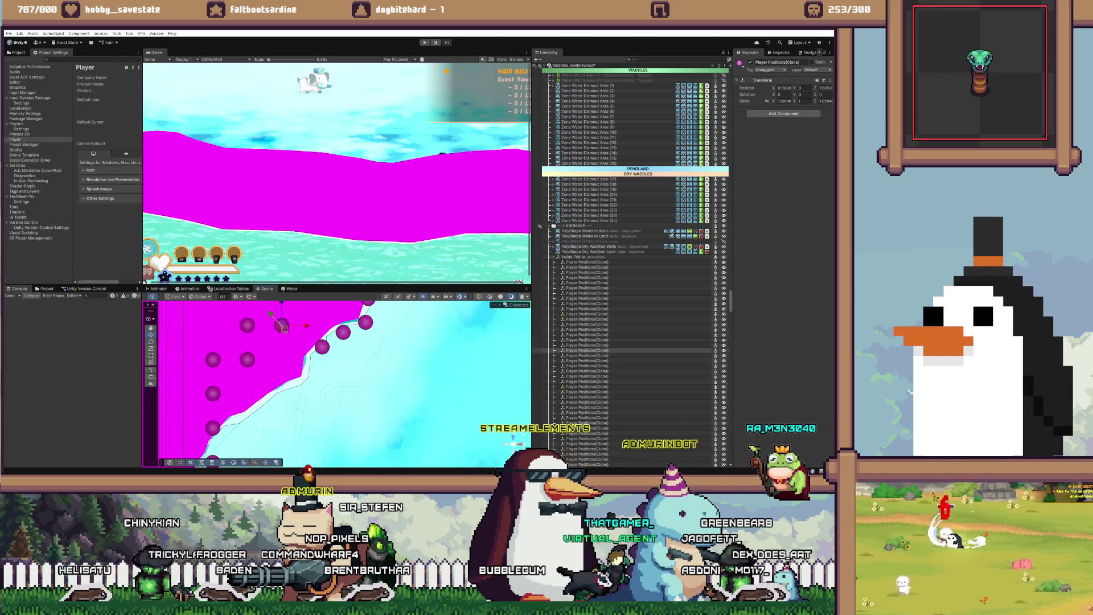
{"action": "left_click_drag", "start_coordinate": [277, 383], "coordinate": [307, 380]}
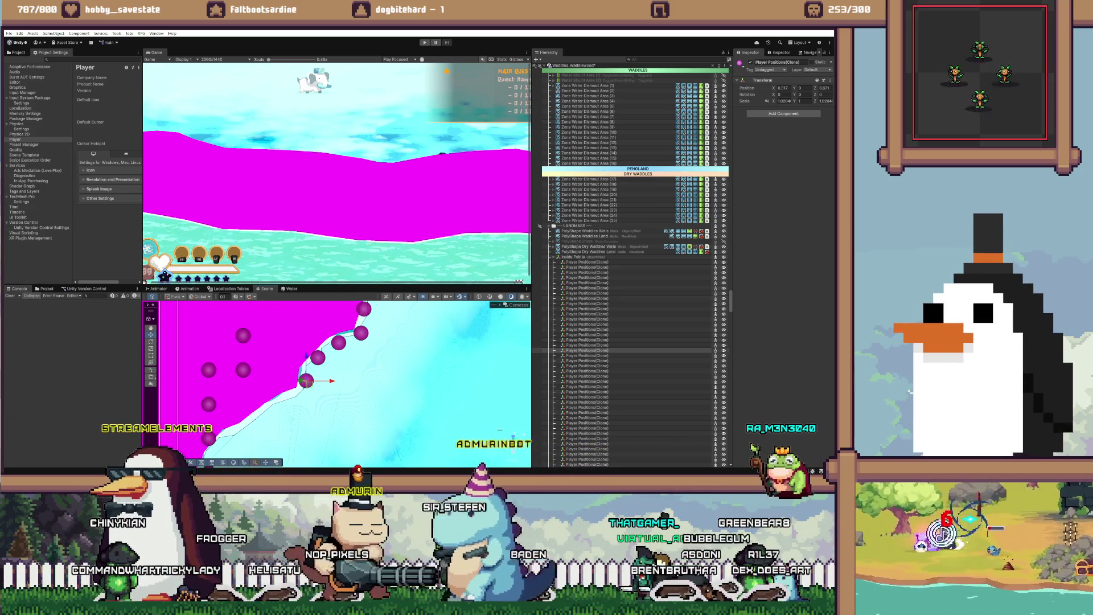
Step: Pan along the edge and move a left-side purple dot down to the terrain edge
{"action": "left_click", "coordinate": [243, 335]}
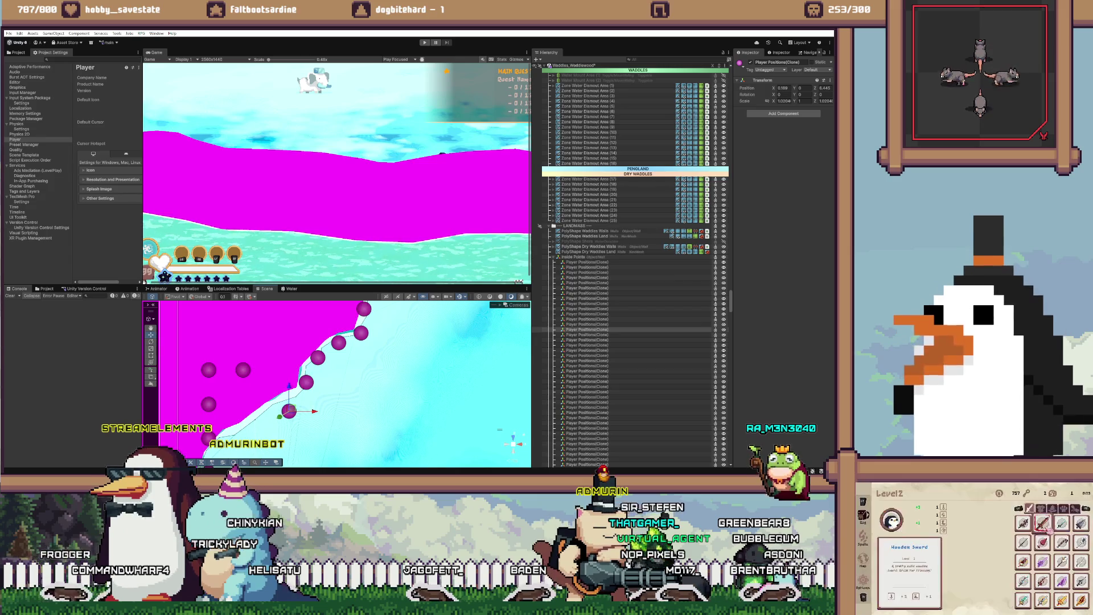
{"action": "left_click_drag", "start_coordinate": [319, 392], "coordinate": [356, 363]}
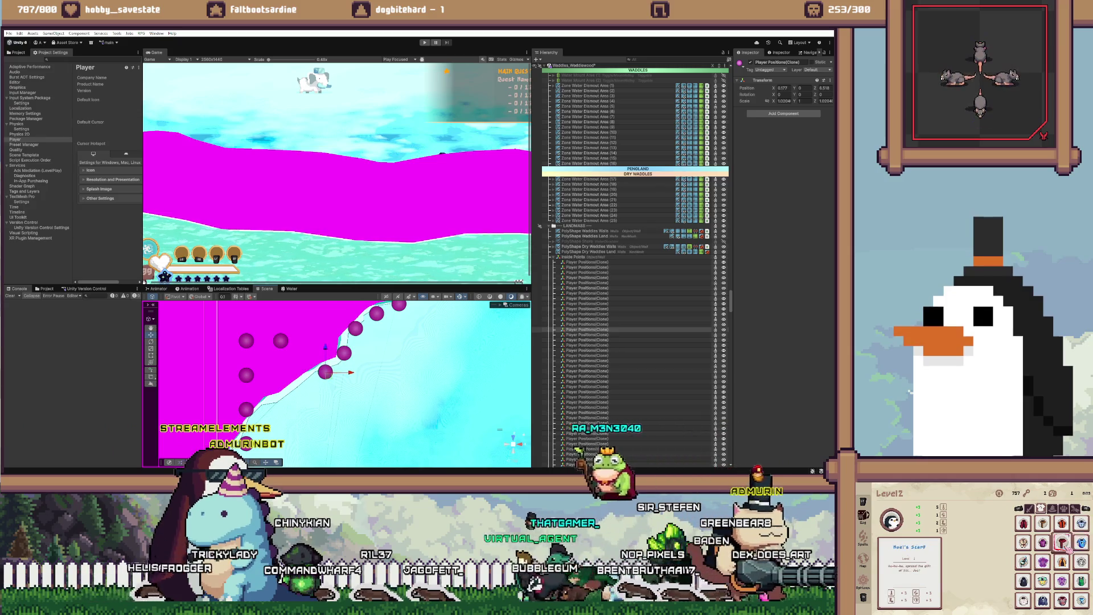
{"action": "left_click", "coordinate": [281, 341]}
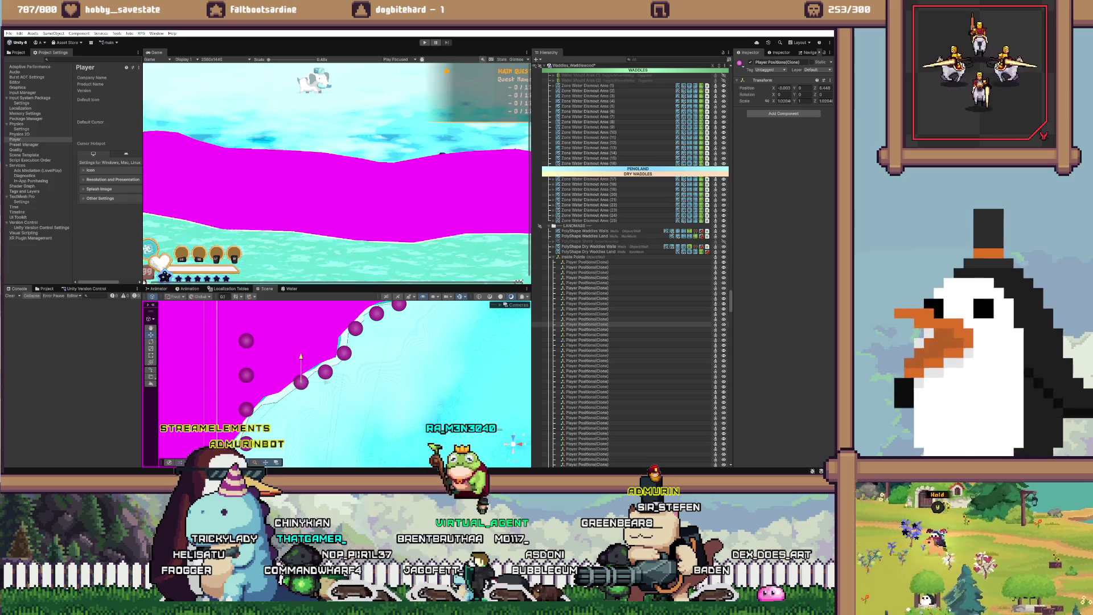
{"action": "left_click", "coordinate": [245, 341]}
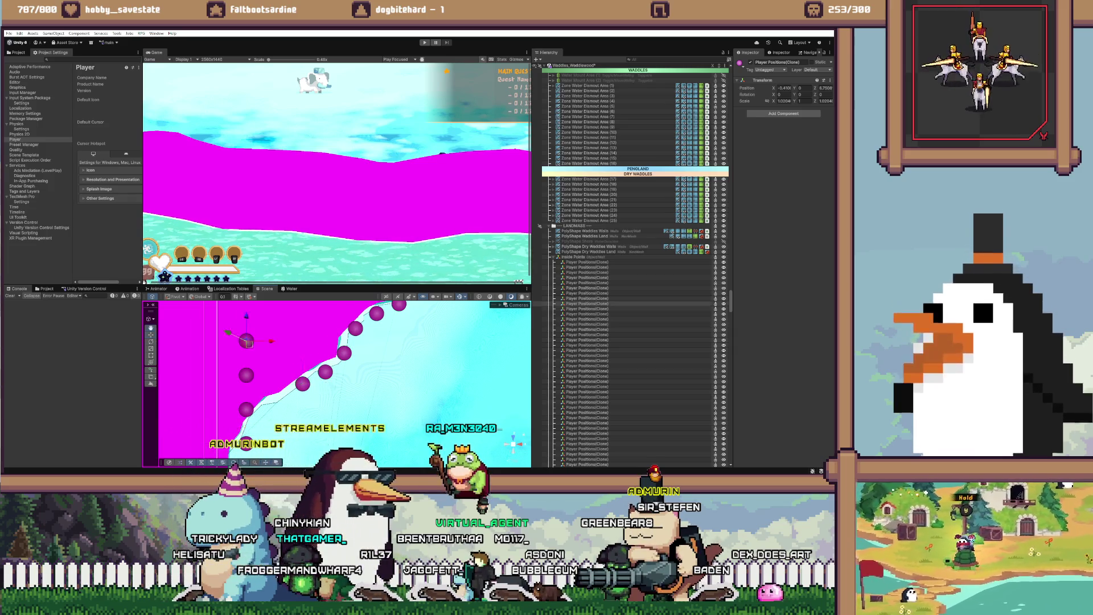
{"action": "scroll", "coordinate": [246, 340], "scroll_direction": "down", "scroll_amount": 1}
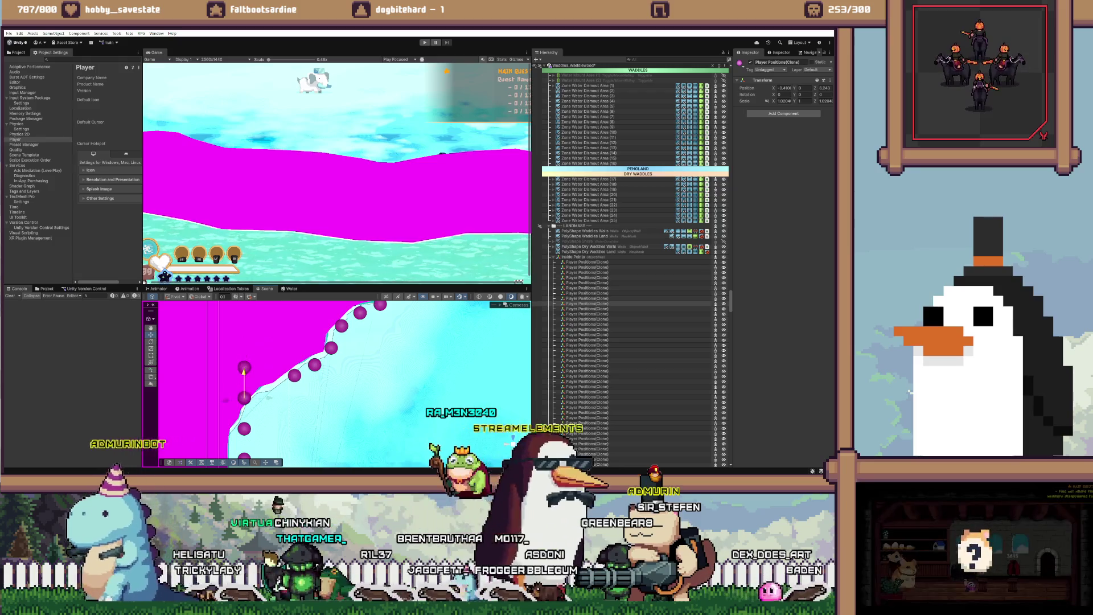
{"action": "left_click_drag", "start_coordinate": [246, 338], "coordinate": [246, 386]}
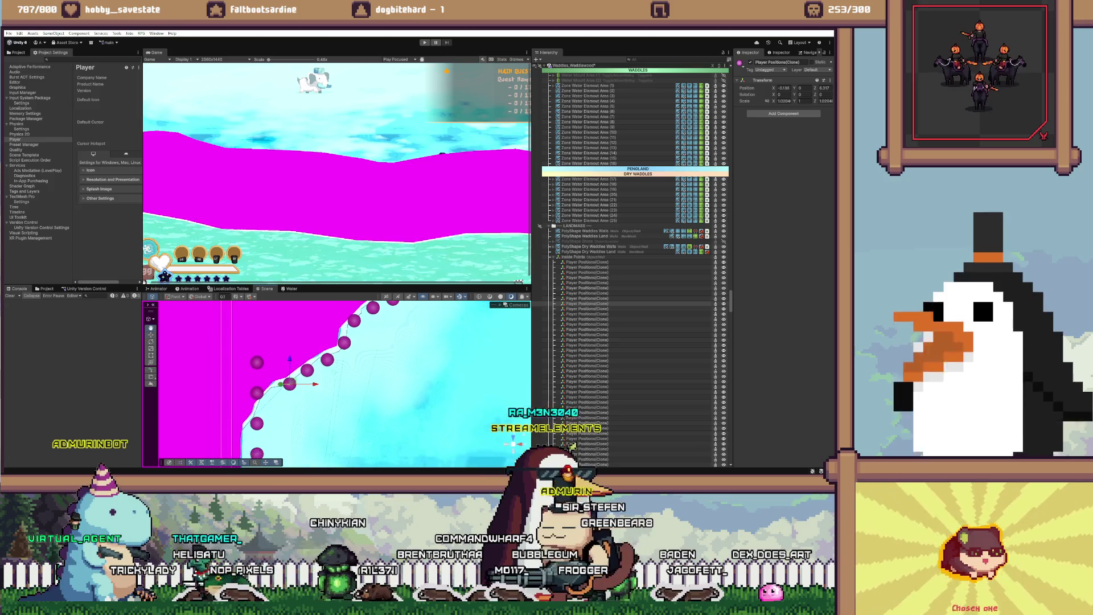
Step: Lower two neighbouring purple dots closer onto the magenta edge
{"action": "left_click", "coordinate": [262, 333]}
{"action": "mouse_move", "coordinate": [262, 333]}
{"action": "left_mouse_down"}
{"action": "mouse_move", "coordinate": [262, 367]}
{"action": "mouse_move", "coordinate": [279, 344]}
{"action": "left_mouse_up"}
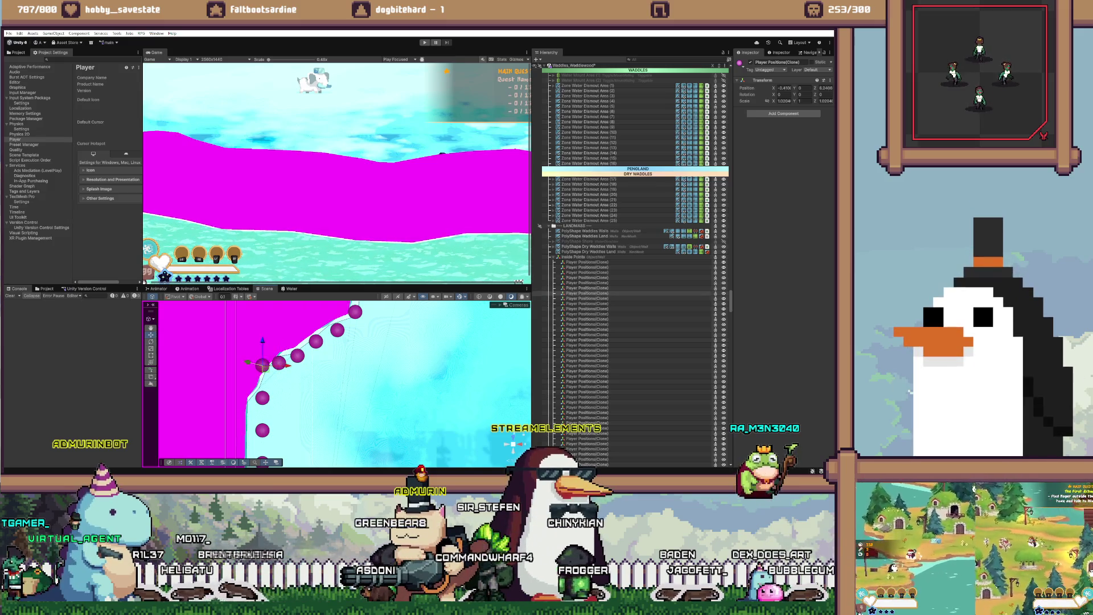
{"action": "left_click", "coordinate": [587, 293]}
{"action": "left_click_drag", "start_coordinate": [262, 377], "coordinate": [266, 382]}
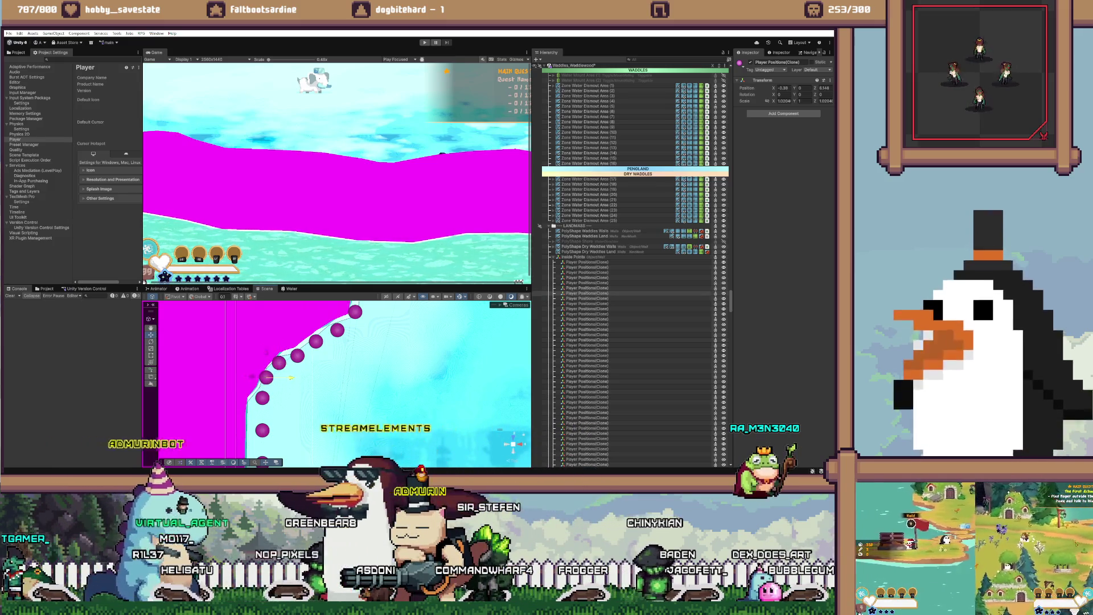
Step: Select several player-position points from the Hierarchy list and nudge them slightly up
{"action": "left_click", "coordinate": [279, 362]}
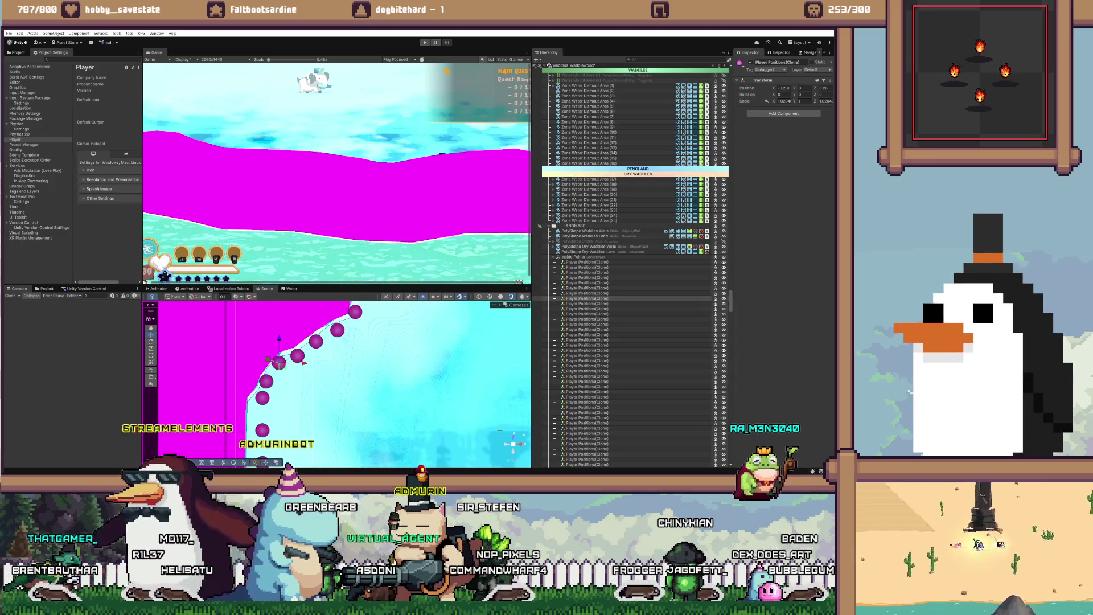
{"action": "scroll", "coordinate": [335, 382], "scroll_direction": "down", "scroll_amount": 2}
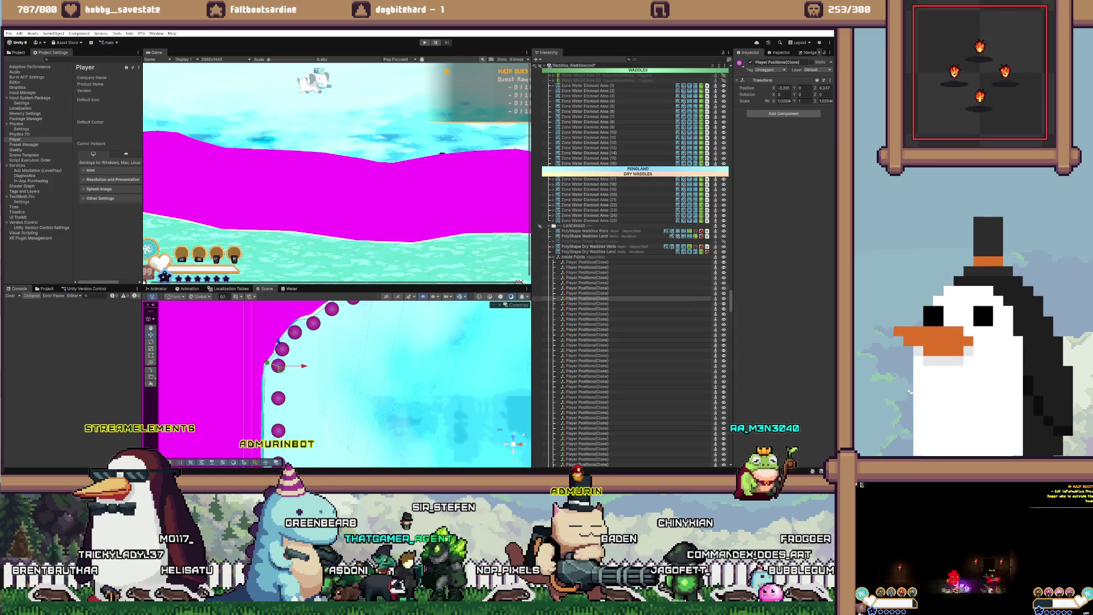
{"action": "left_click", "coordinate": [587, 288]}
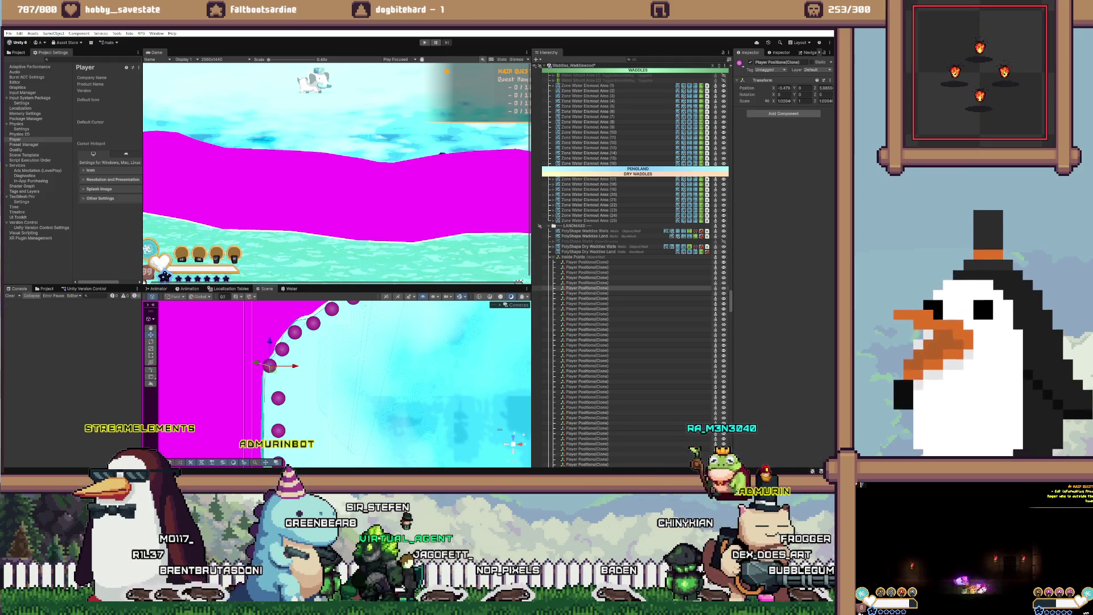
{"action": "left_click", "coordinate": [586, 282]}
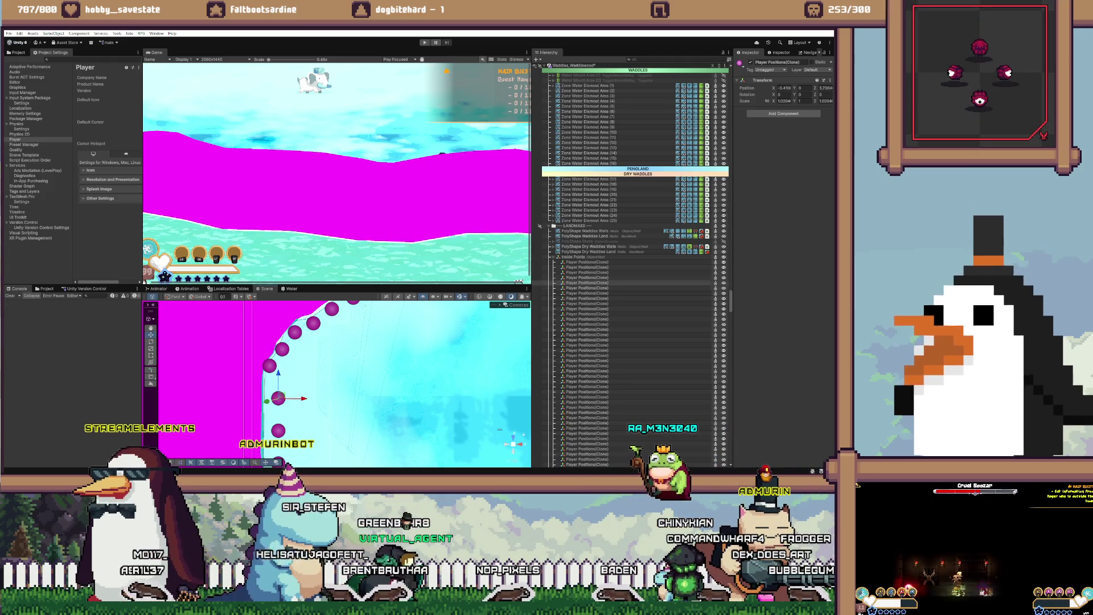
{"action": "left_click", "coordinate": [587, 277]}
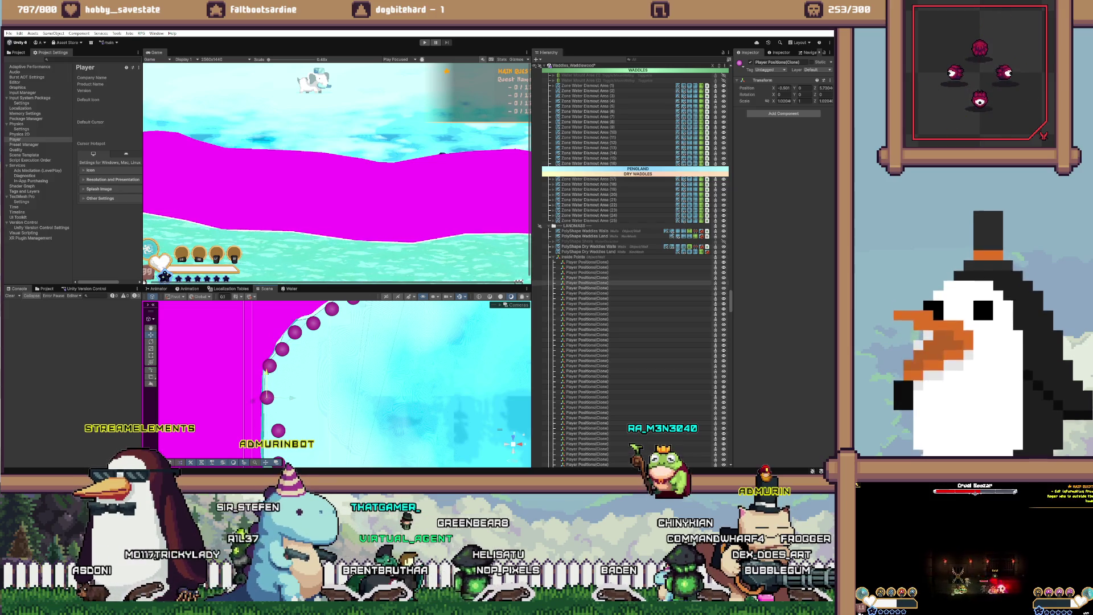
{"action": "left_click", "coordinate": [587, 272]}
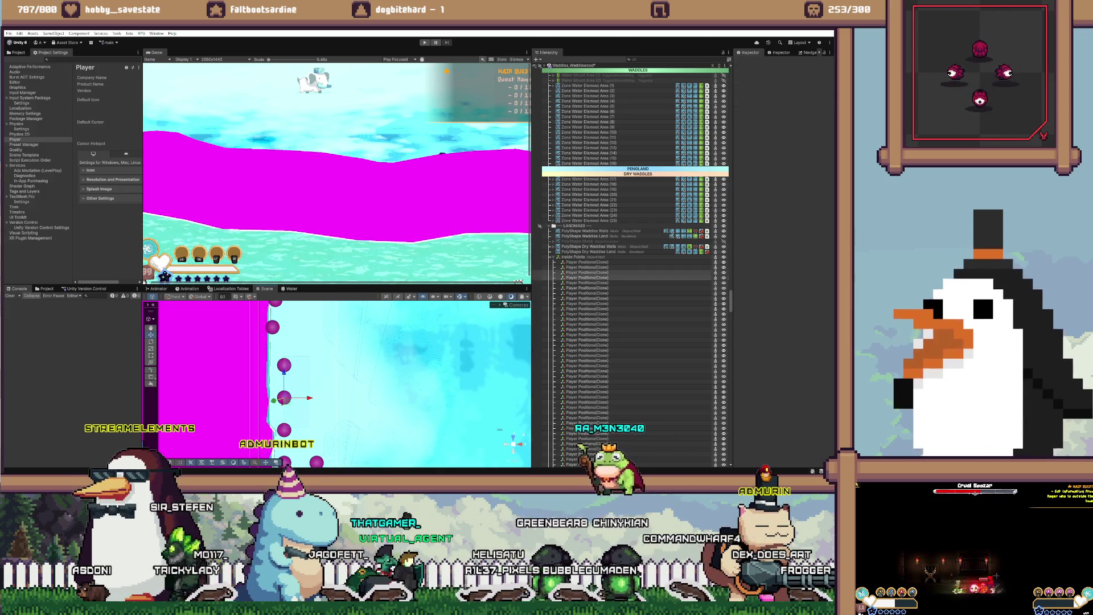
{"action": "left_click", "coordinate": [587, 267], "text": "ctrl"}
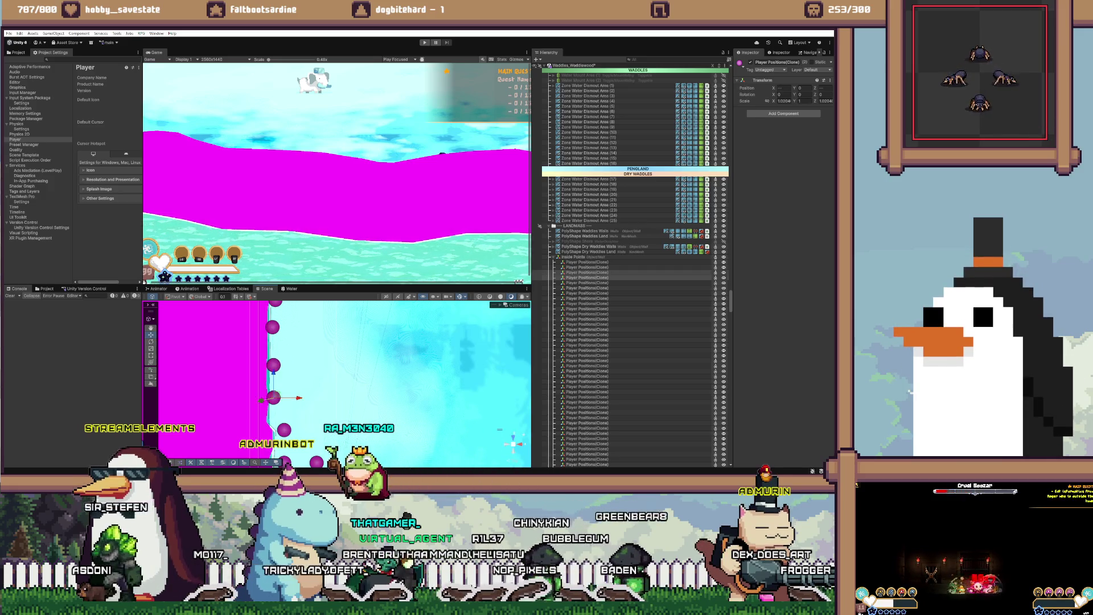
{"action": "scroll", "coordinate": [632, 267], "scroll_direction": "up", "scroll_amount": 10}
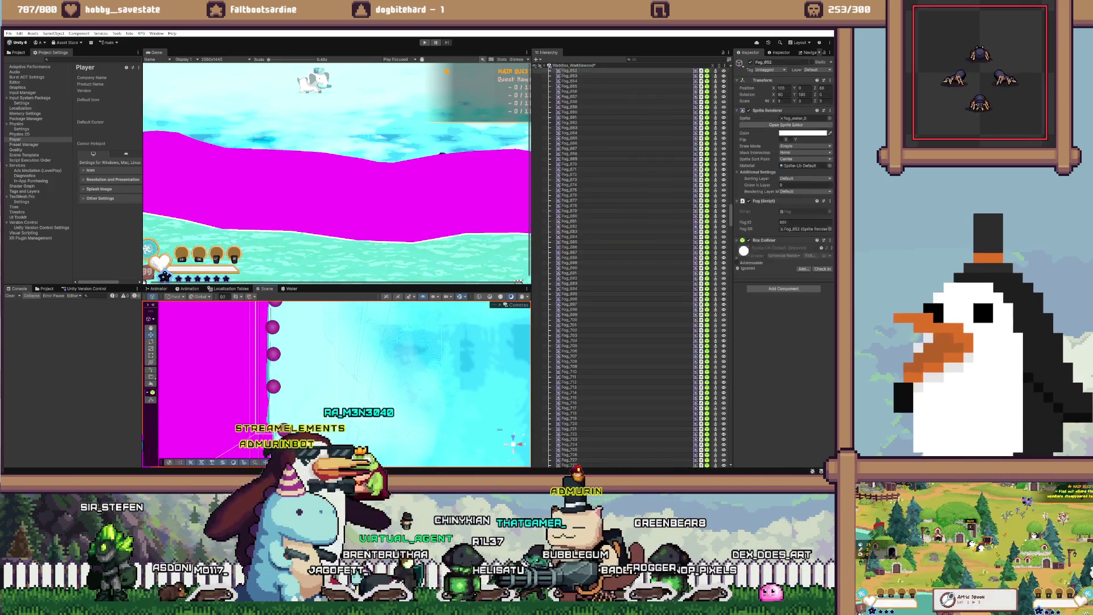
{"action": "left_click_drag", "start_coordinate": [273, 360], "coordinate": [273, 355]}
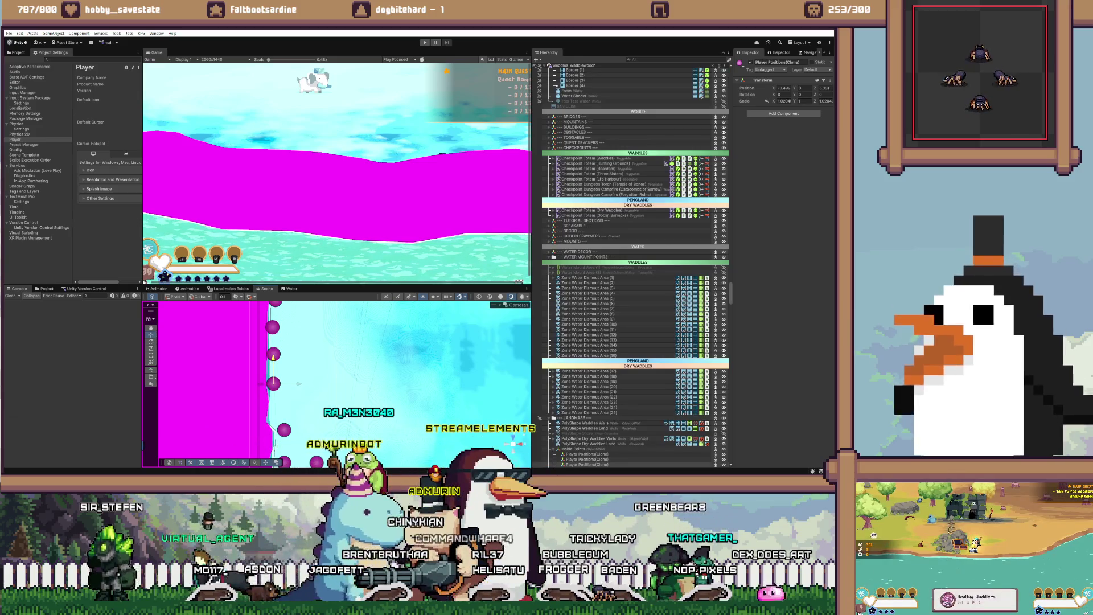
Step: Select the lower purple dots and shift one left toward the terrain edge
{"action": "left_click", "coordinate": [284, 430]}
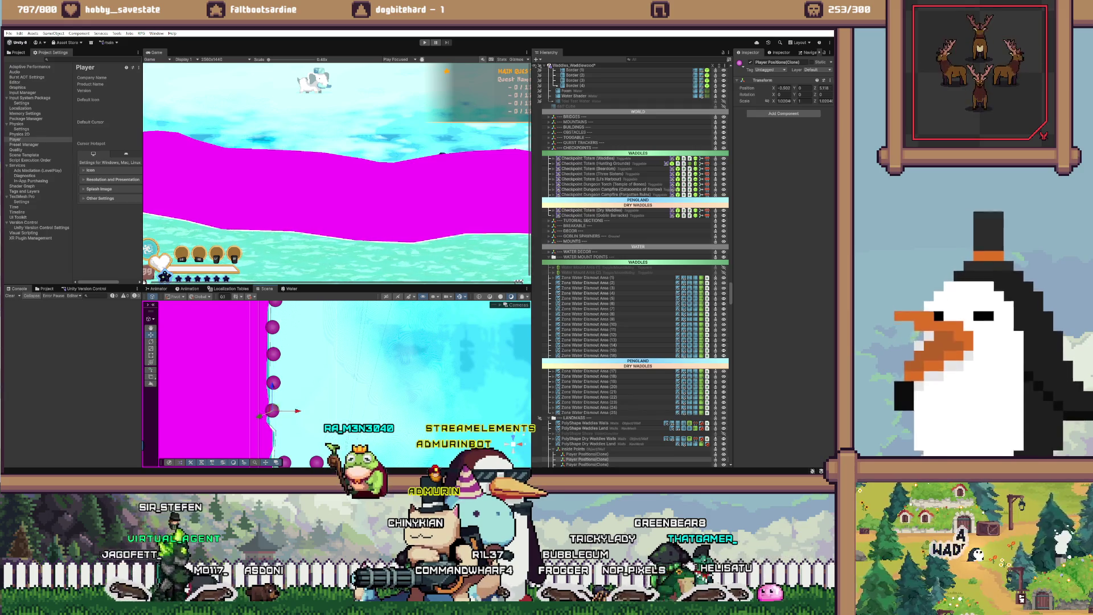
{"action": "left_click", "coordinate": [284, 461]}
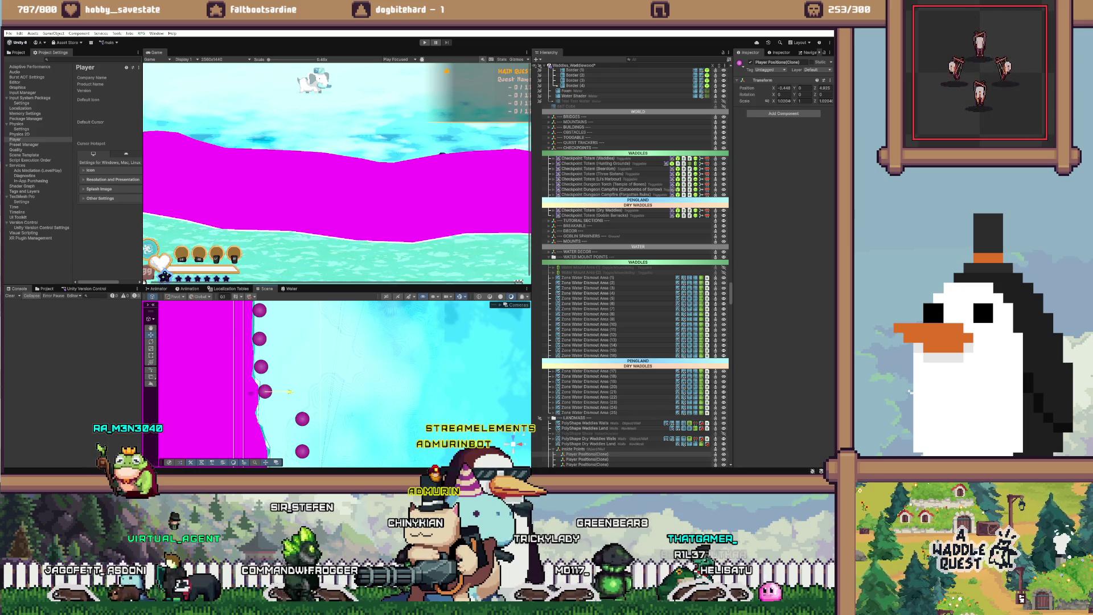
{"action": "left_click", "coordinate": [303, 419]}
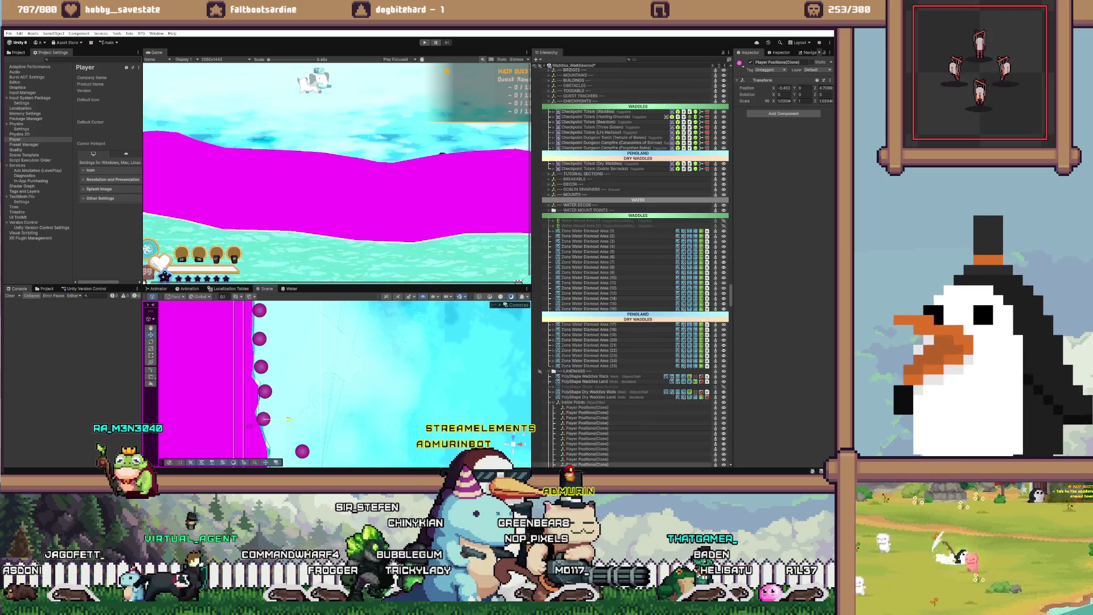
{"action": "left_click", "coordinate": [265, 391]}
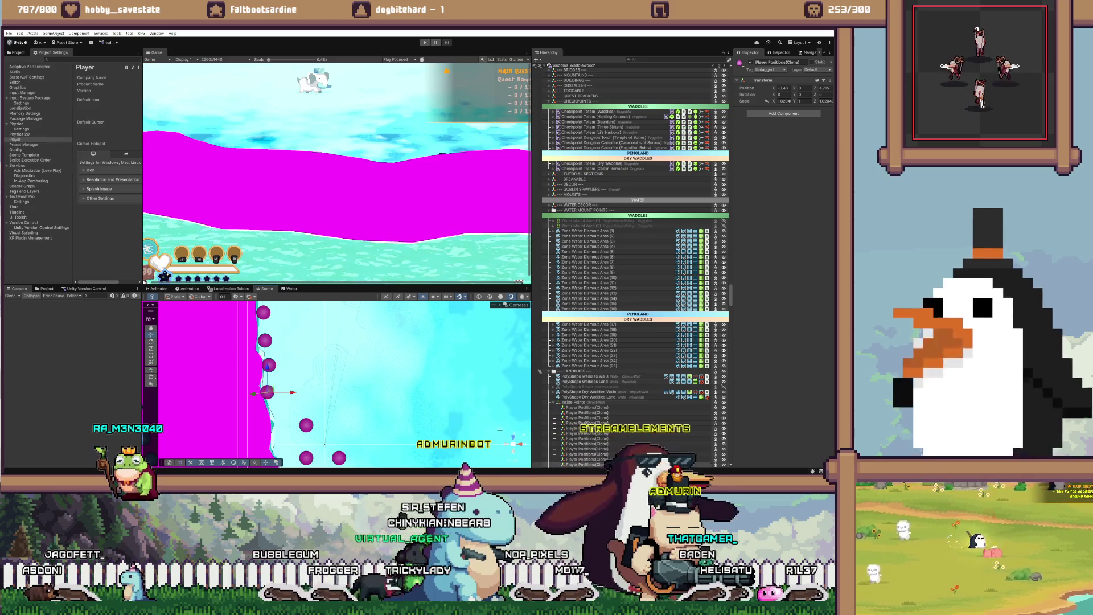
{"action": "left_click", "coordinate": [306, 425]}
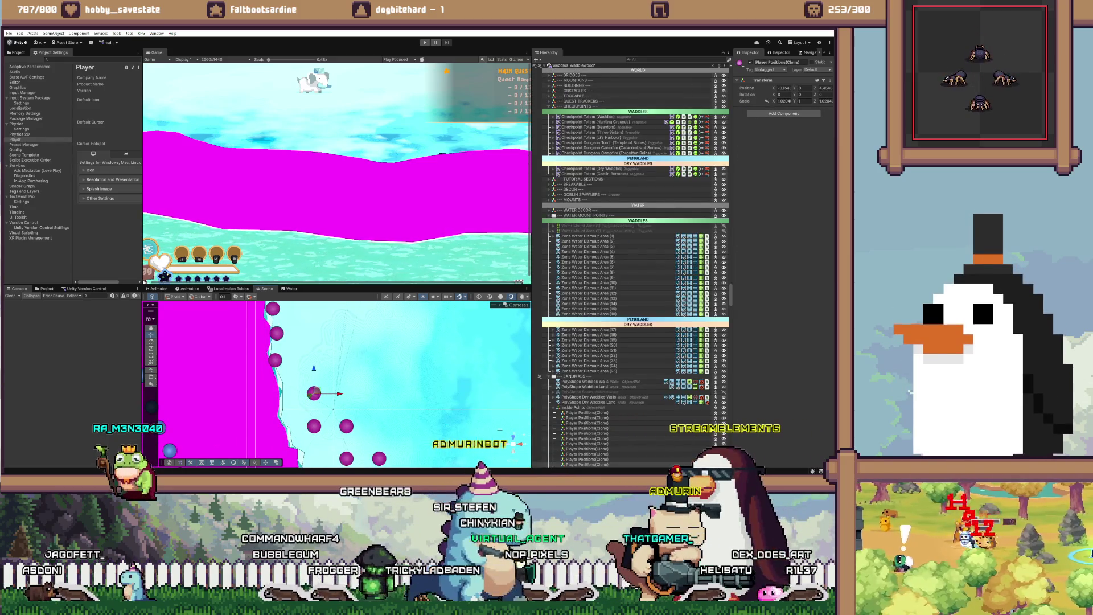
{"action": "left_click_drag", "start_coordinate": [314, 393], "coordinate": [280, 393]}
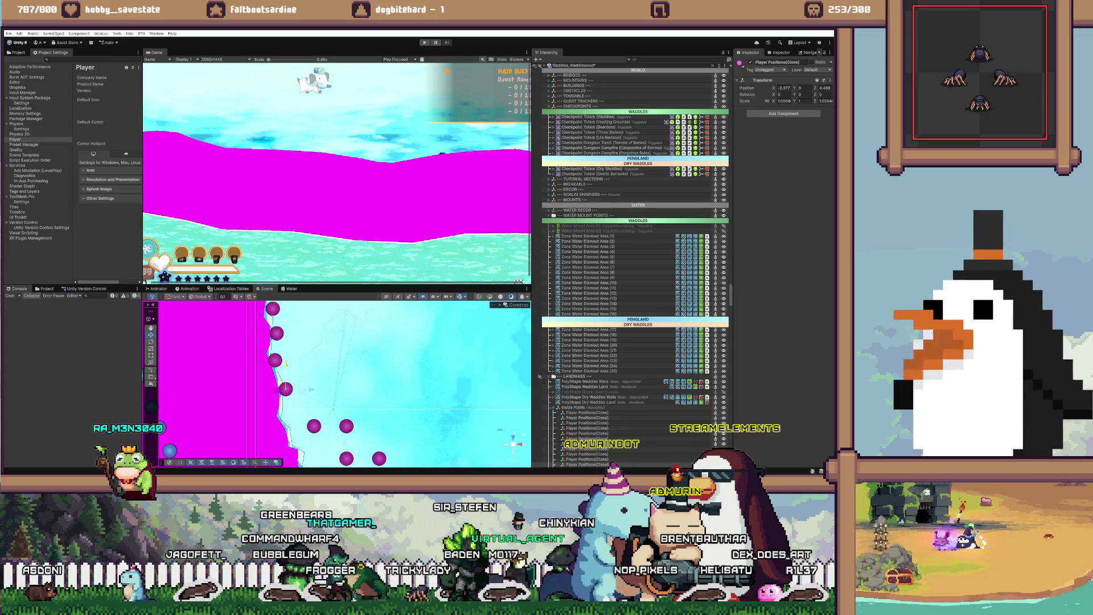
Step: Pull a stray dot left onto the edge, then step through the next position points
{"action": "left_click", "coordinate": [314, 426]}
{"action": "left_click_drag", "start_coordinate": [313, 426], "coordinate": [287, 420]}
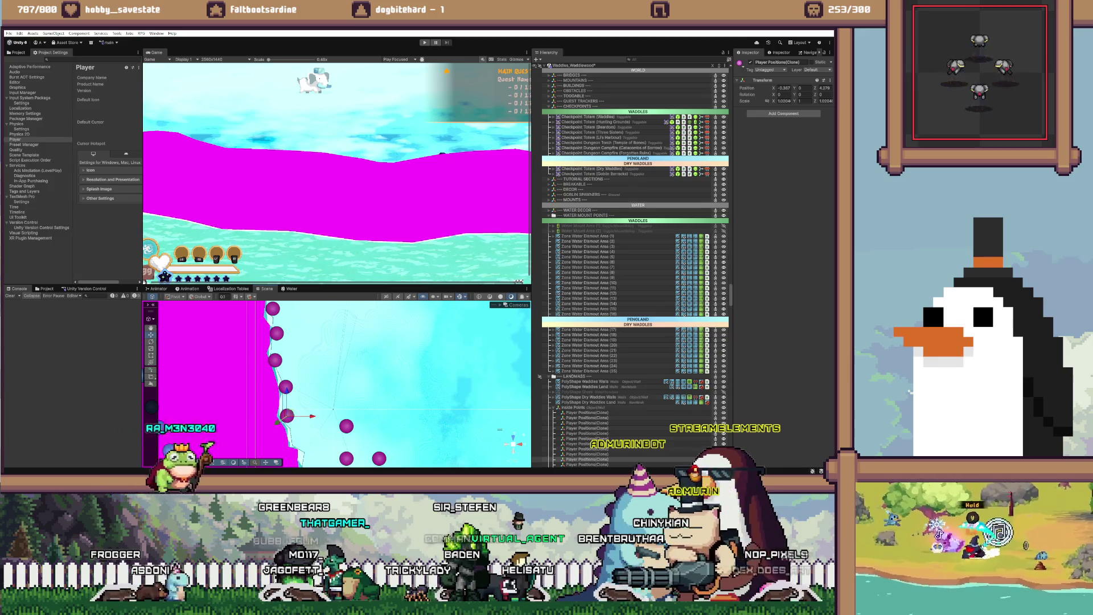
{"action": "left_click", "coordinate": [285, 387]}
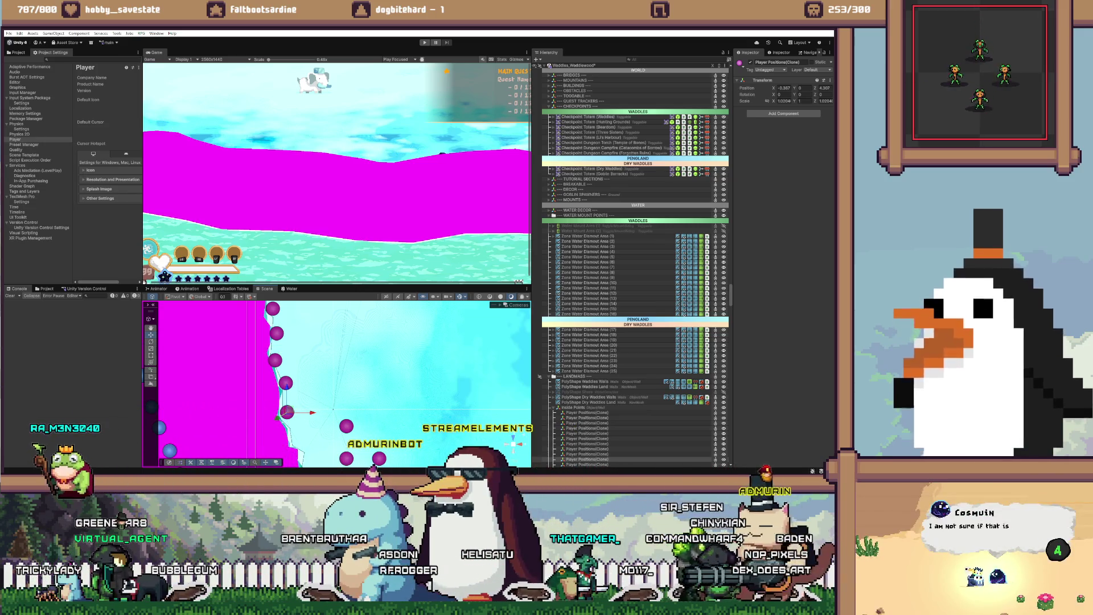
{"action": "key", "text": "Down"}
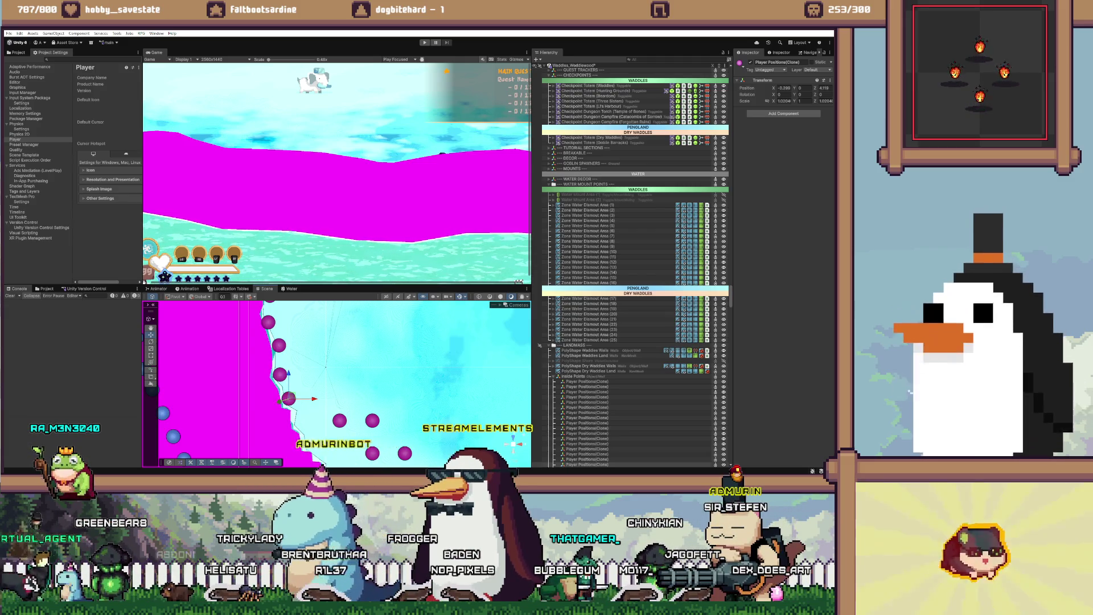
{"action": "key", "text": "Down"}
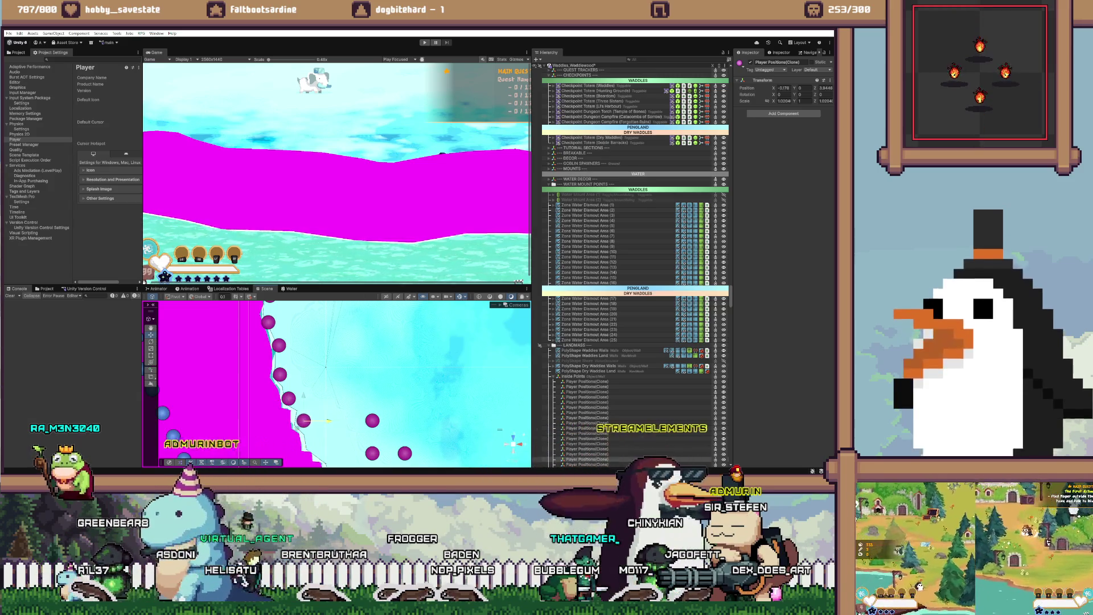
Step: Nudge the selected dot left and down, then move a stray dot from the water toward the edge
{"action": "left_click_drag", "start_coordinate": [305, 420], "coordinate": [302, 420]}
{"action": "scroll", "coordinate": [631, 256], "scroll_direction": "down", "scroll_amount": 2}
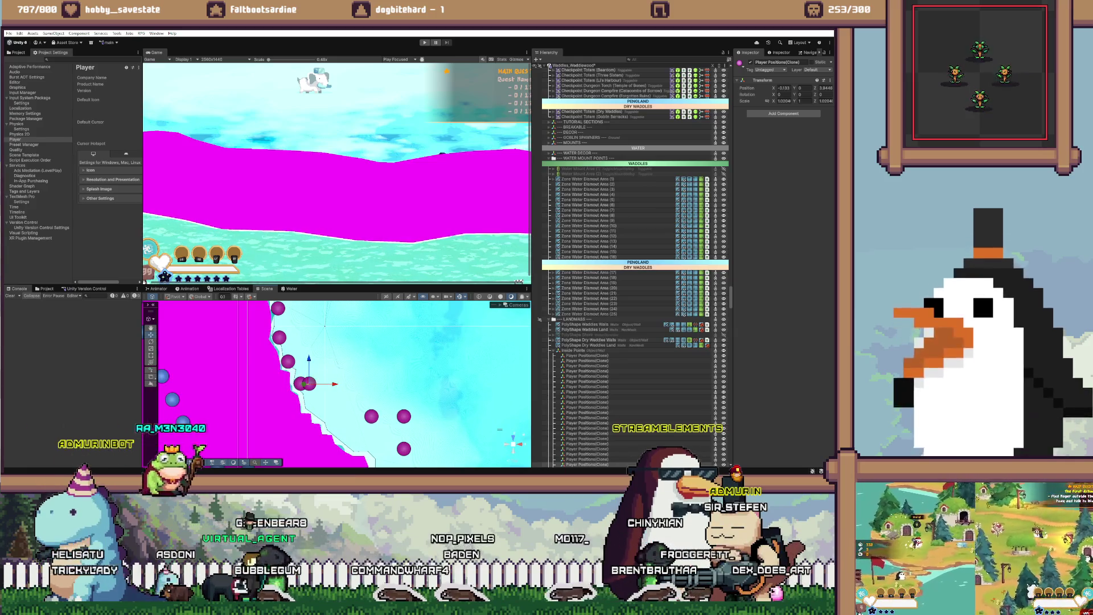
{"action": "left_click_drag", "start_coordinate": [309, 367], "coordinate": [308, 389]}
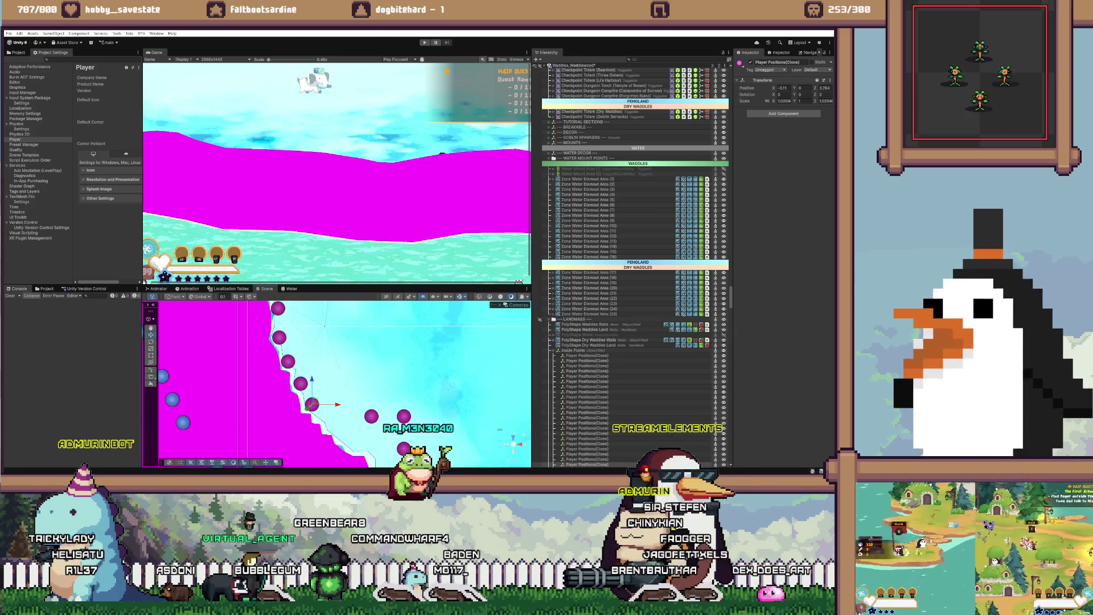
{"action": "left_click", "coordinate": [371, 416]}
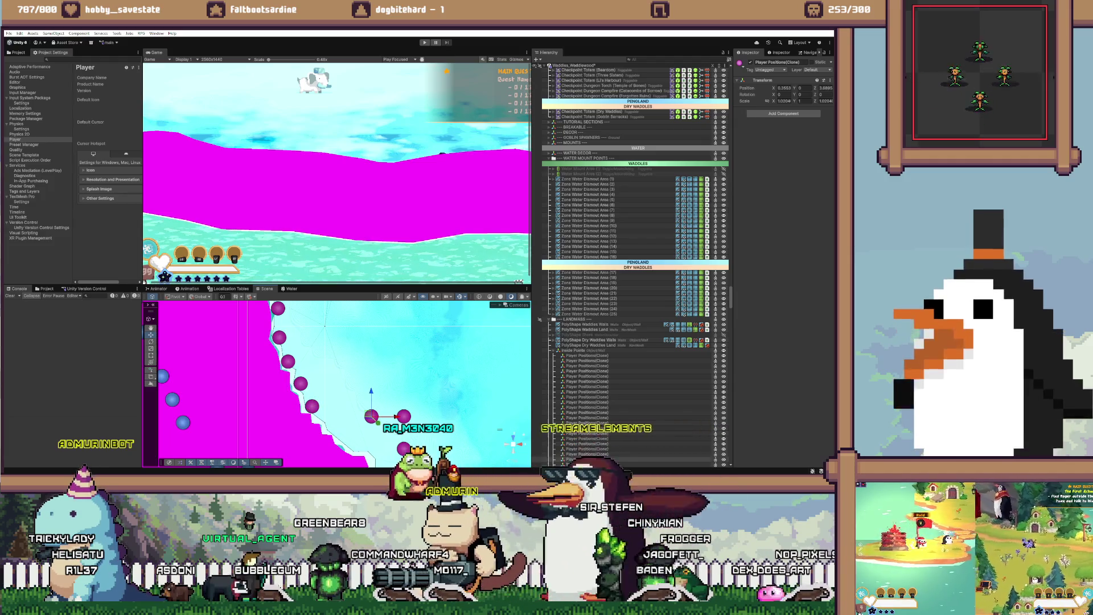
{"action": "left_click_drag", "start_coordinate": [371, 416], "coordinate": [327, 416]}
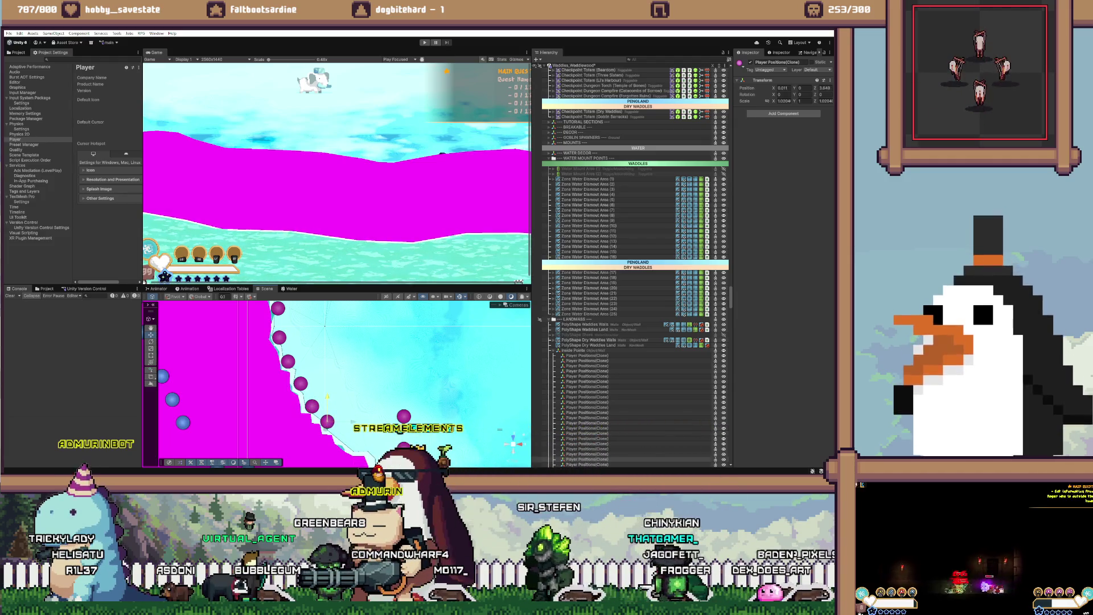
Step: Drag two more purple points left so they sit right on the magenta edge
{"action": "scroll", "coordinate": [336, 382], "scroll_direction": "down", "scroll_amount": 2}
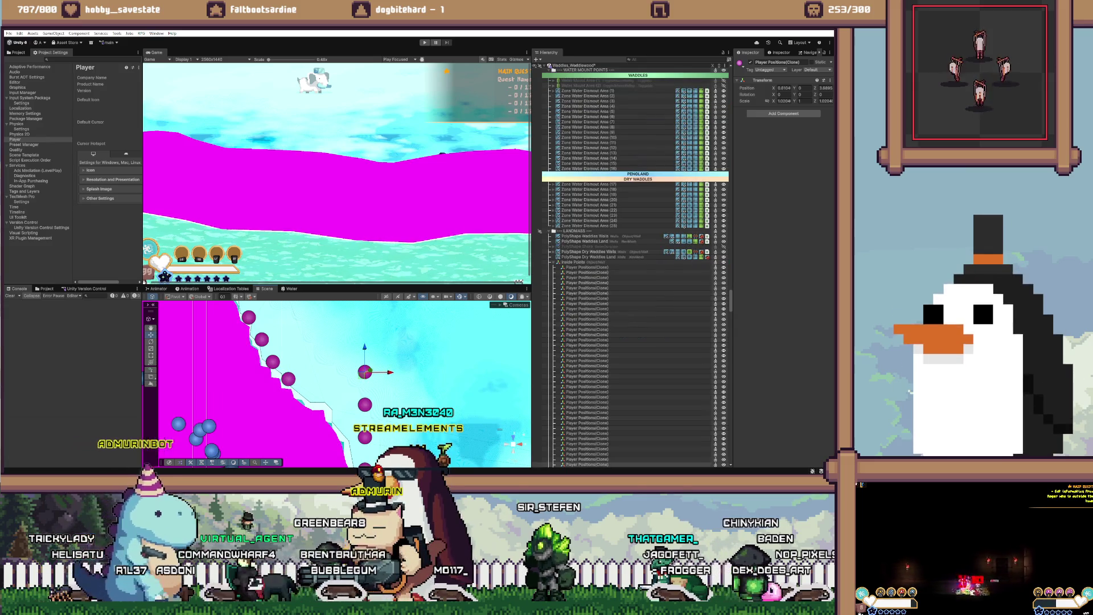
{"action": "mouse_move", "coordinate": [364, 372]}
{"action": "left_mouse_down"}
{"action": "mouse_move", "coordinate": [307, 371]}
{"action": "mouse_move", "coordinate": [308, 393]}
{"action": "left_mouse_up"}
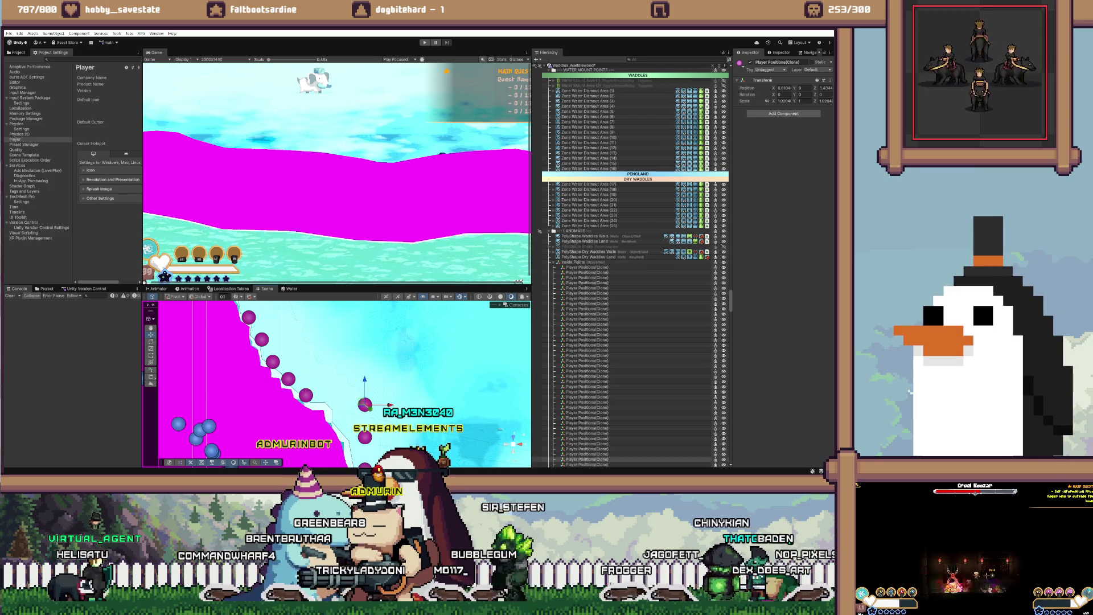
{"action": "left_click_drag", "start_coordinate": [330, 404], "coordinate": [272, 383]}
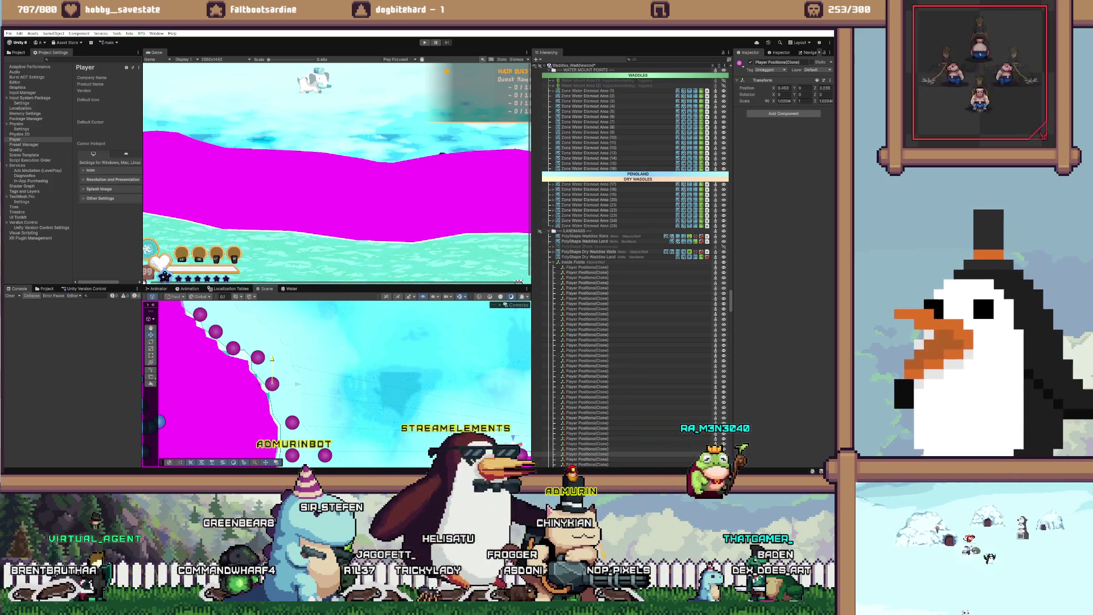
{"action": "left_click", "coordinate": [257, 357]}
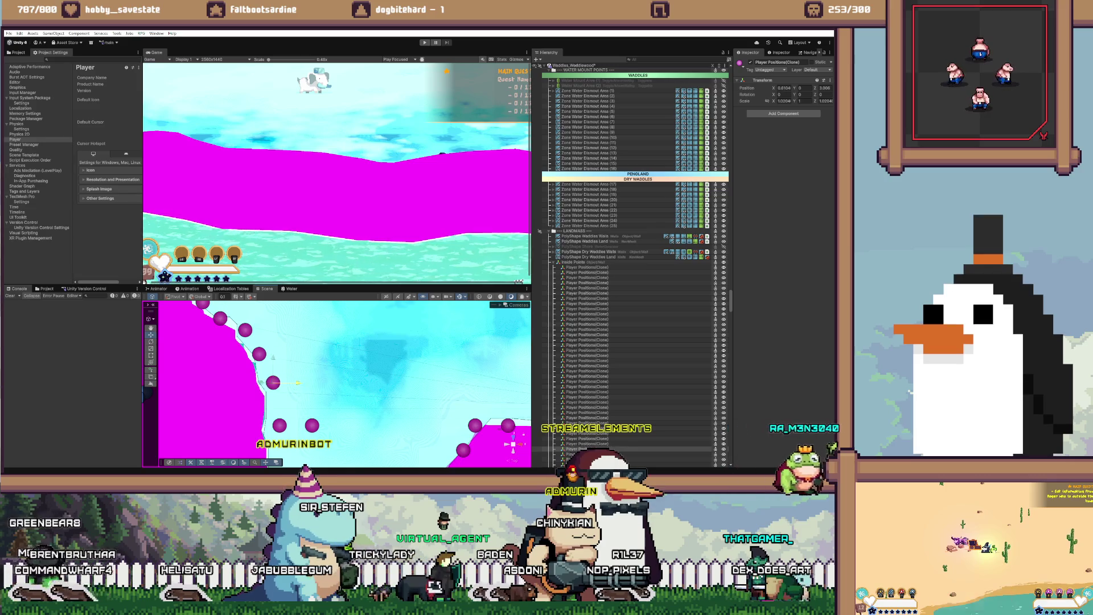
{"action": "left_click_drag", "start_coordinate": [280, 382], "coordinate": [270, 380]}
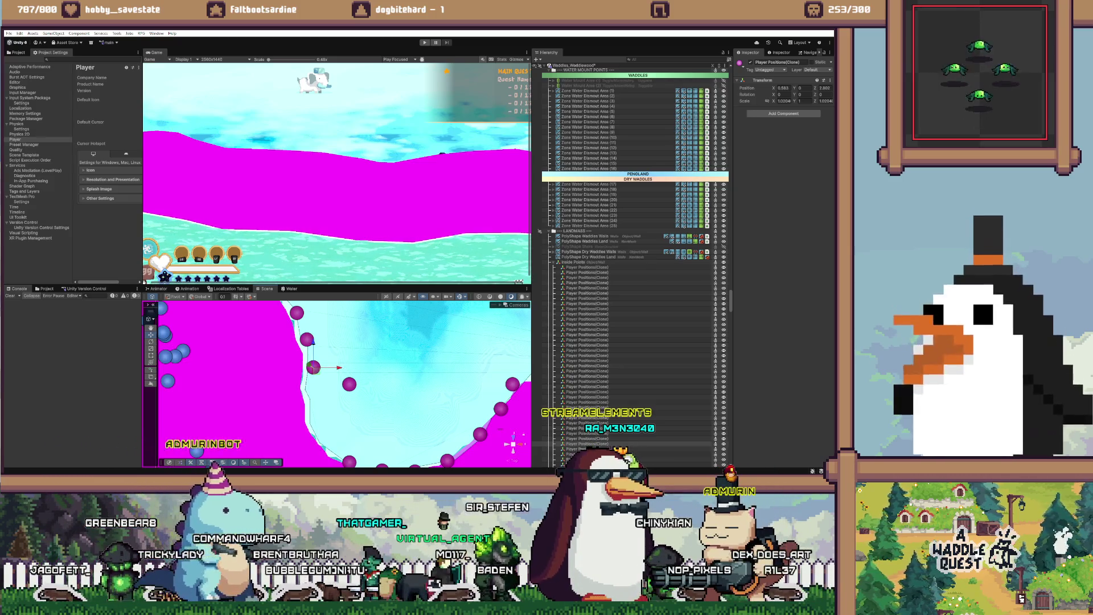
Step: Nudge a neighbouring purple player-position point so it sits exactly on the magenta edge
{"action": "left_click", "coordinate": [349, 384]}
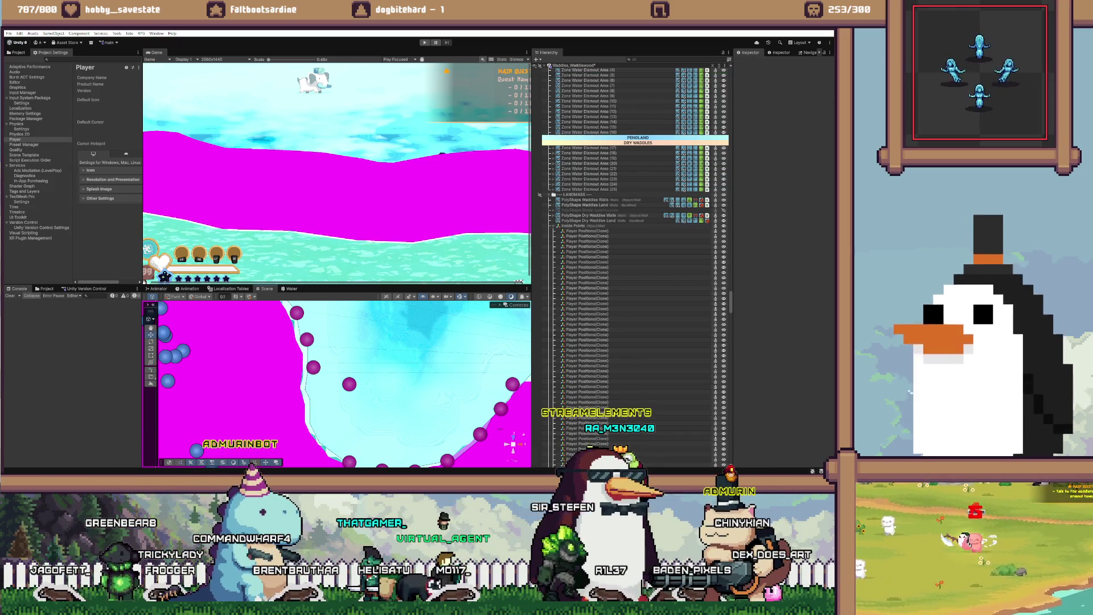
{"action": "left_click", "coordinate": [313, 368]}
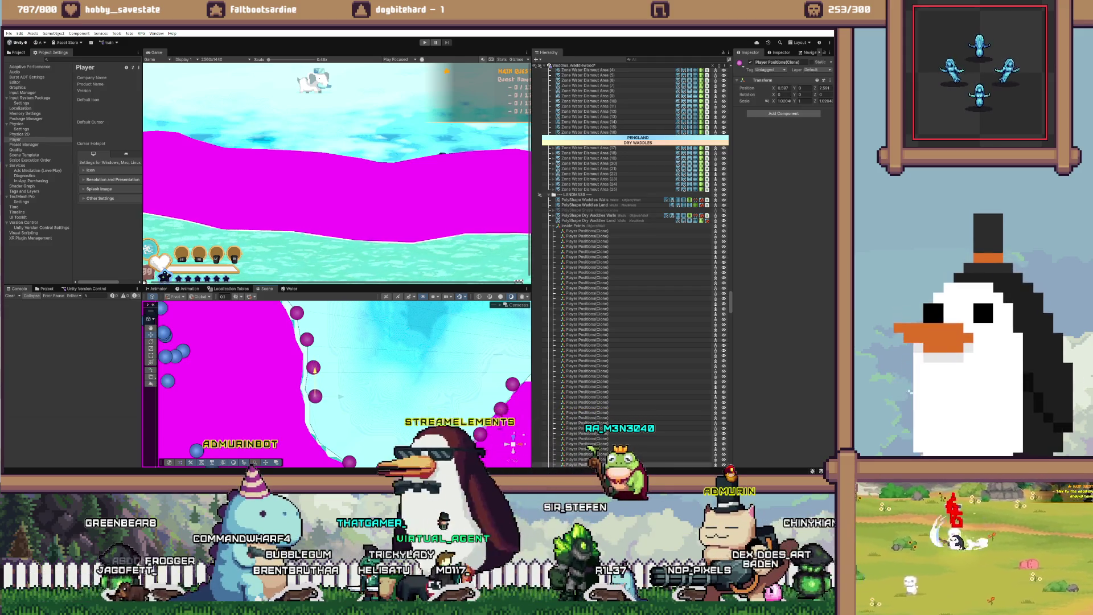
{"action": "left_click_drag", "start_coordinate": [315, 396], "coordinate": [312, 394]}
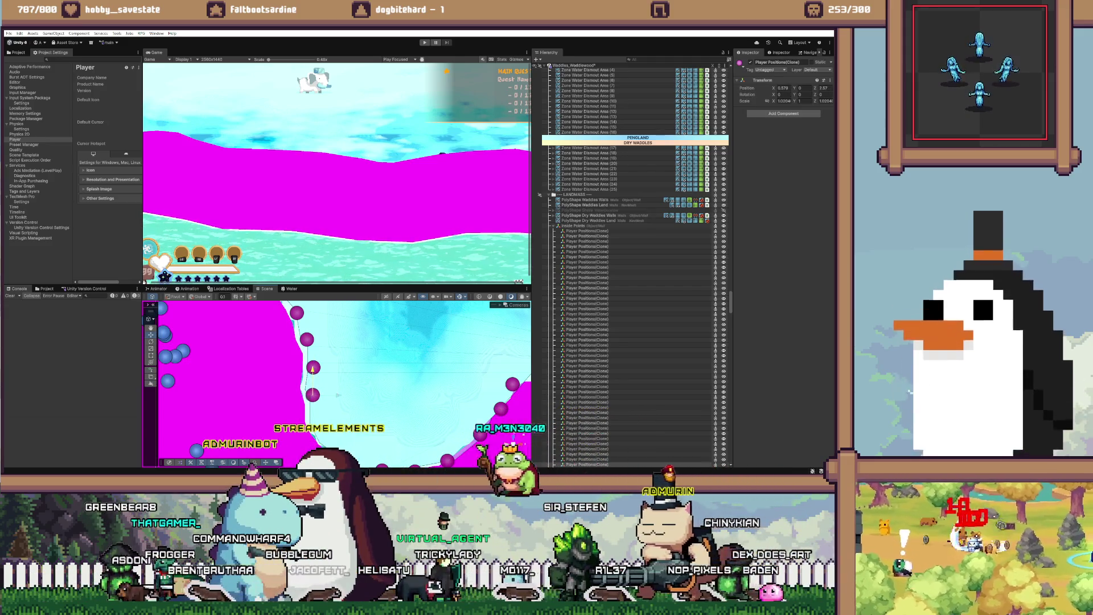
{"action": "scroll", "coordinate": [500, 429], "scroll_direction": "up", "scroll_amount": 5}
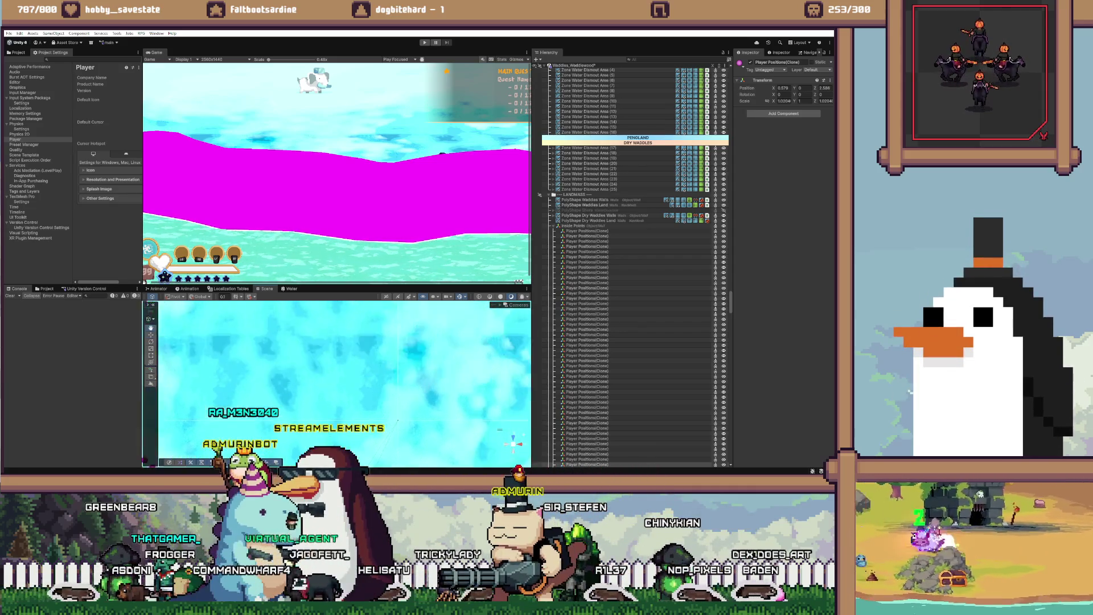
{"action": "scroll", "coordinate": [500, 428], "scroll_direction": "down", "scroll_amount": 5}
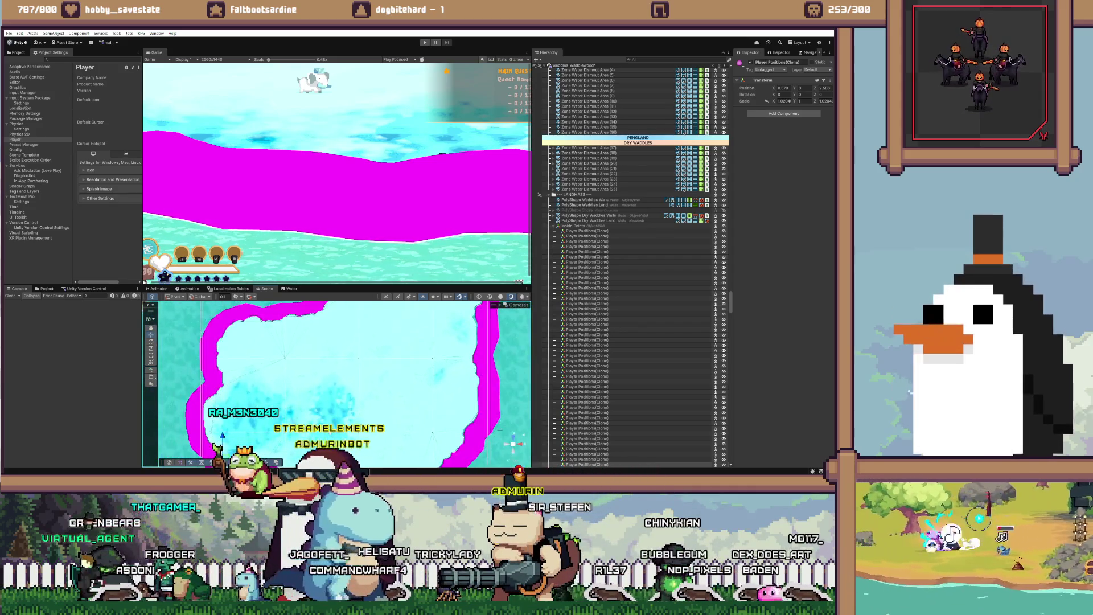
{"action": "scroll", "coordinate": [499, 428], "scroll_direction": "up", "scroll_amount": 5}
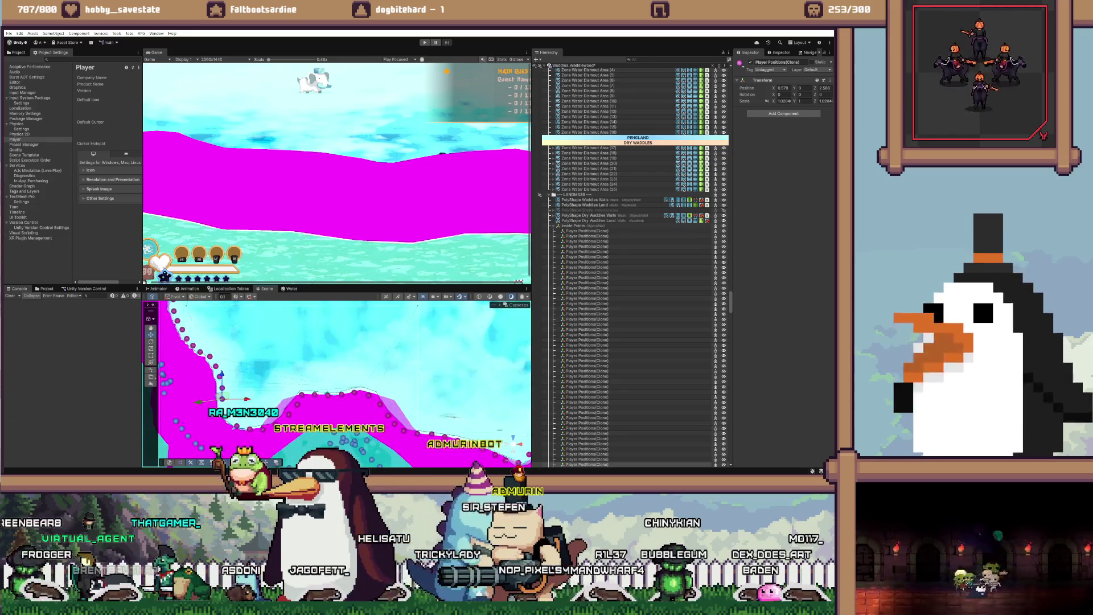
{"action": "scroll", "coordinate": [512, 444], "scroll_direction": "up", "scroll_amount": 3}
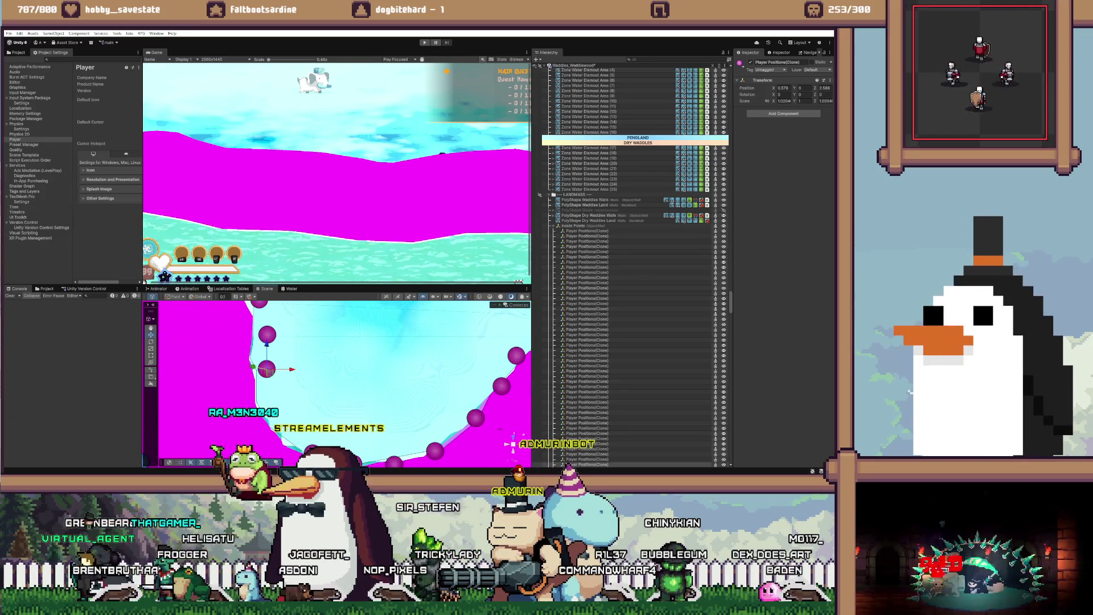
Step: Duplicate the point twice, placing each copy further down along the magenta terrain edge
{"action": "key", "text": "ctrl+d"}
{"action": "left_click_drag", "start_coordinate": [267, 343], "coordinate": [267, 371]}
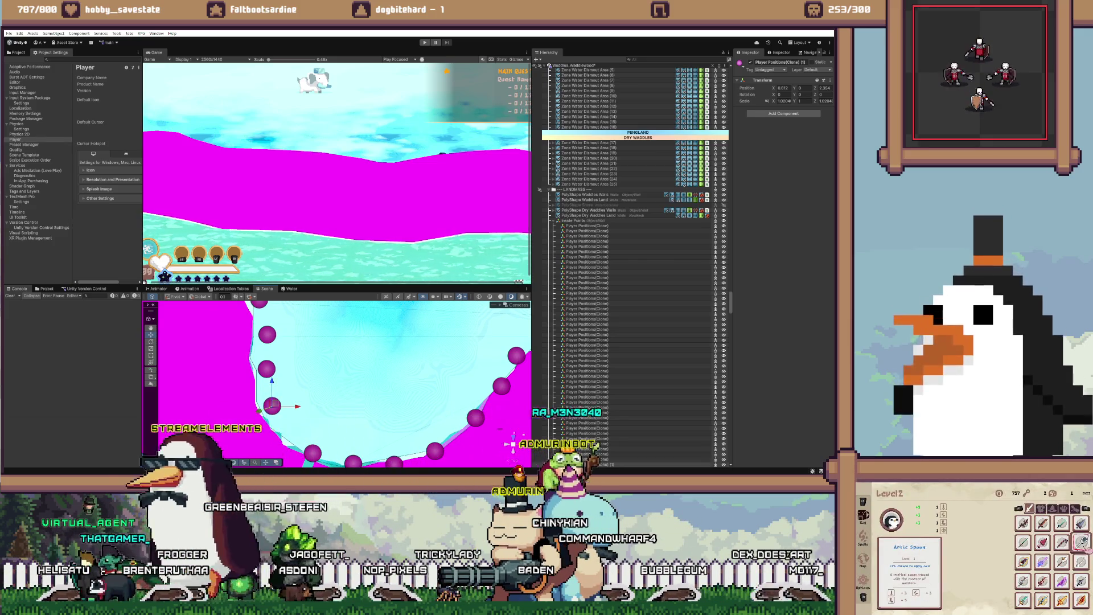
{"action": "key", "text": "ctrl+d"}
{"action": "left_click_drag", "start_coordinate": [272, 406], "coordinate": [292, 430]}
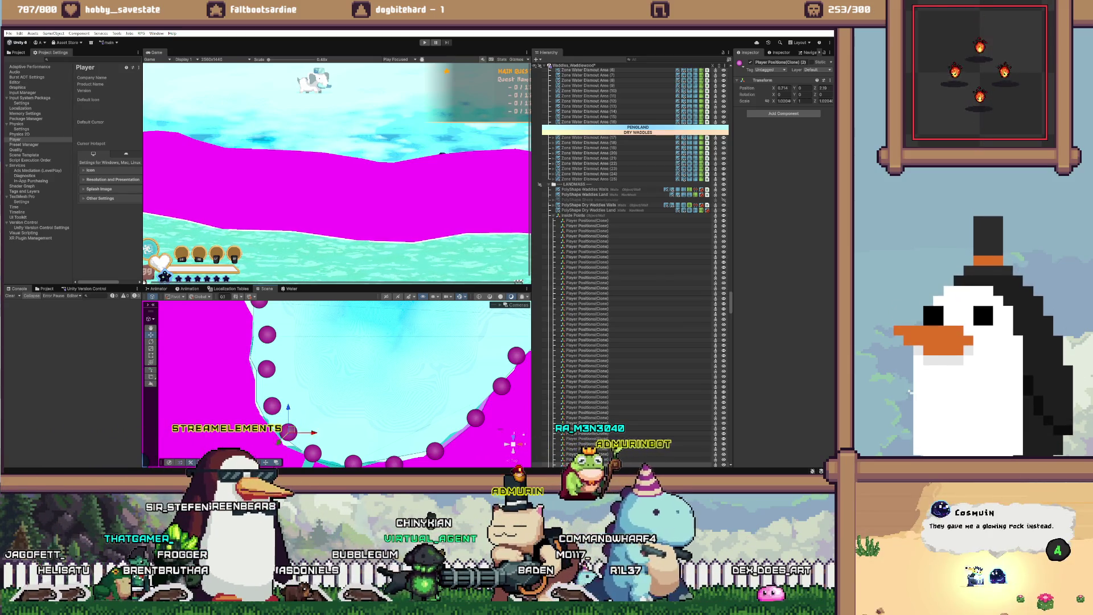
{"action": "scroll", "coordinate": [340, 384], "scroll_direction": "down", "scroll_amount": 10}
{"action": "left_click_drag", "start_coordinate": [503, 332], "coordinate": [499, 428]}
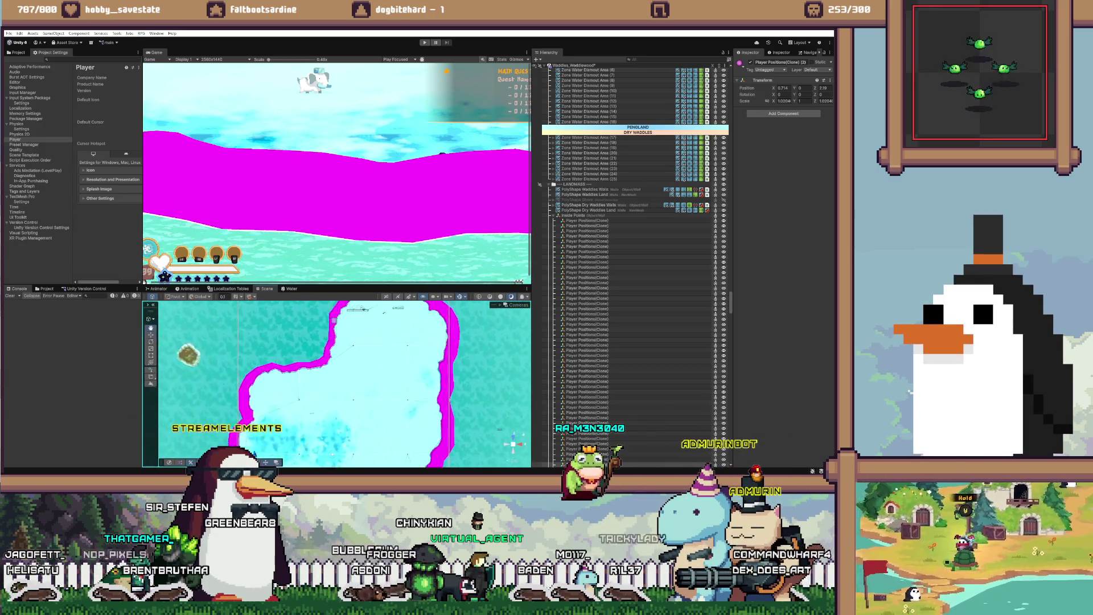
{"action": "scroll", "coordinate": [499, 429], "scroll_direction": "up", "scroll_amount": 10}
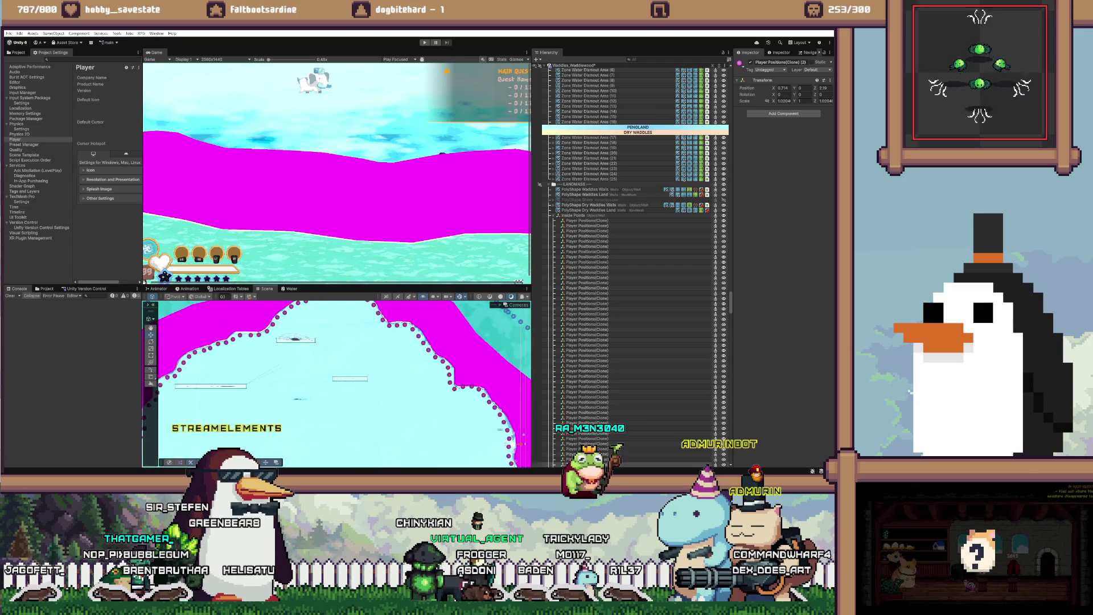
{"action": "scroll", "coordinate": [516, 443], "scroll_direction": "down", "scroll_amount": 3}
{"action": "scroll", "coordinate": [499, 428], "scroll_direction": "up", "scroll_amount": 3}
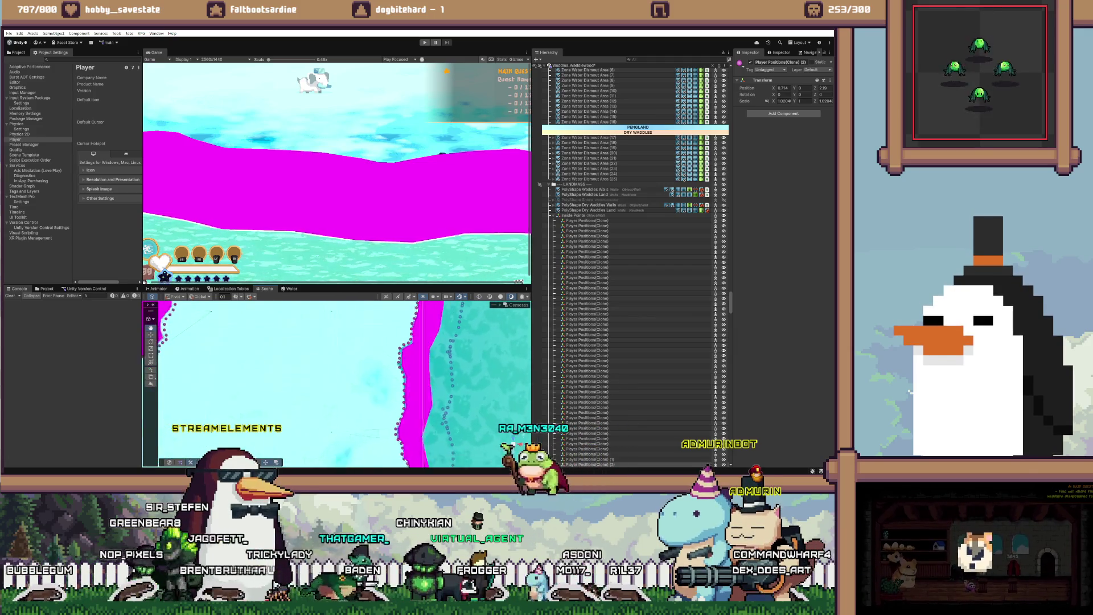
{"action": "scroll", "coordinate": [499, 428], "scroll_direction": "up", "scroll_amount": 5}
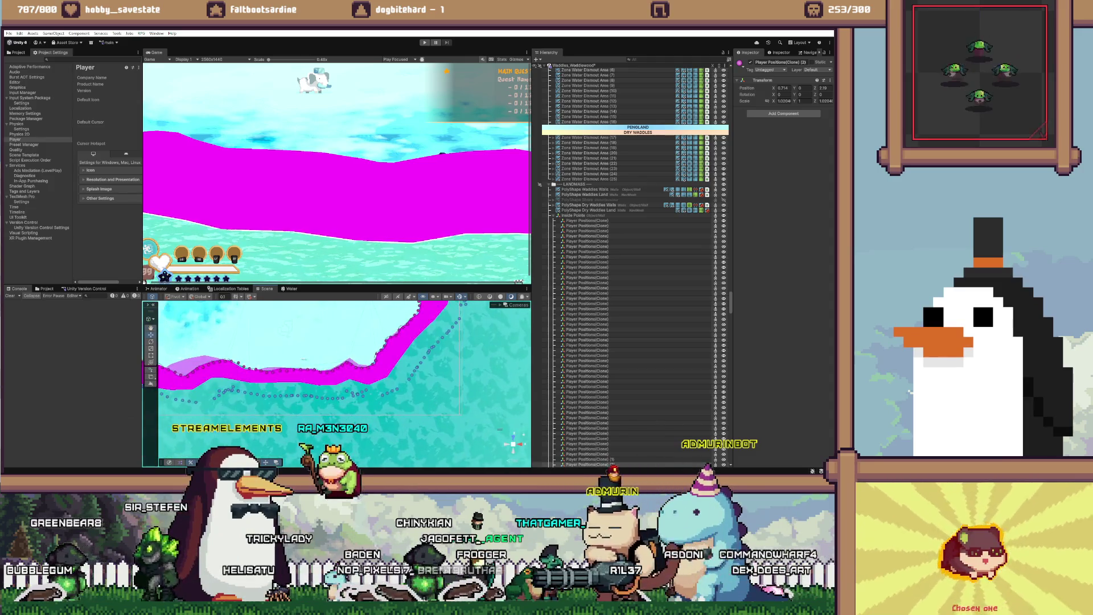
{"action": "scroll", "coordinate": [499, 428], "scroll_direction": "up", "scroll_amount": 5}
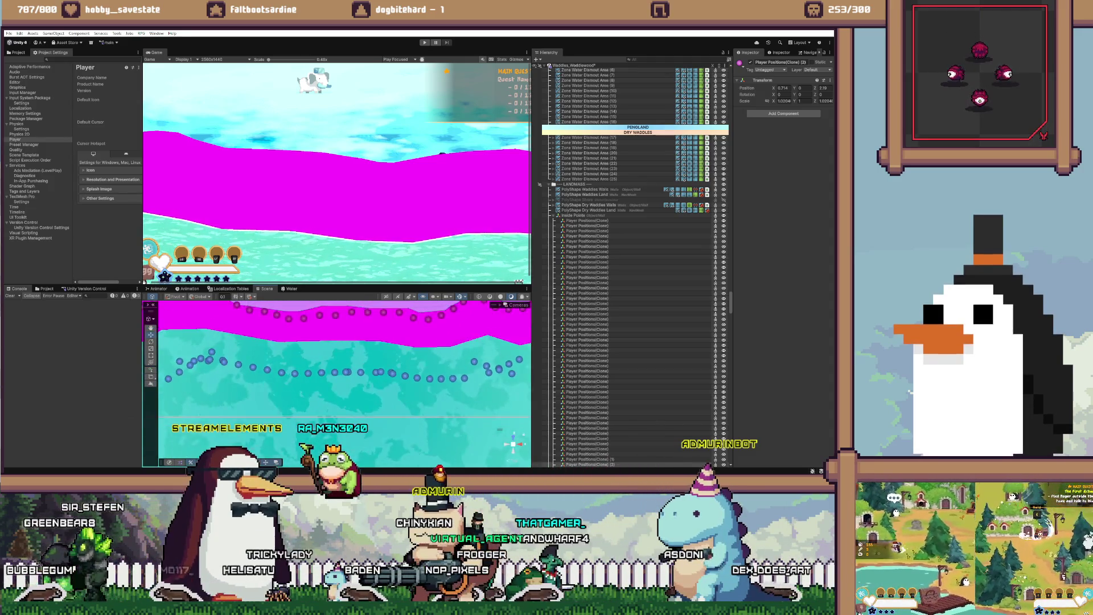
{"action": "key", "text": "f"}
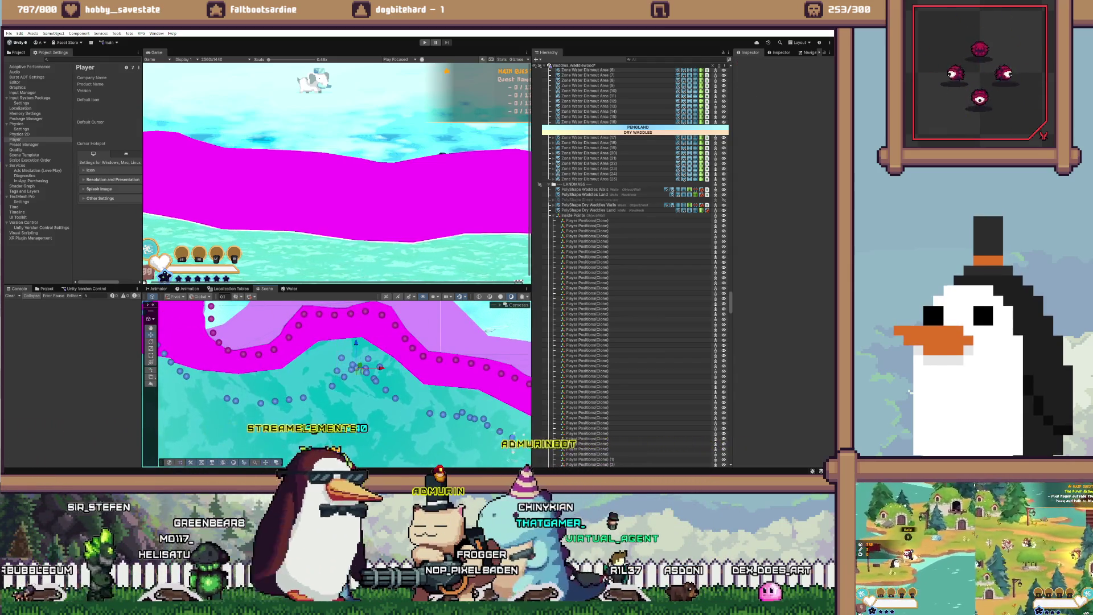
{"action": "left_click", "coordinate": [512, 437]}
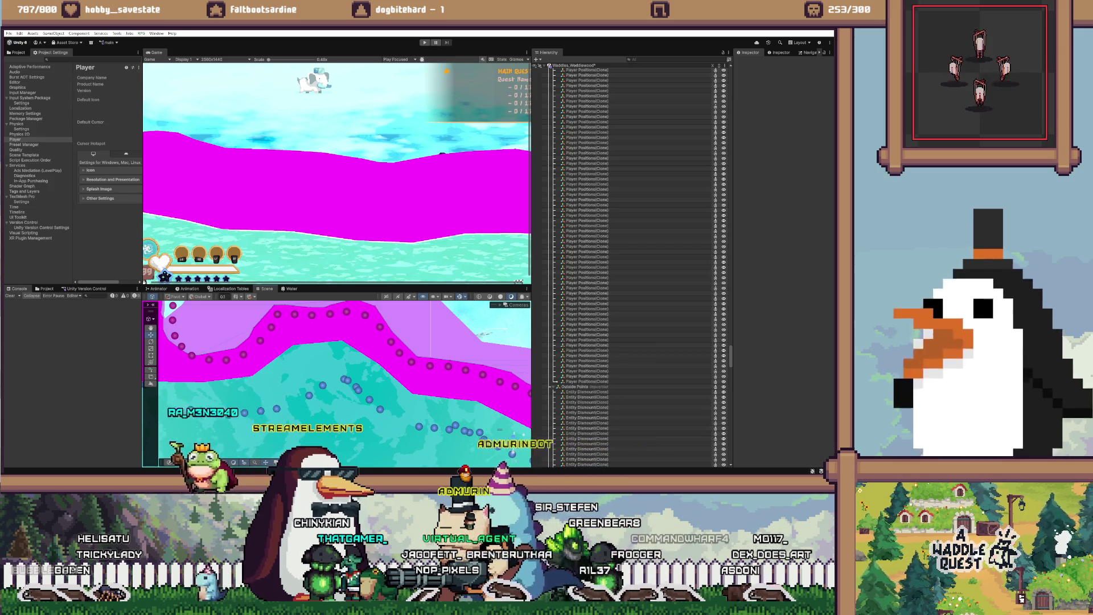
{"action": "left_click", "coordinate": [586, 428]}
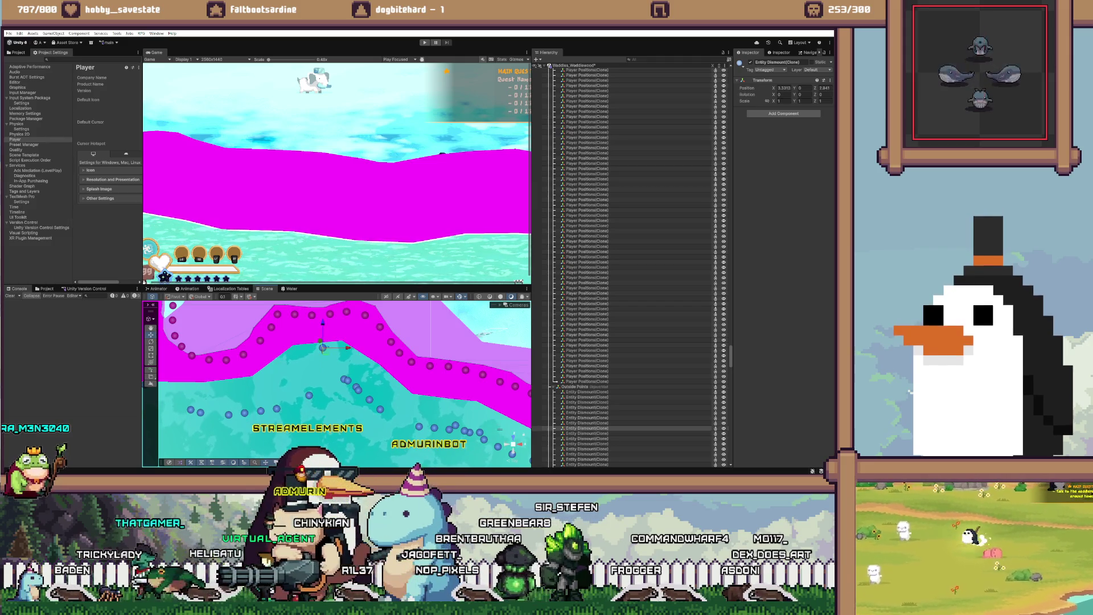
{"action": "left_click", "coordinate": [586, 434]}
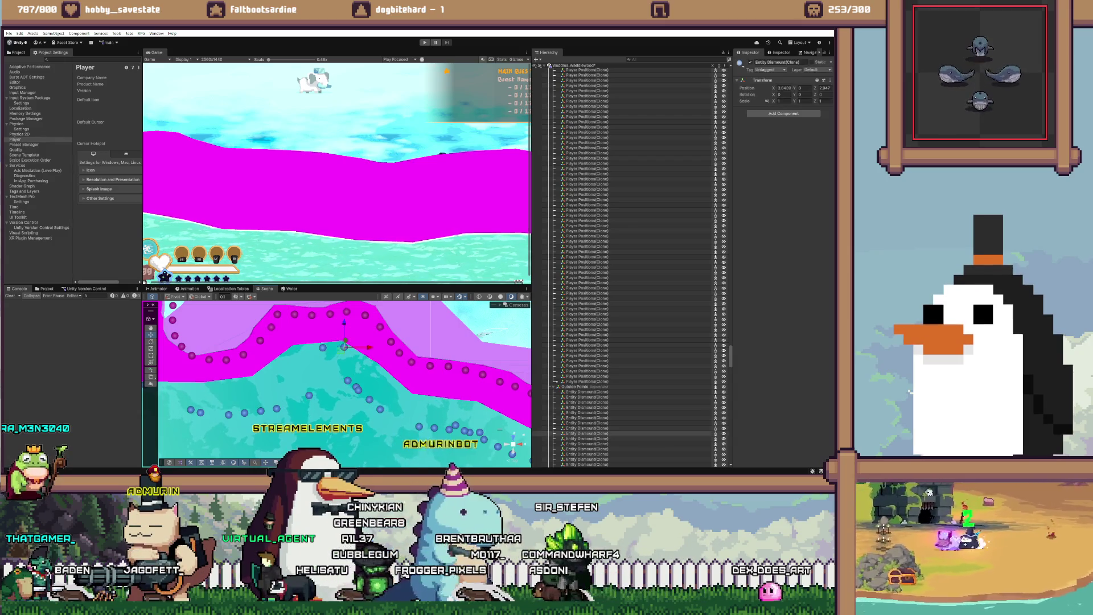
{"action": "left_click", "coordinate": [586, 438]}
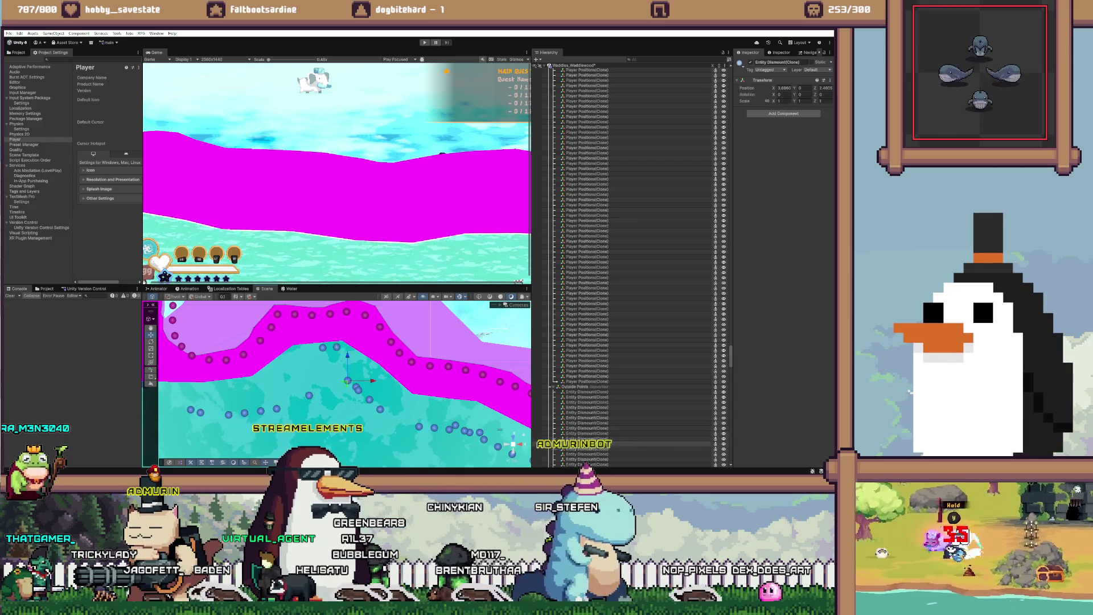
{"action": "left_click", "coordinate": [586, 443]}
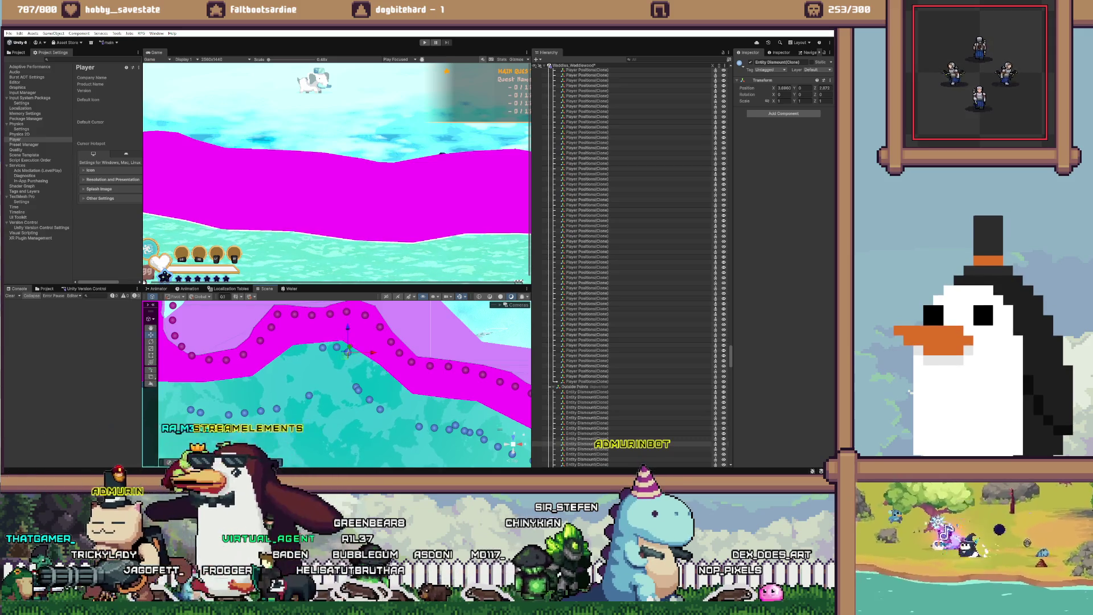
{"action": "left_click", "coordinate": [586, 449]}
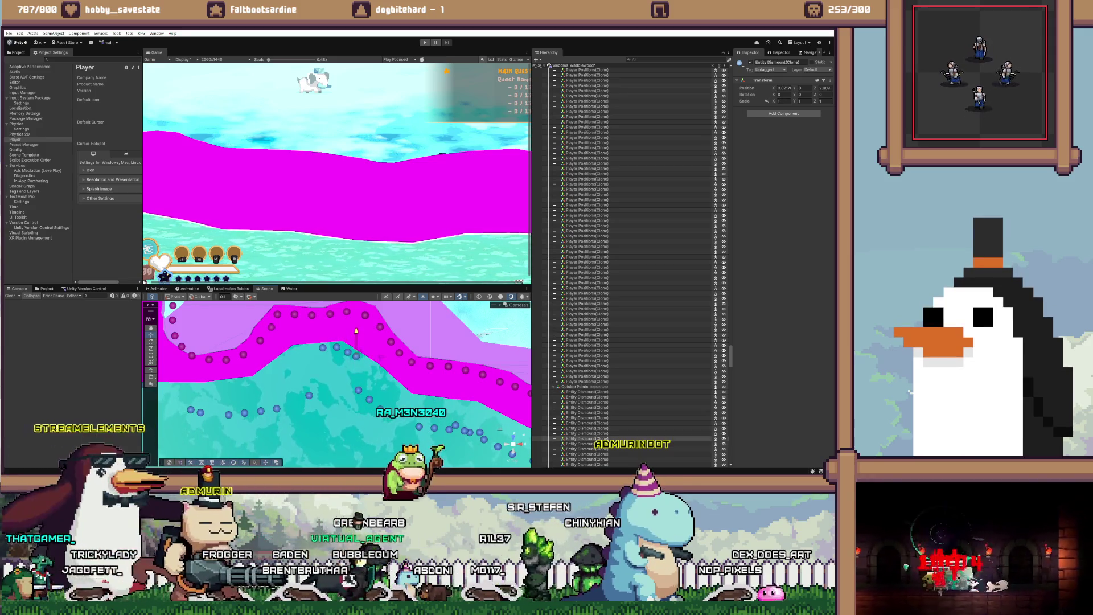
{"action": "left_click", "coordinate": [586, 454]}
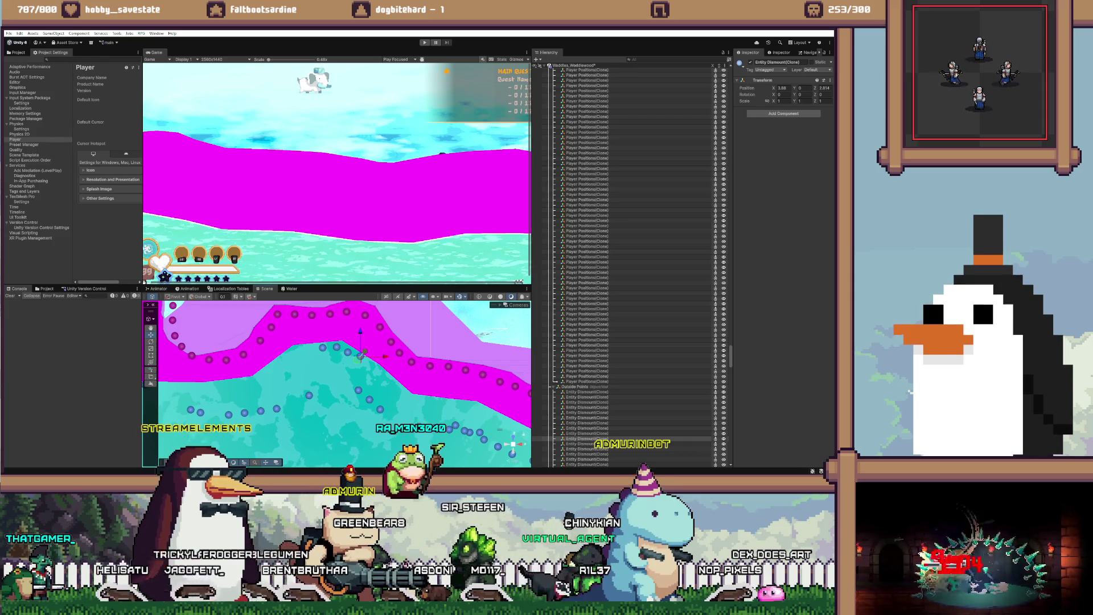
{"action": "left_click", "coordinate": [586, 443]}
{"action": "double_click", "coordinate": [586, 439]}
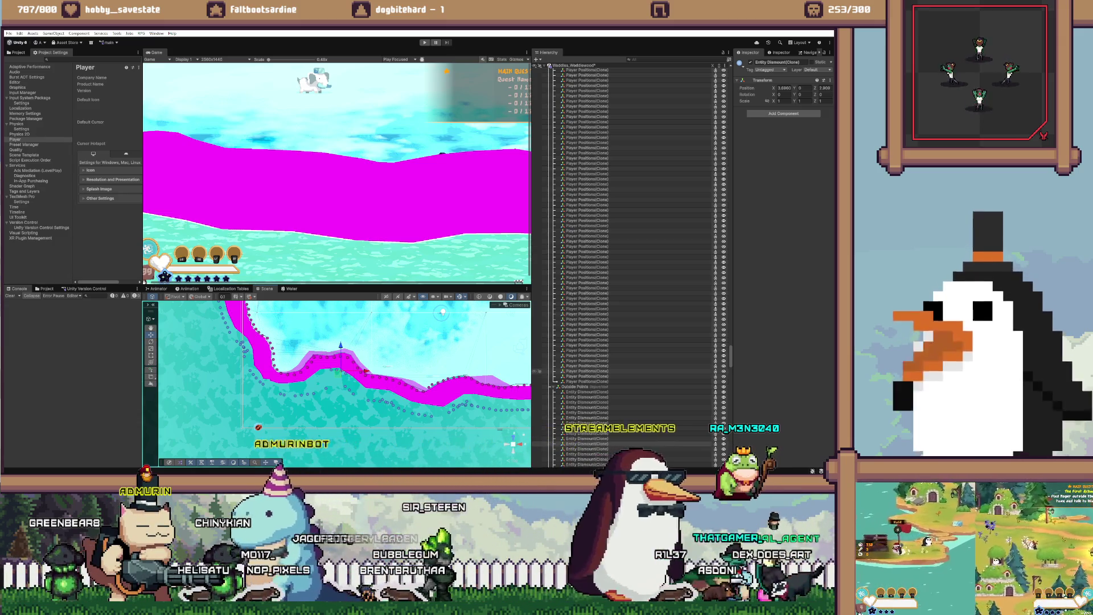
{"action": "scroll", "coordinate": [377, 352], "scroll_direction": "up", "scroll_amount": 5}
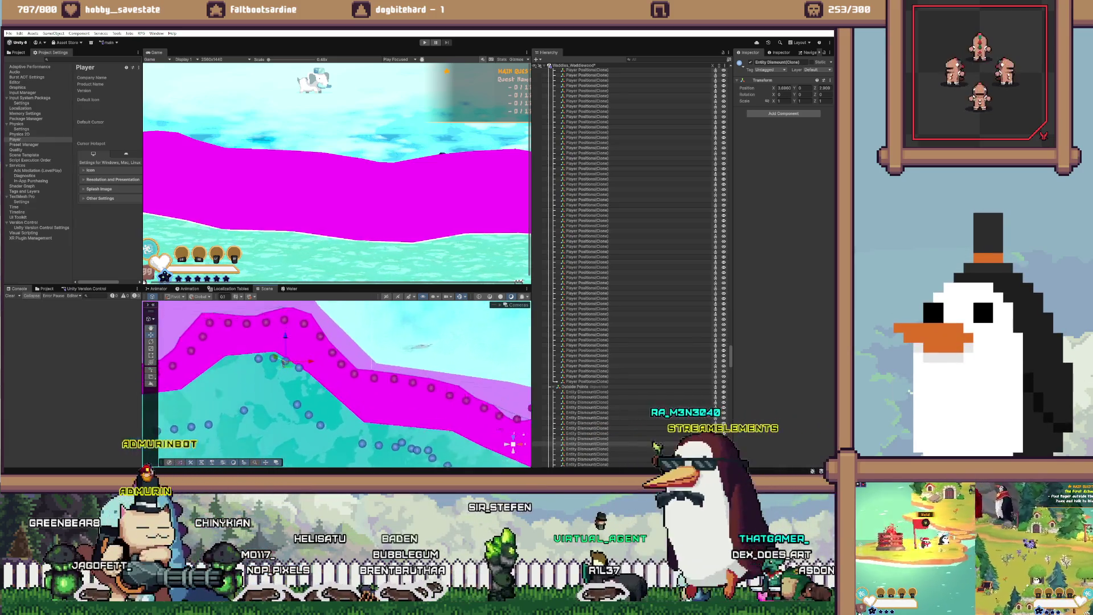
Step: Shift a lower blue spawn point right, changing Position X from 4.013 to 4.252
{"action": "scroll", "coordinate": [353, 381], "scroll_direction": "up", "scroll_amount": 2}
{"action": "left_click_drag", "start_coordinate": [342, 387], "coordinate": [376, 373]}
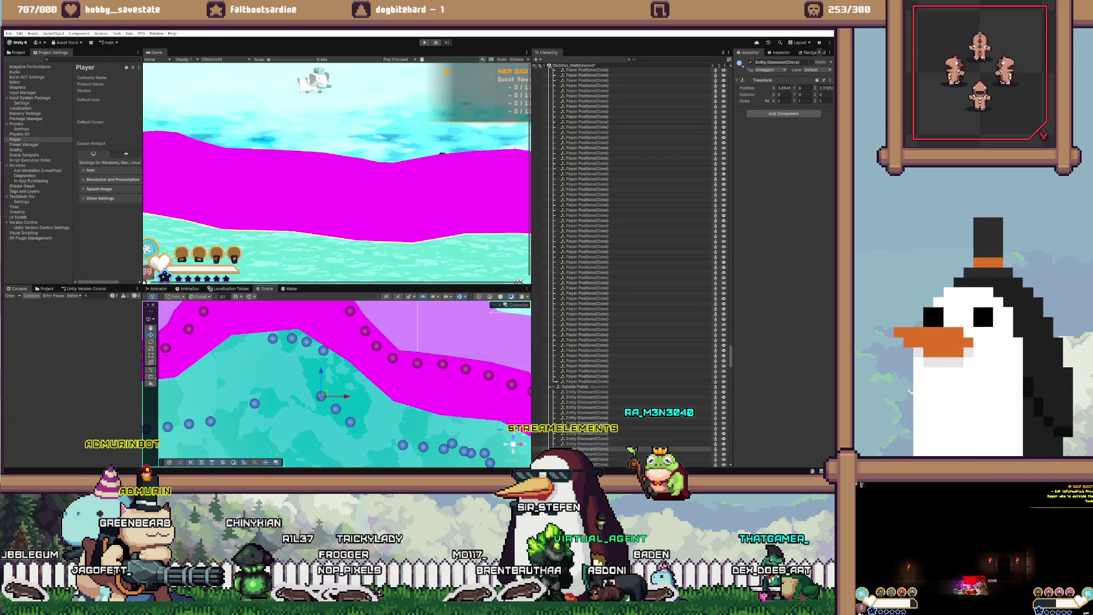
{"action": "left_click_drag", "start_coordinate": [376, 373], "coordinate": [351, 349]}
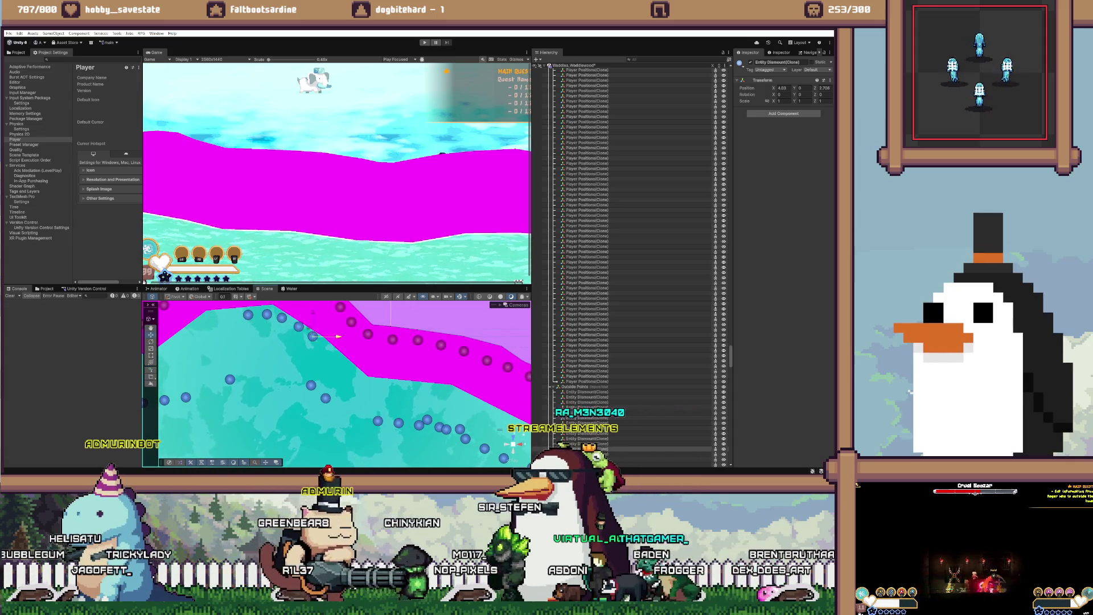
{"action": "left_click", "coordinate": [311, 386]}
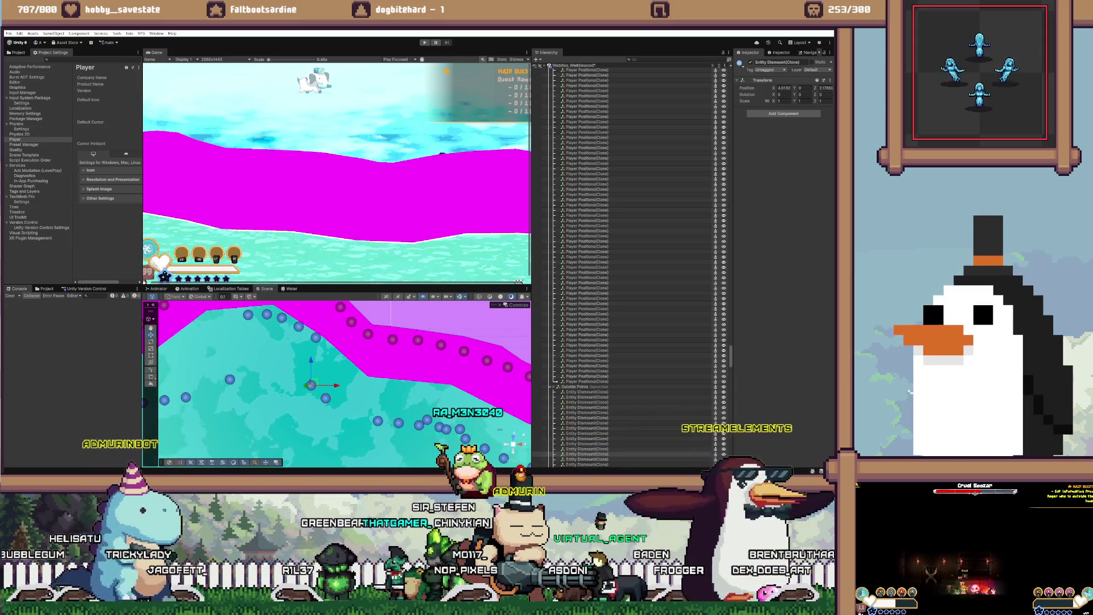
{"action": "left_click_drag", "start_coordinate": [310, 385], "coordinate": [333, 385]}
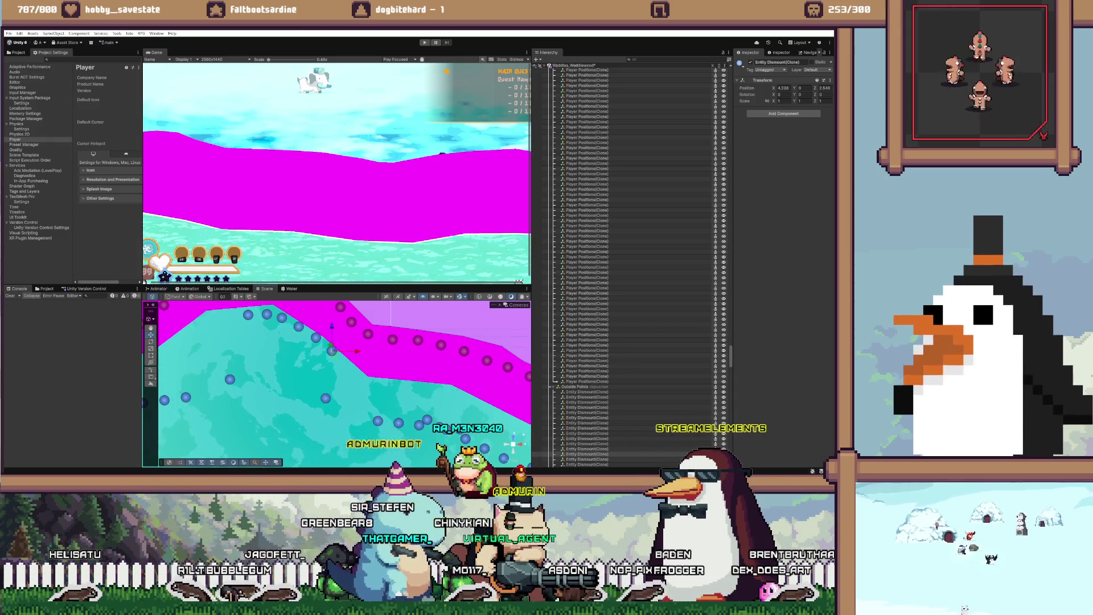
{"action": "scroll", "coordinate": [331, 350], "scroll_direction": "down", "scroll_amount": 5}
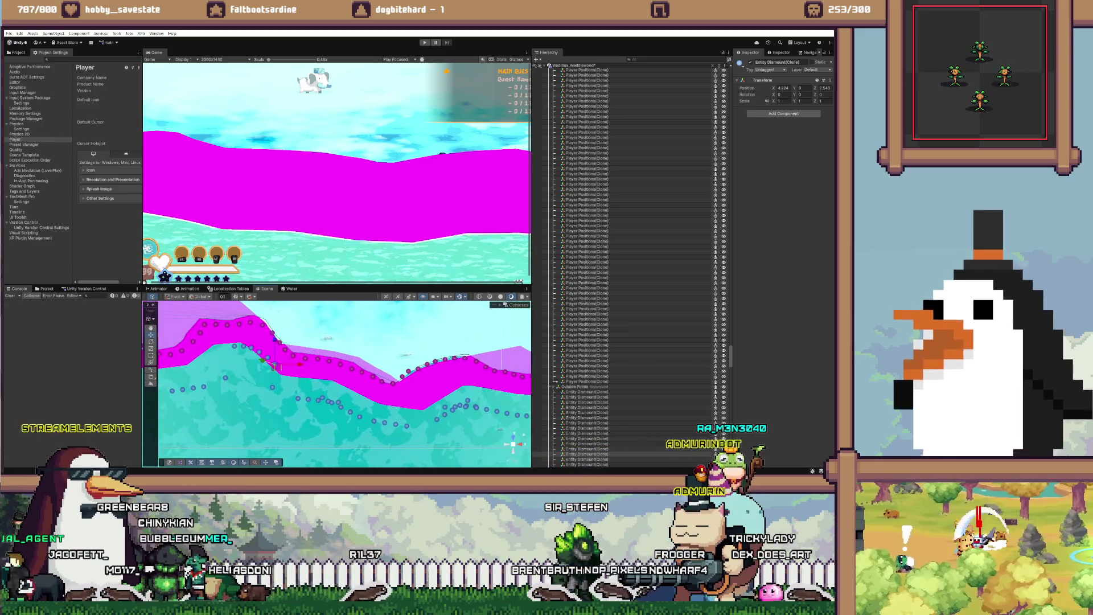
Step: Raise the lower blue spawn point closer to the magenta terrain edge
{"action": "scroll", "coordinate": [264, 373], "scroll_direction": "up", "scroll_amount": 5}
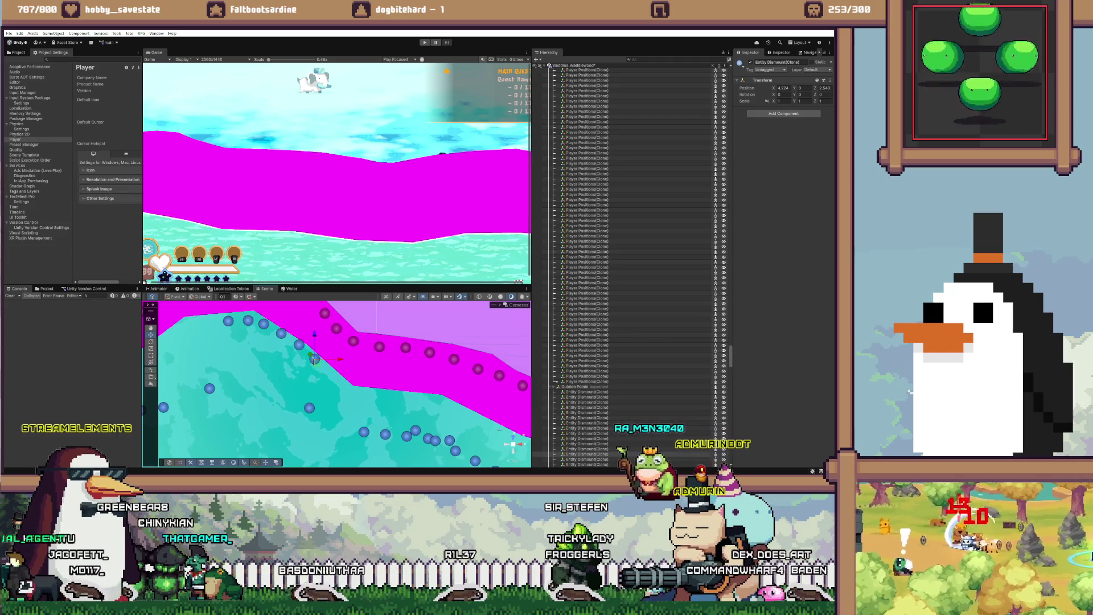
{"action": "left_click", "coordinate": [311, 408]}
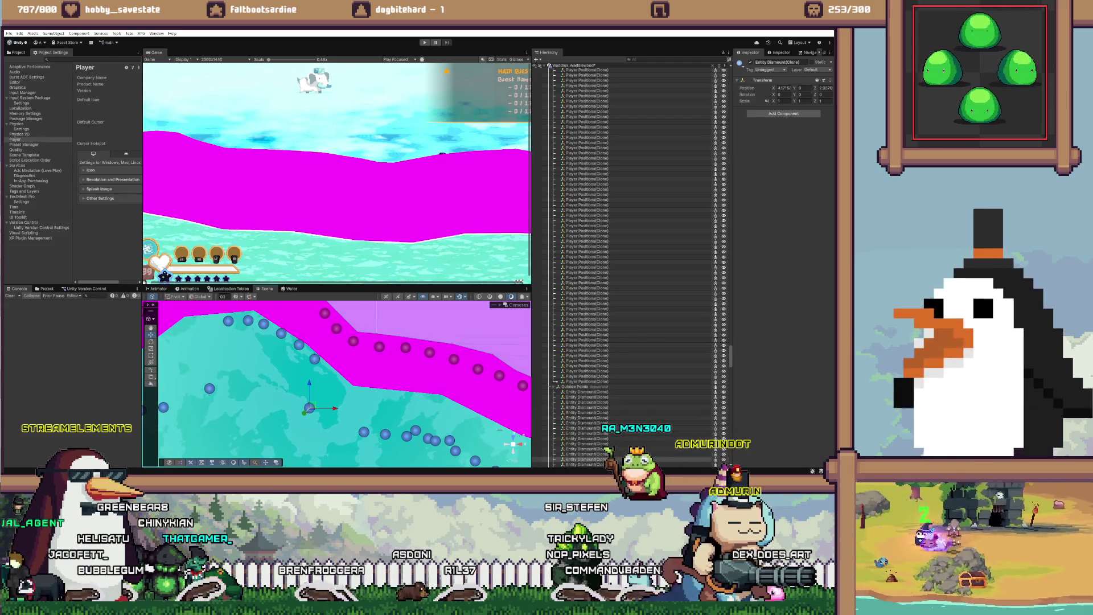
{"action": "left_click_drag", "start_coordinate": [334, 382], "coordinate": [335, 357]}
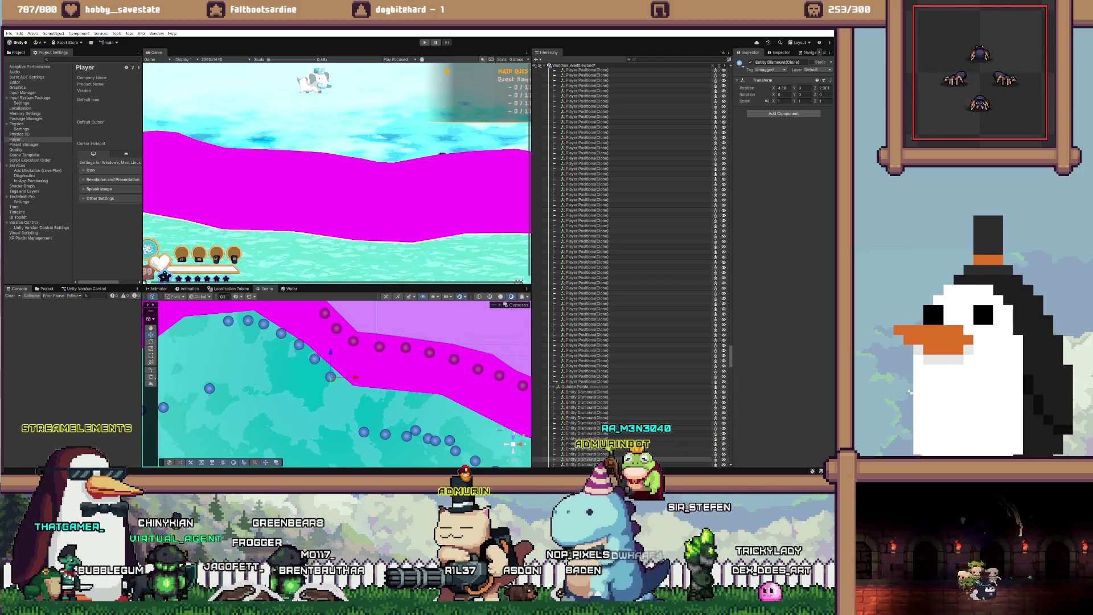
{"action": "left_click", "coordinate": [511, 413]}
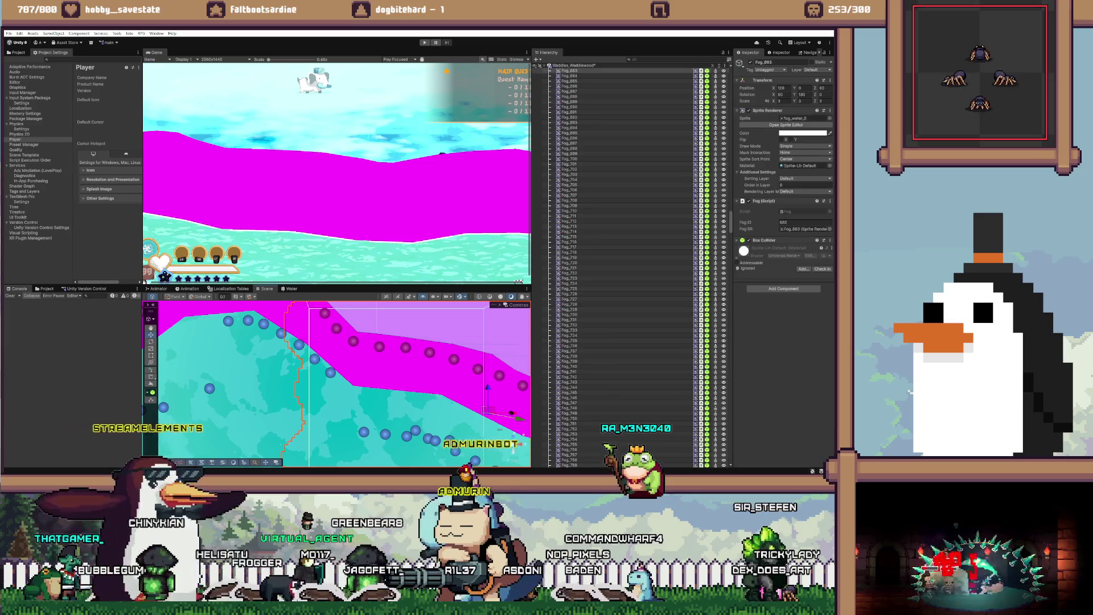
Step: Adjust the next spawn points left, right and upward so they sit just below the purple dots
{"action": "left_click", "coordinate": [363, 432]}
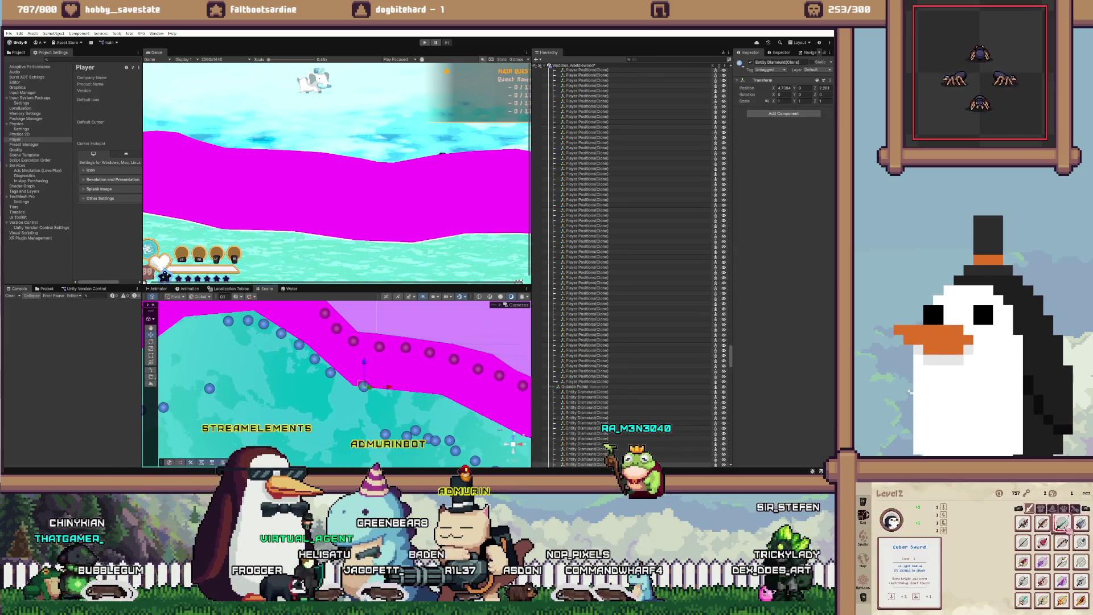
{"action": "left_click_drag", "start_coordinate": [389, 387], "coordinate": [370, 387]}
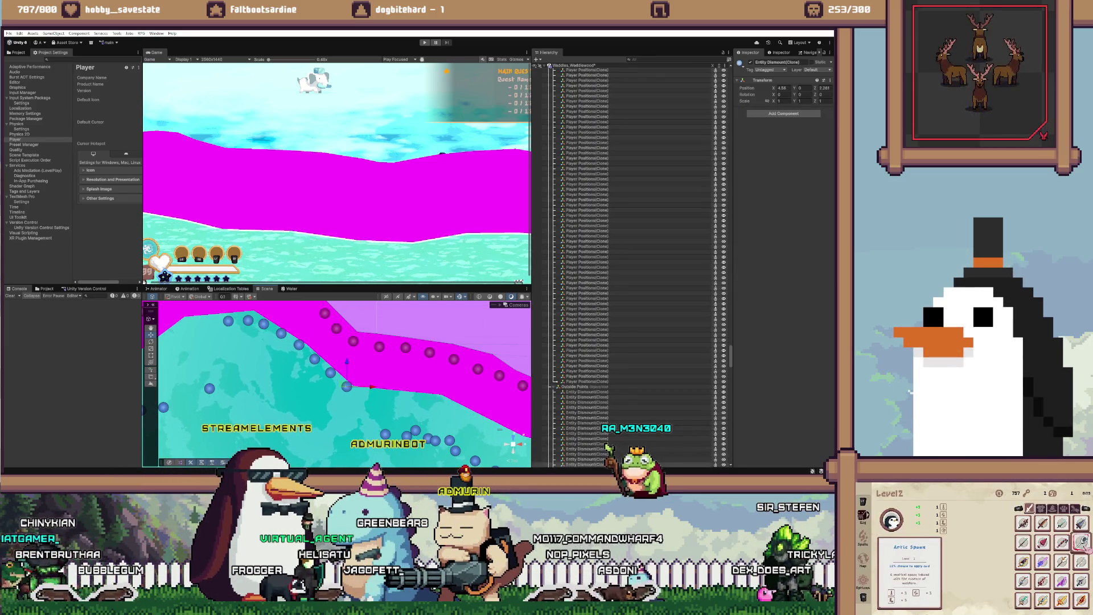
{"action": "left_click_drag", "start_coordinate": [346, 387], "coordinate": [383, 396]}
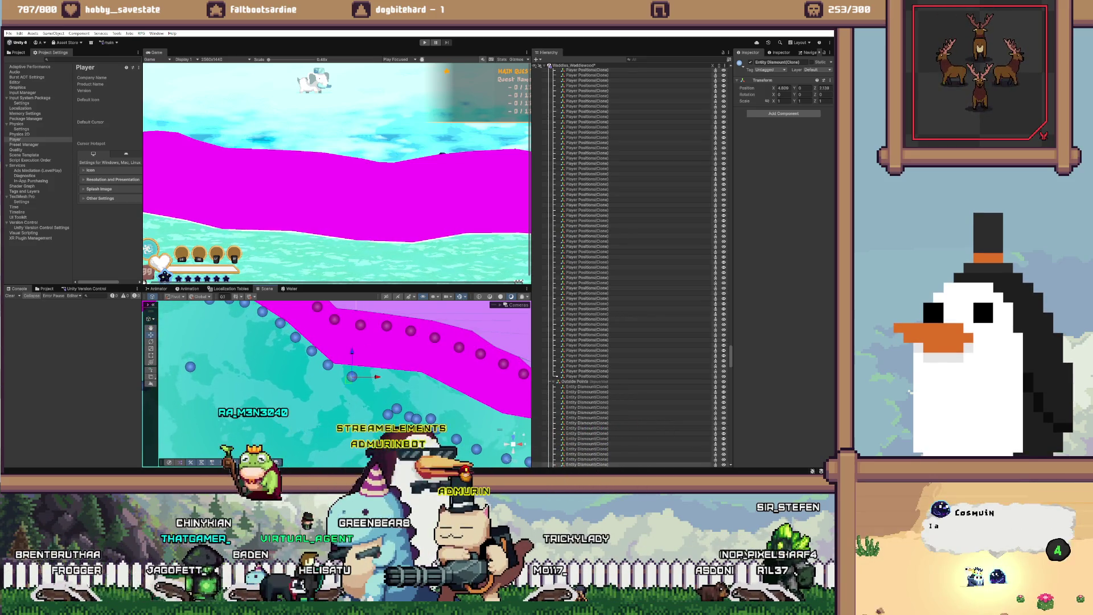
{"action": "left_click_drag", "start_coordinate": [352, 376], "coordinate": [352, 370]}
{"action": "left_click_drag", "start_coordinate": [387, 414], "coordinate": [388, 379]}
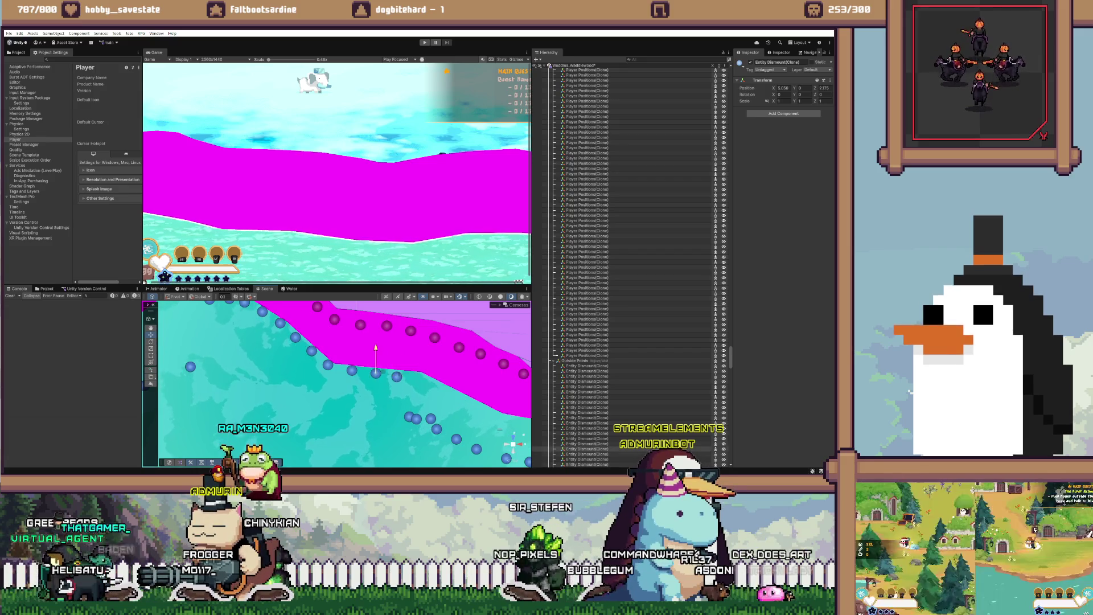
{"action": "left_click_drag", "start_coordinate": [409, 388], "coordinate": [415, 380]}
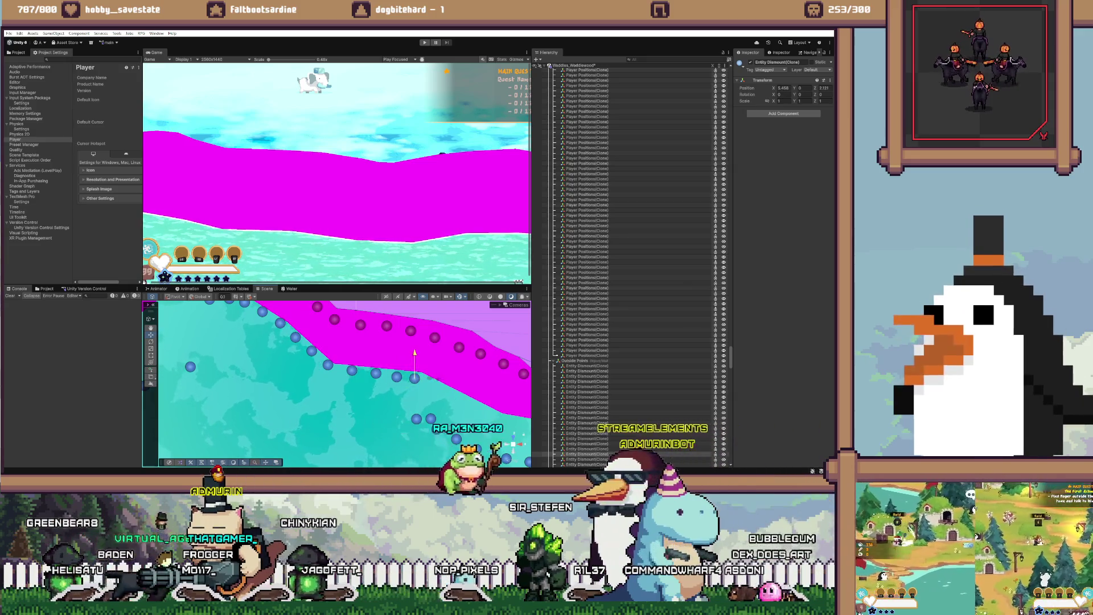
Step: Pan and zoom to the lower magenta coastline, framing its blue spawn points for checking
{"action": "scroll", "coordinate": [335, 382], "scroll_direction": "down", "scroll_amount": 5}
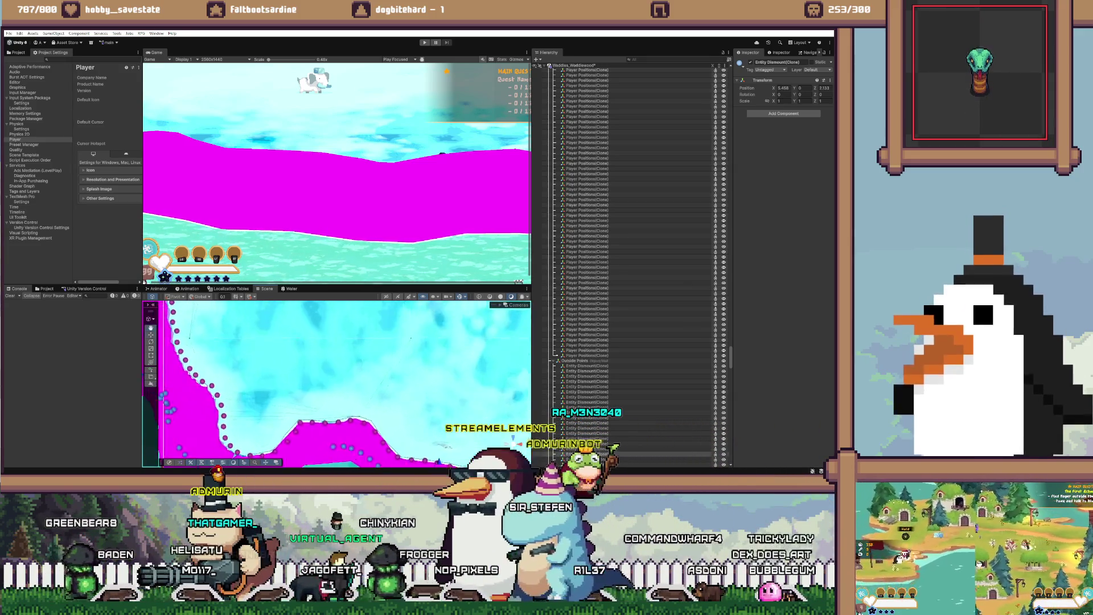
{"action": "scroll", "coordinate": [497, 393], "scroll_direction": "down", "scroll_amount": 2}
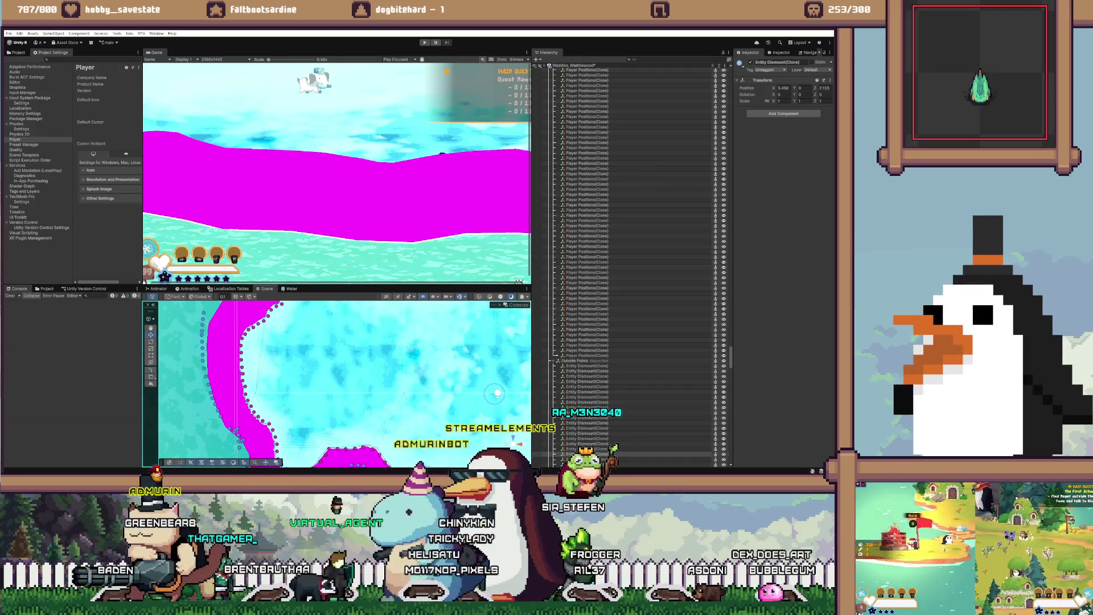
{"action": "scroll", "coordinate": [497, 393], "scroll_direction": "down", "scroll_amount": 3}
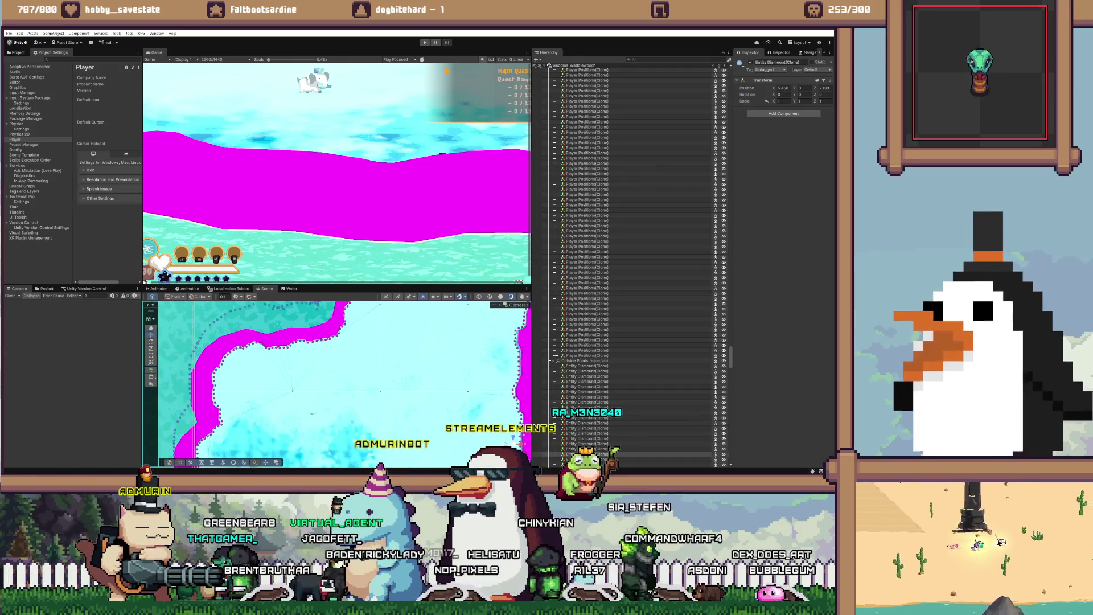
{"action": "scroll", "coordinate": [513, 440], "scroll_direction": "up", "scroll_amount": 4}
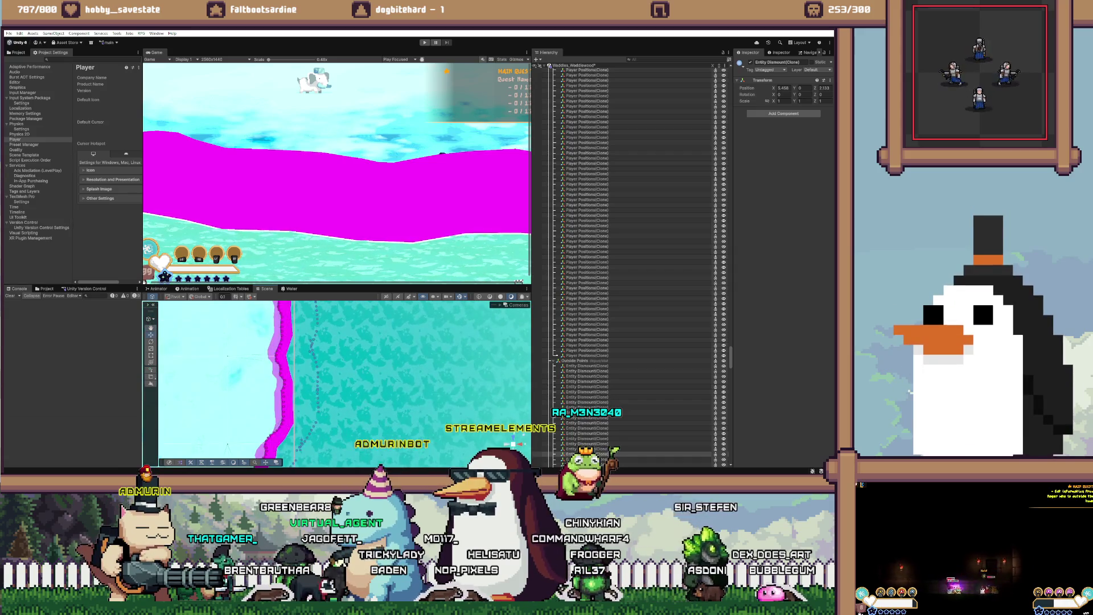
{"action": "scroll", "coordinate": [513, 443], "scroll_direction": "left", "scroll_amount": 3}
{"action": "scroll", "coordinate": [513, 443], "scroll_direction": "left", "scroll_amount": 2}
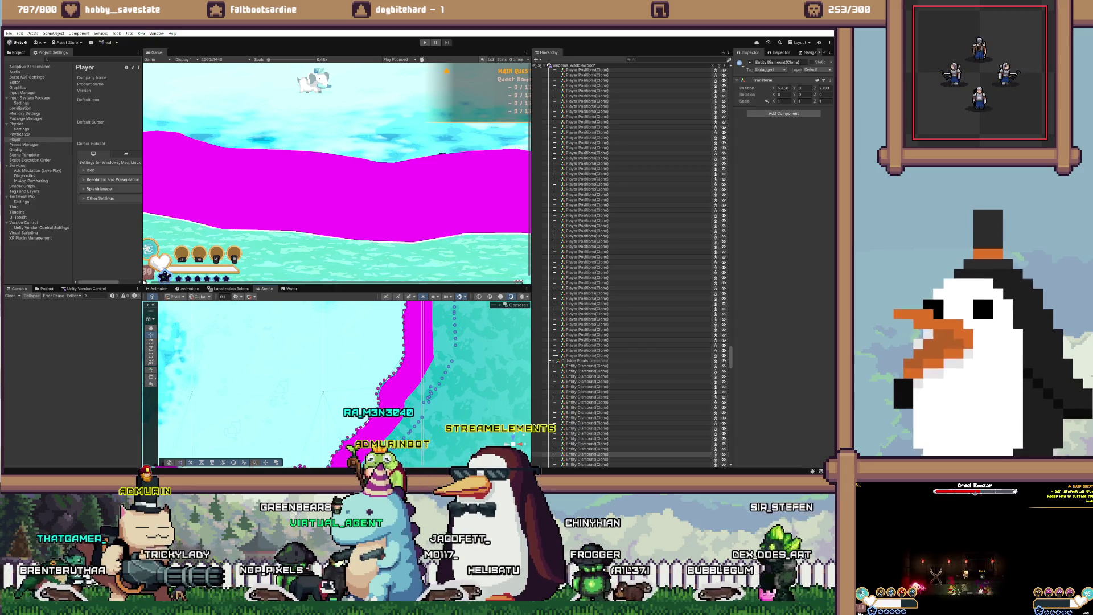
{"action": "scroll", "coordinate": [512, 444], "scroll_direction": "left", "scroll_amount": 10}
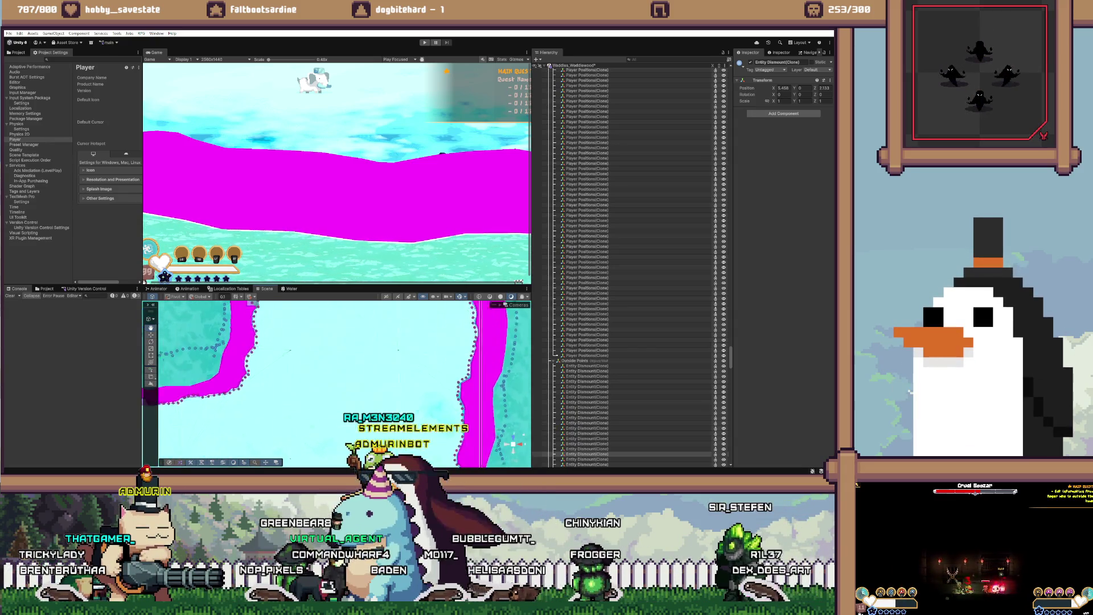
{"action": "scroll", "coordinate": [513, 444], "scroll_direction": "right", "scroll_amount": 5}
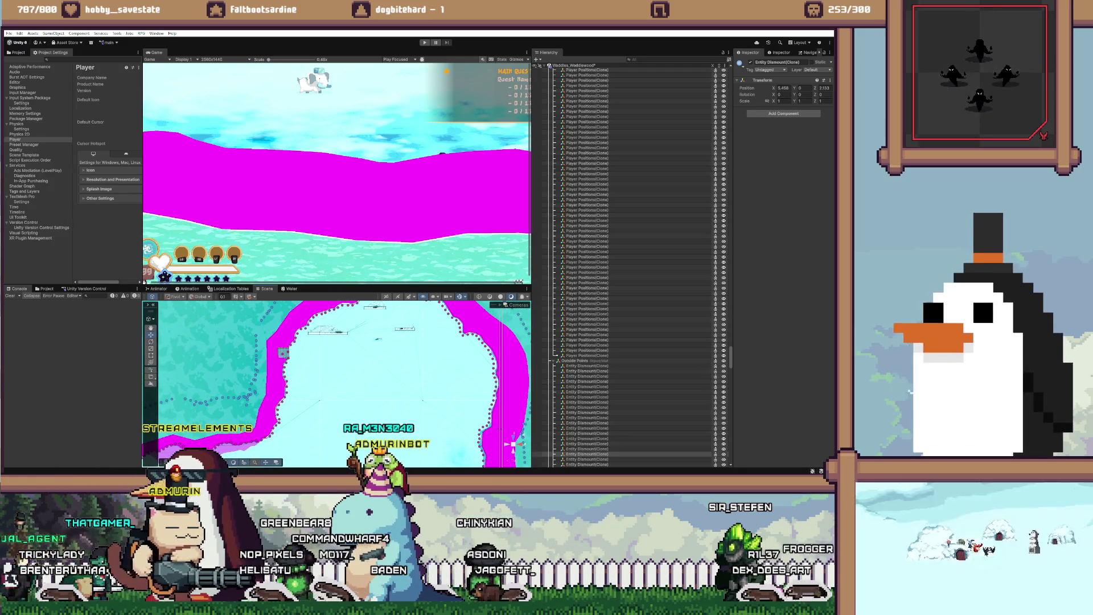
{"action": "scroll", "coordinate": [513, 444], "scroll_direction": "down", "scroll_amount": 5}
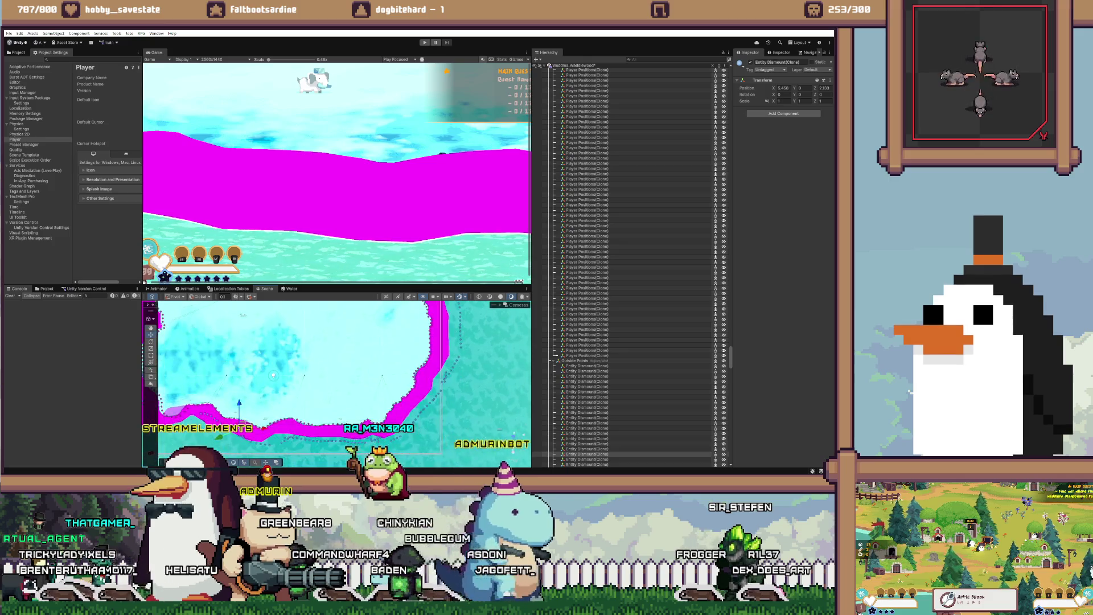
{"action": "scroll", "coordinate": [512, 444], "scroll_direction": "up", "scroll_amount": 5}
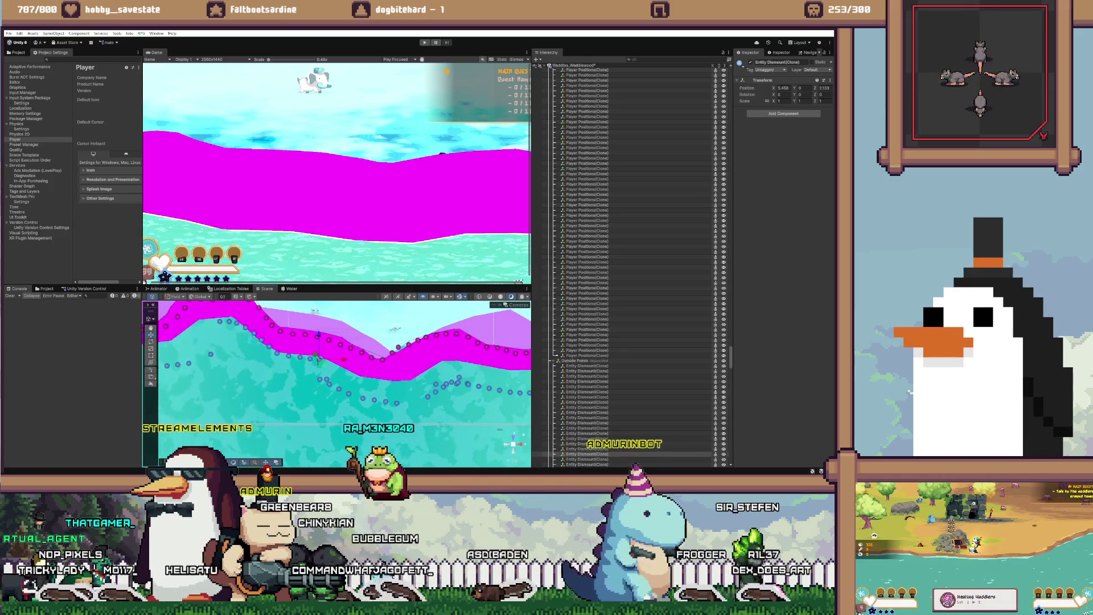
{"action": "scroll", "coordinate": [336, 384], "scroll_direction": "up", "scroll_amount": 2}
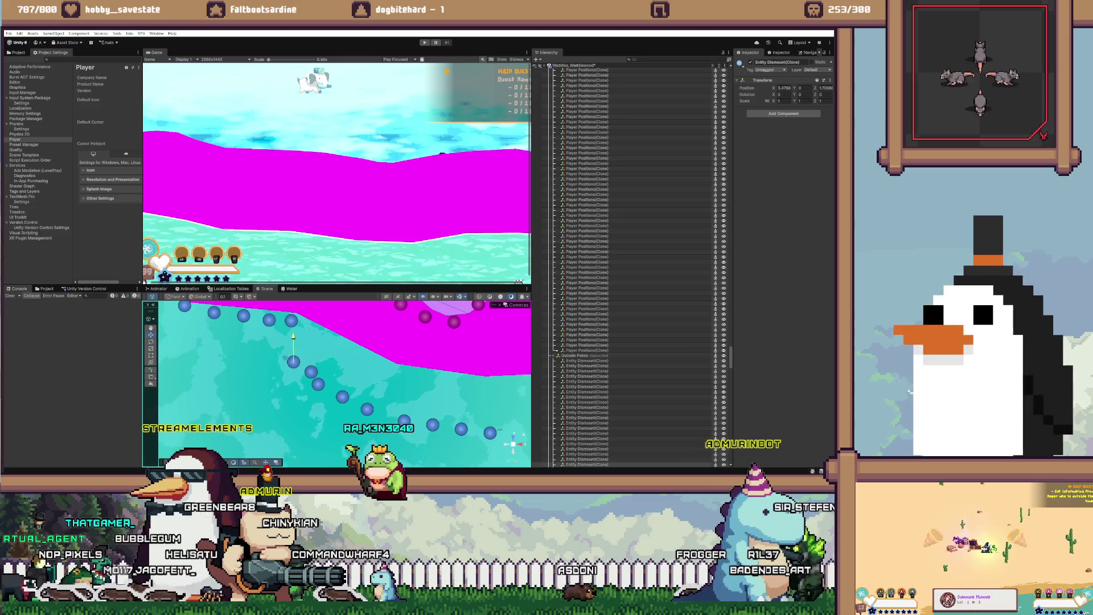
{"action": "key", "text": "f"}
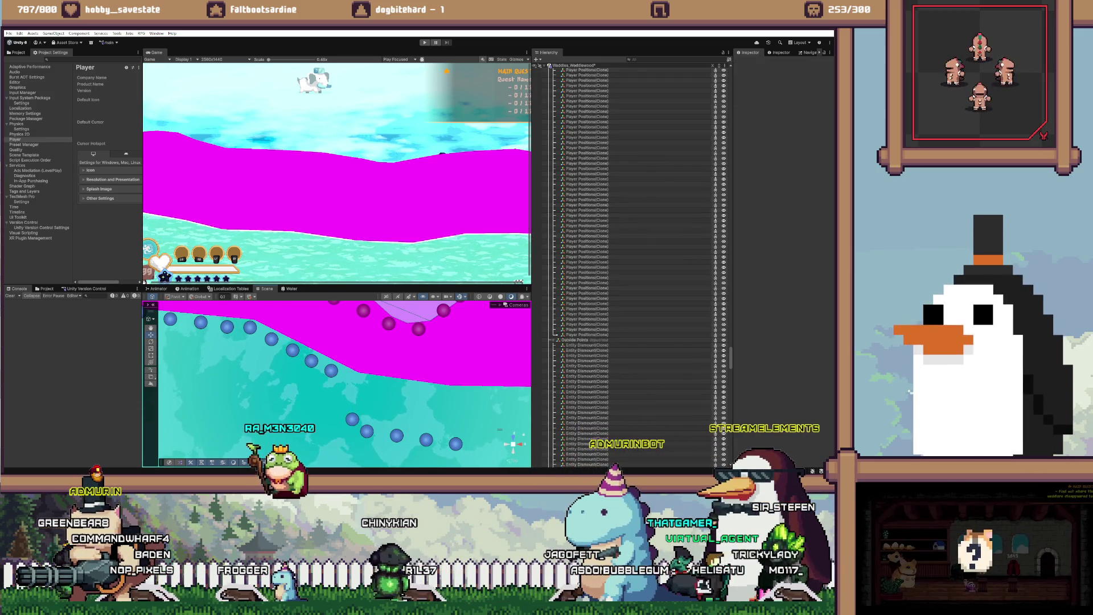
Step: Select the next blue spawn point along the lower magenta edge
{"action": "left_click", "coordinate": [352, 419]}
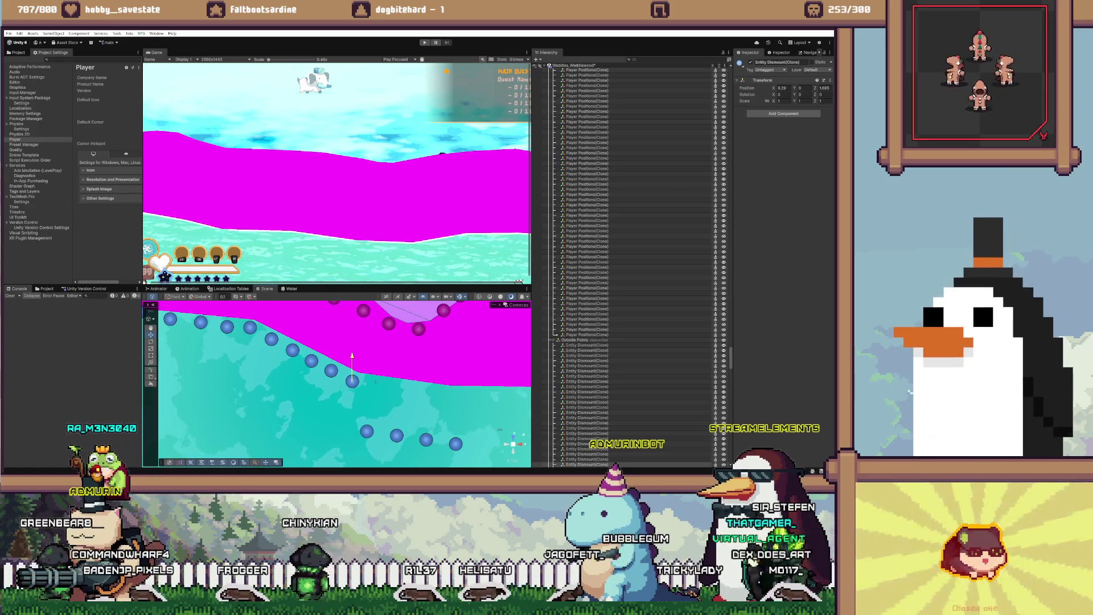
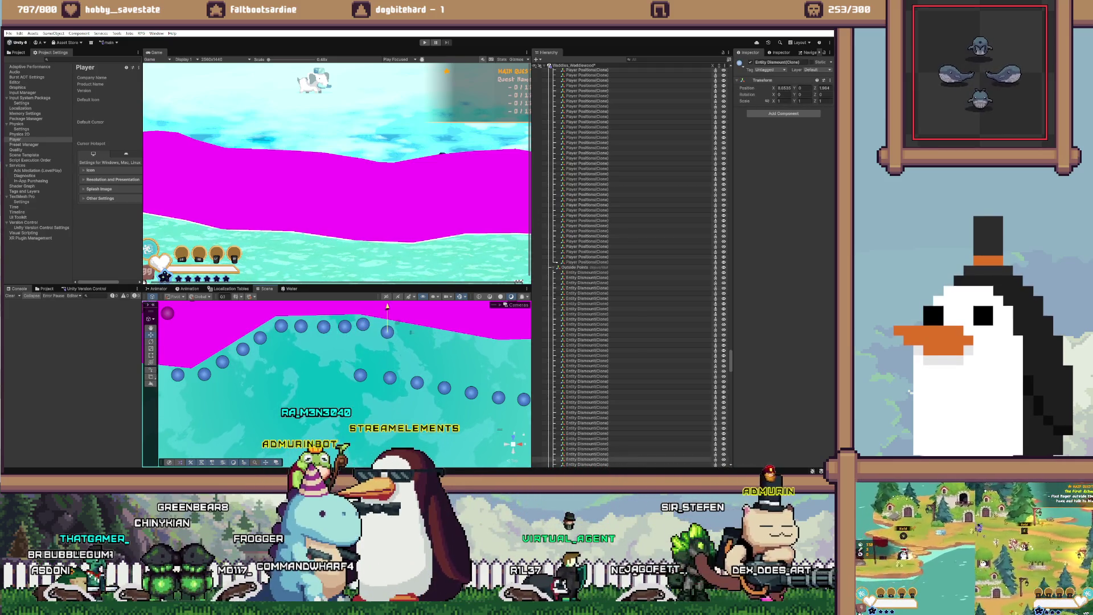
Step: Check the positions of two Entity Dismount(Clone) points, then show Fog_715's components in the Inspector
{"action": "left_click", "coordinate": [586, 439]}
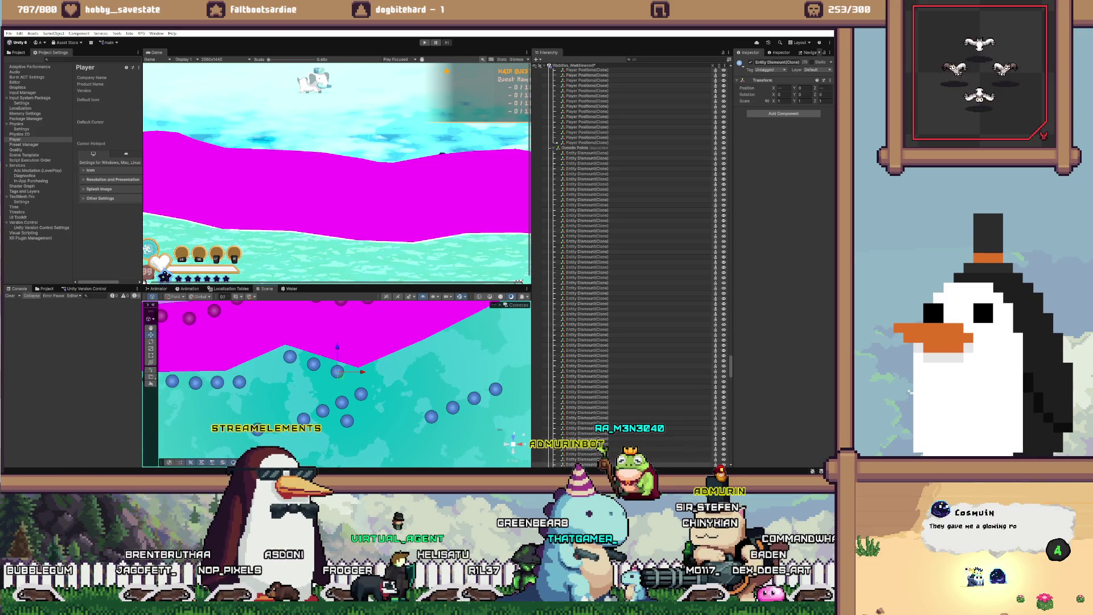
{"action": "left_click", "coordinate": [586, 449]}
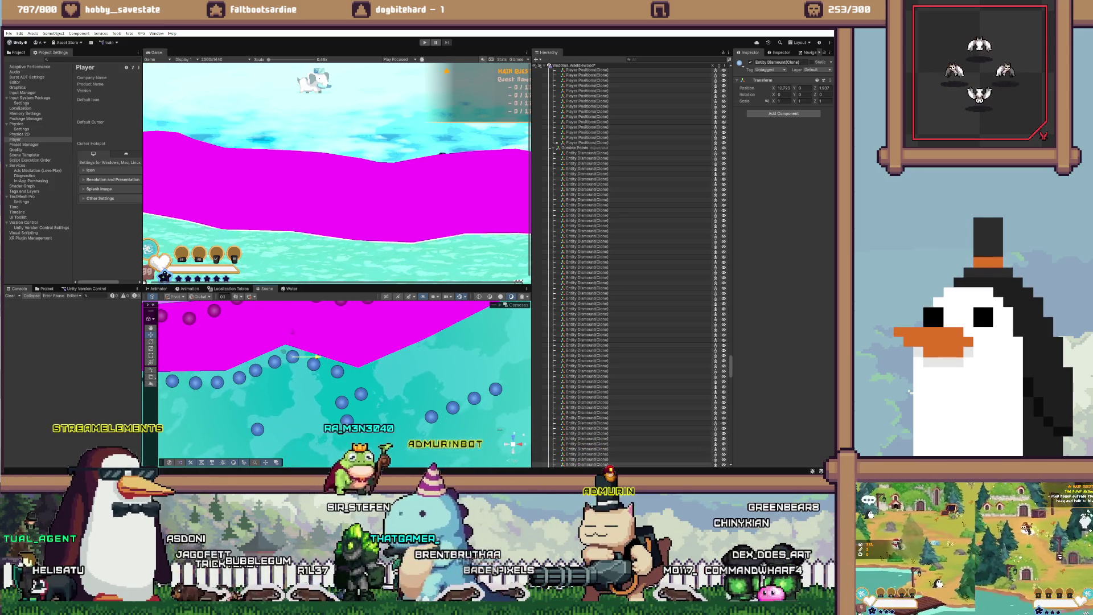
{"action": "left_click", "coordinate": [337, 381]}
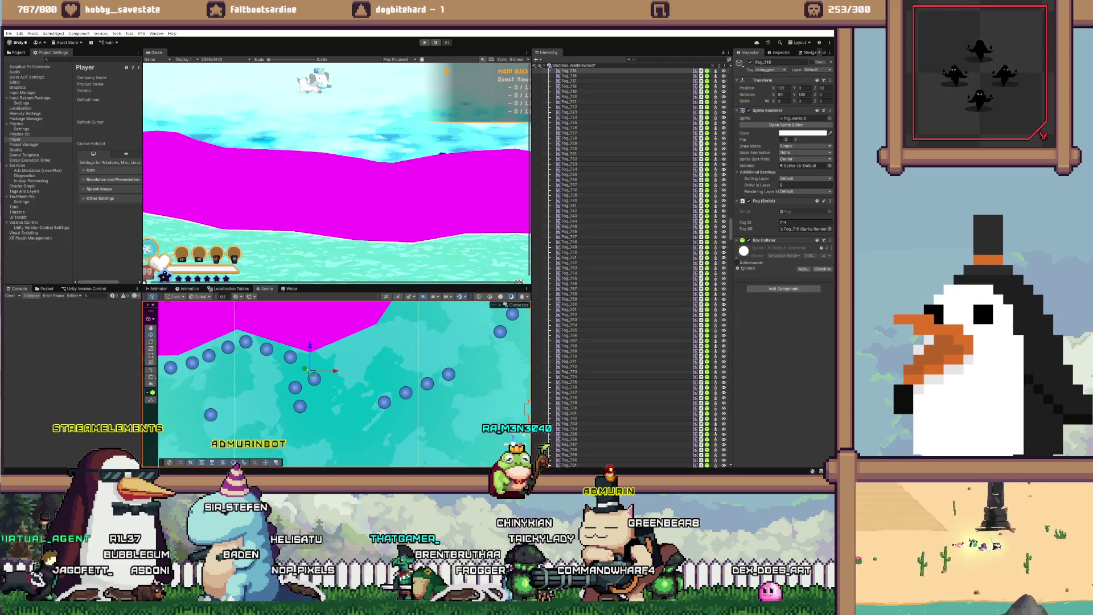
Step: Reselect an Entity Dismount(Clone) dismount point in place of Fog_715
{"action": "left_click", "coordinate": [427, 382]}
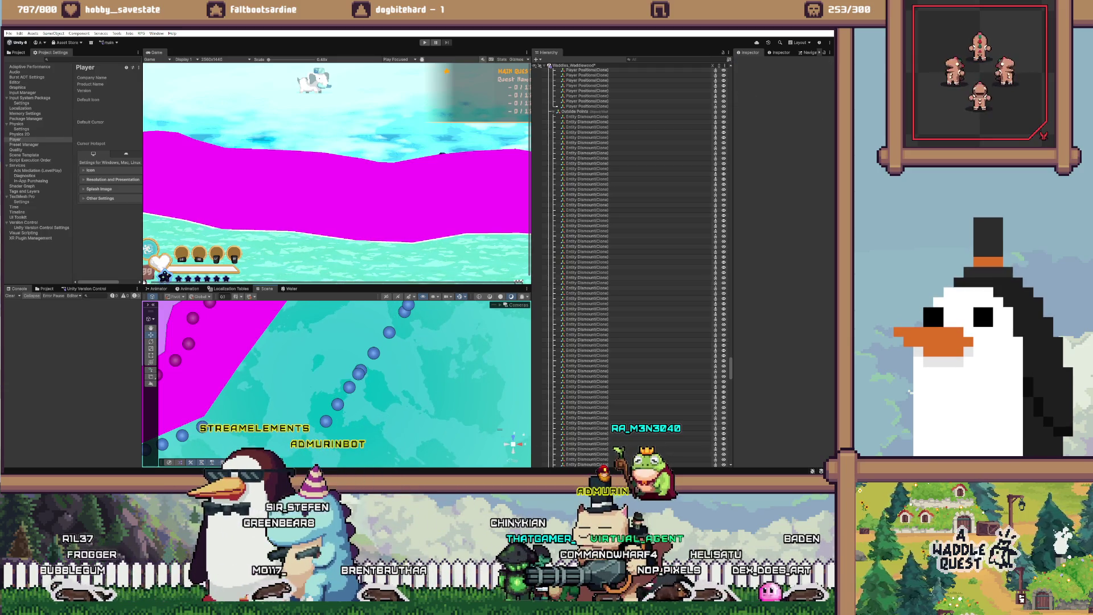
Step: Multi-select three dismount dots near the magenta edge, pan along the shoreline, then pick the next dismount point
{"action": "left_click", "coordinate": [359, 373]}
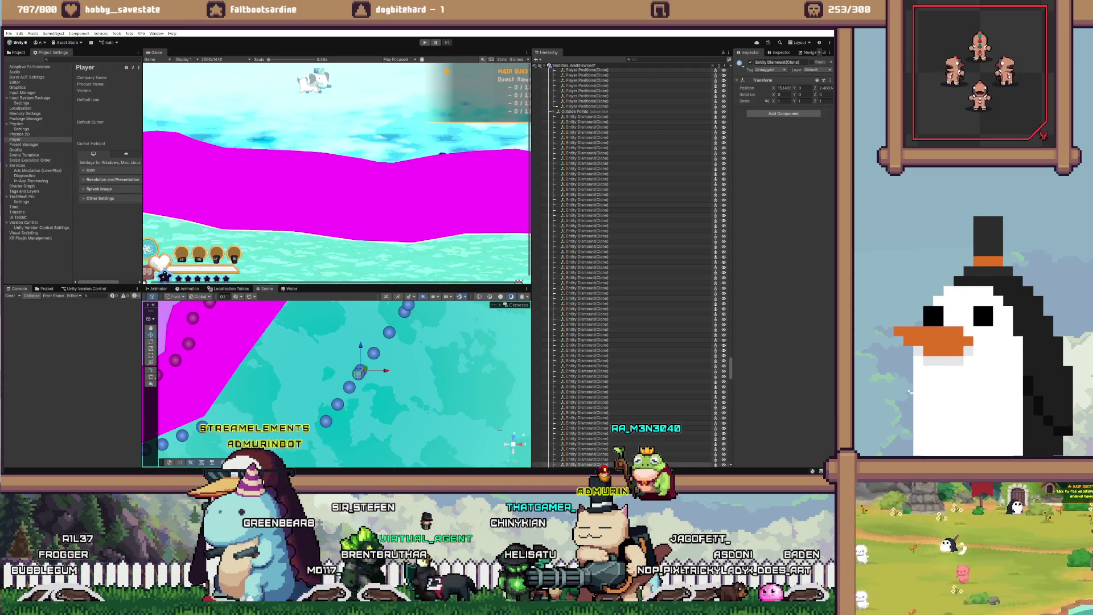
{"action": "left_click", "coordinate": [349, 387], "text": "shift"}
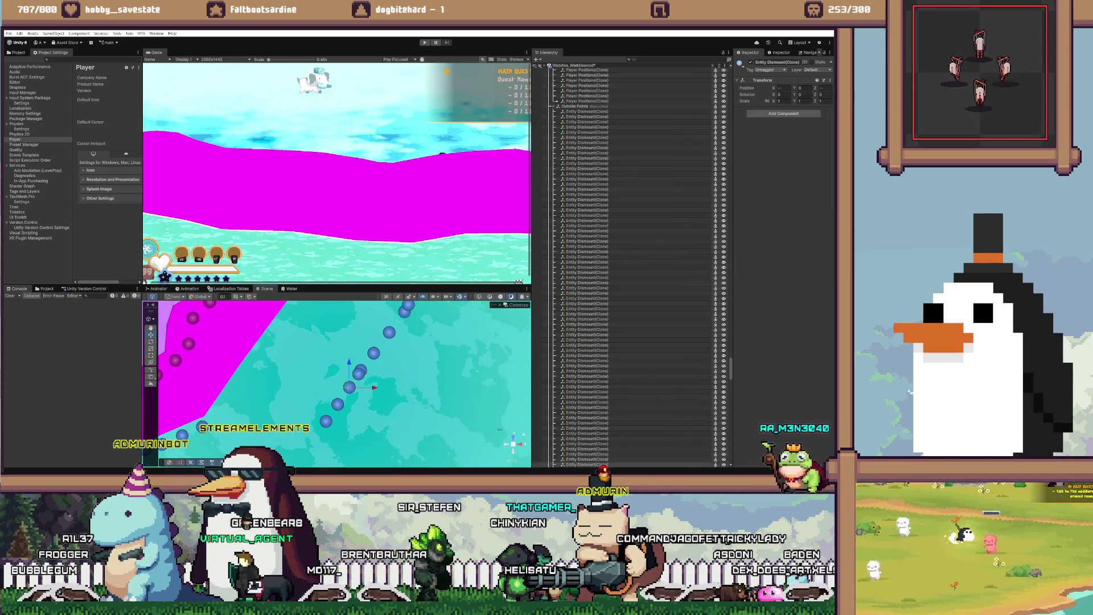
{"action": "left_click", "coordinate": [338, 404], "text": "shift"}
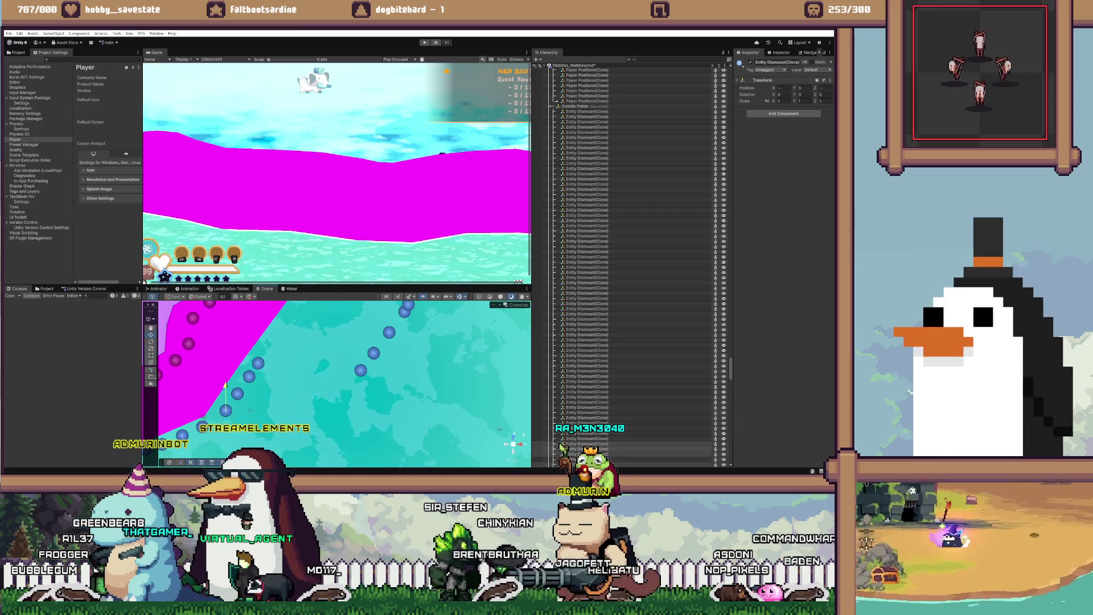
{"action": "left_click_drag", "start_coordinate": [342, 370], "coordinate": [284, 414]}
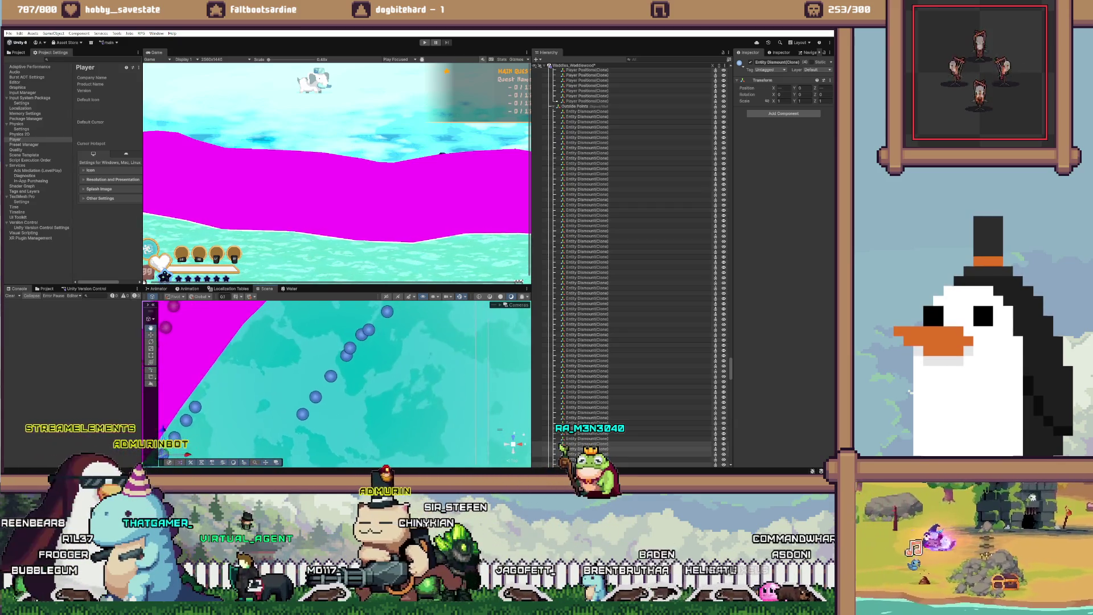
{"action": "left_click", "coordinate": [313, 398]}
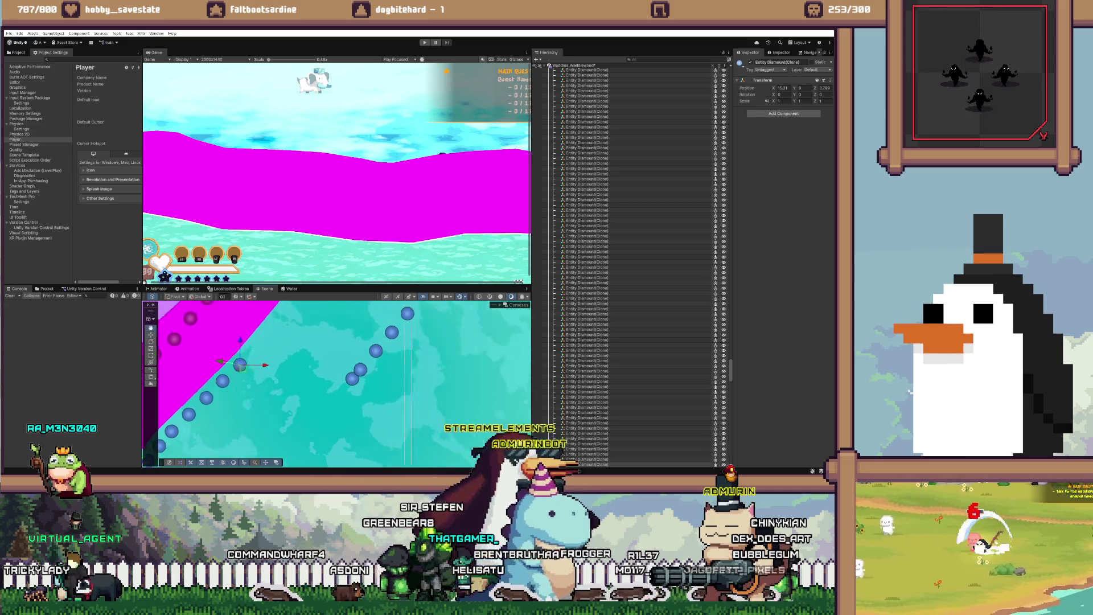
{"action": "left_click", "coordinate": [586, 453]}
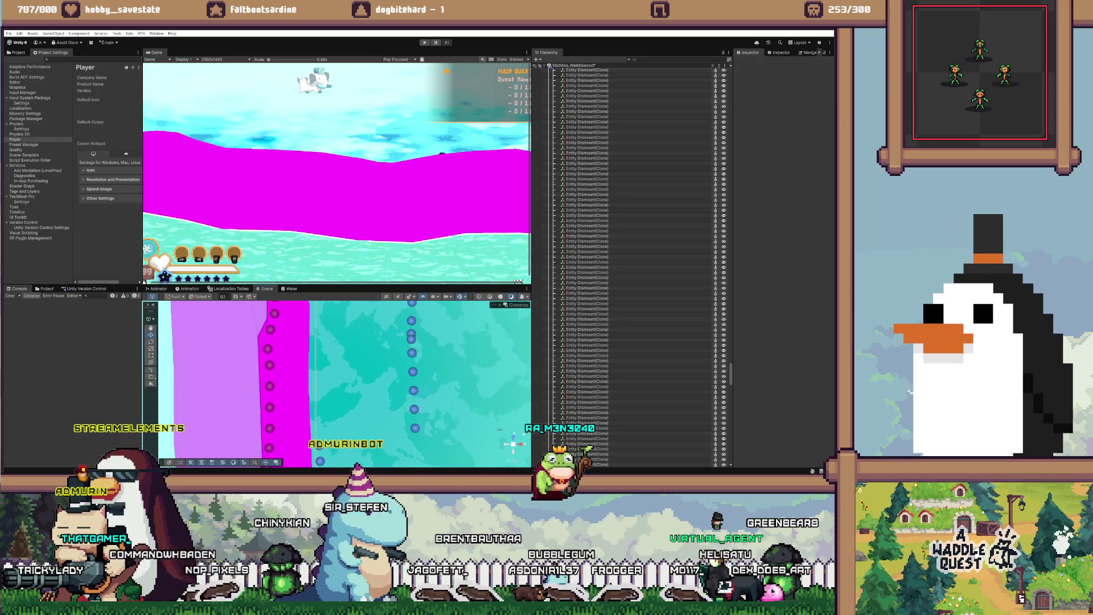
Step: Select two Entity Dismount(Clone) markers beside the straight magenta edge to reposition them
{"action": "left_click", "coordinate": [586, 459]}
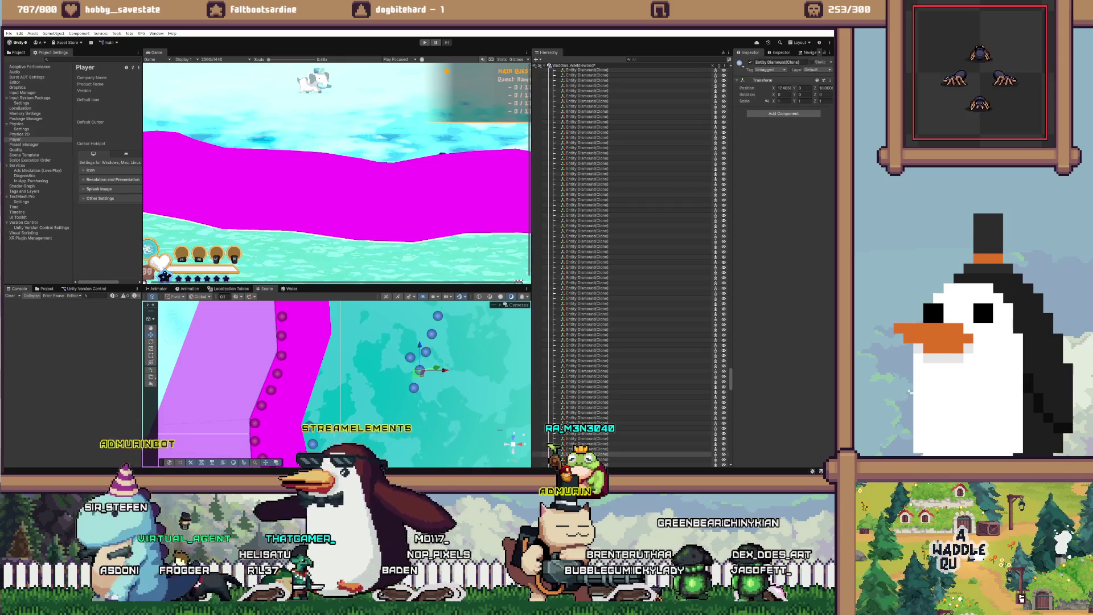
{"action": "left_click", "coordinate": [318, 404]}
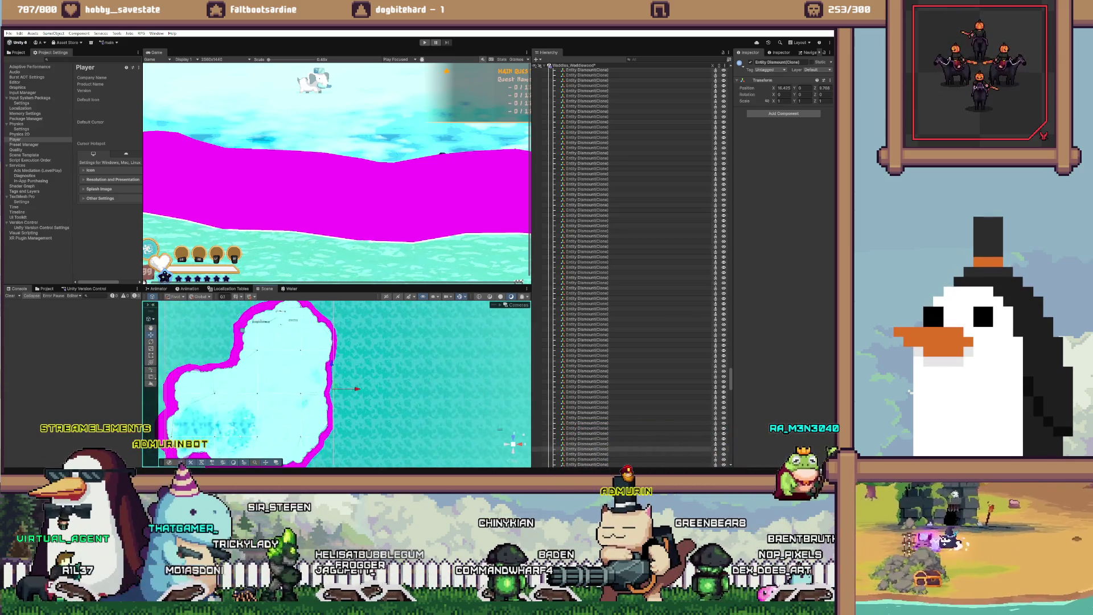
Step: Nudge one dismount point slightly left, then move three selected points down-left toward the shore
{"action": "scroll", "coordinate": [345, 384], "scroll_direction": "down", "scroll_amount": 2}
{"action": "scroll", "coordinate": [345, 383], "scroll_direction": "up", "scroll_amount": 4}
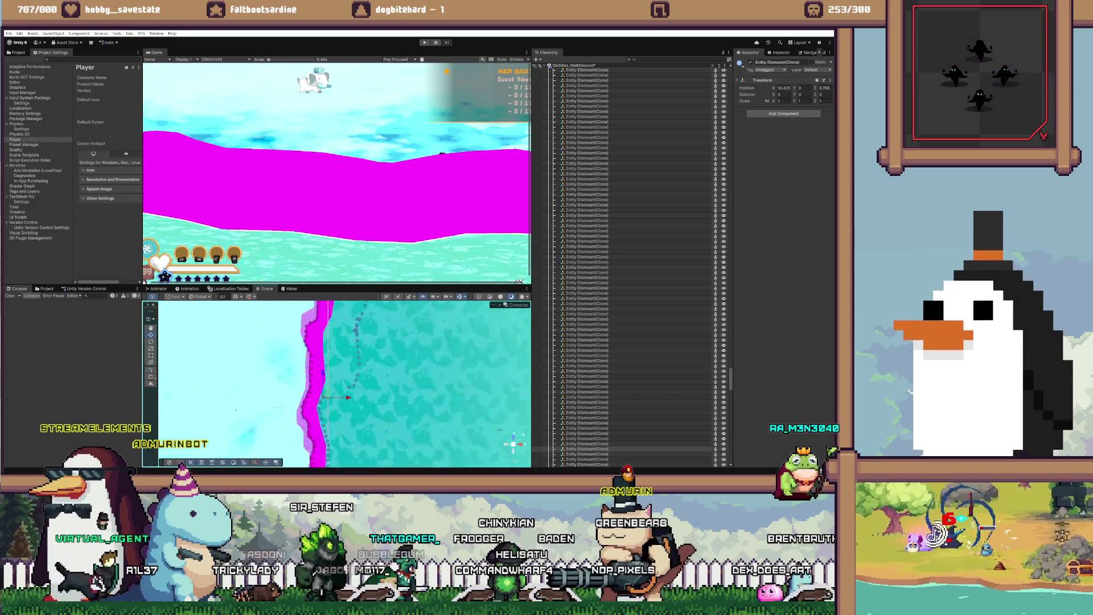
{"action": "scroll", "coordinate": [301, 419], "scroll_direction": "up", "scroll_amount": 3}
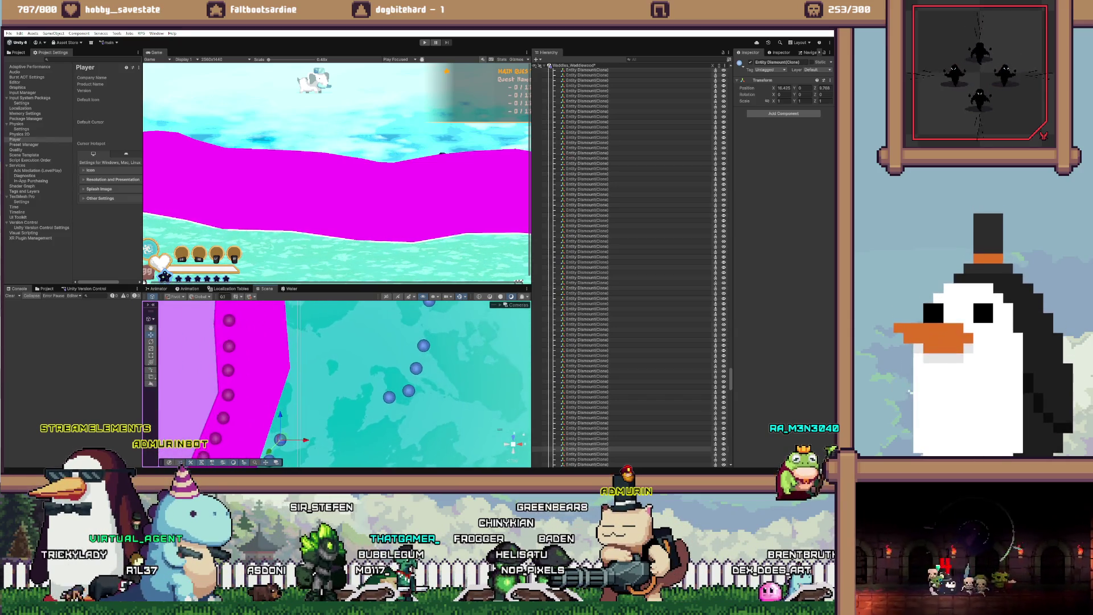
{"action": "left_click_drag", "start_coordinate": [303, 417], "coordinate": [300, 416]}
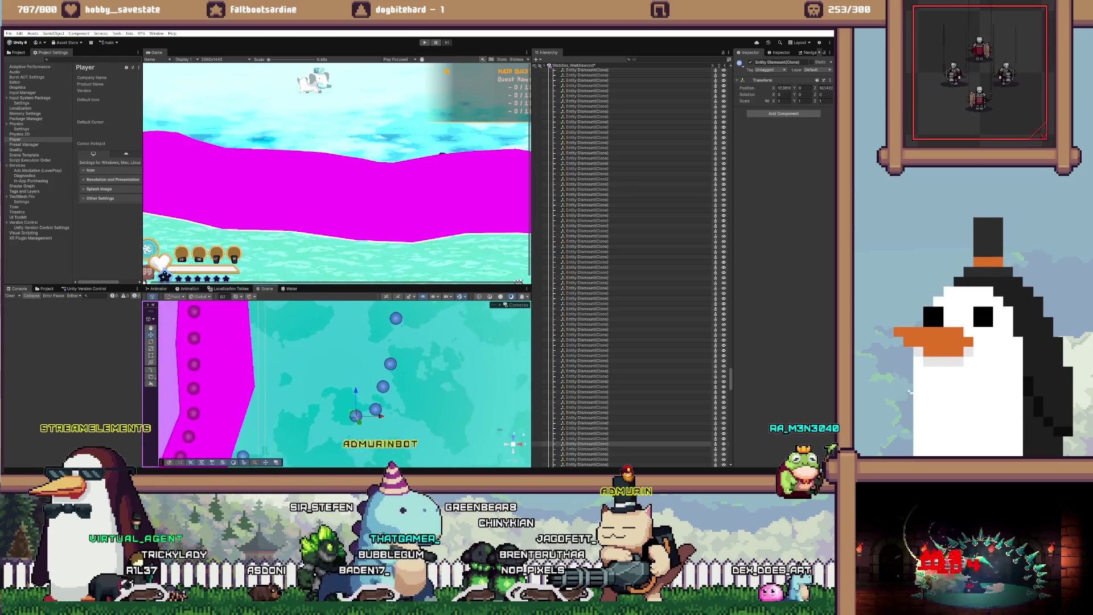
{"action": "left_click", "coordinate": [354, 413]}
{"action": "left_click", "coordinate": [373, 408], "text": "shift"}
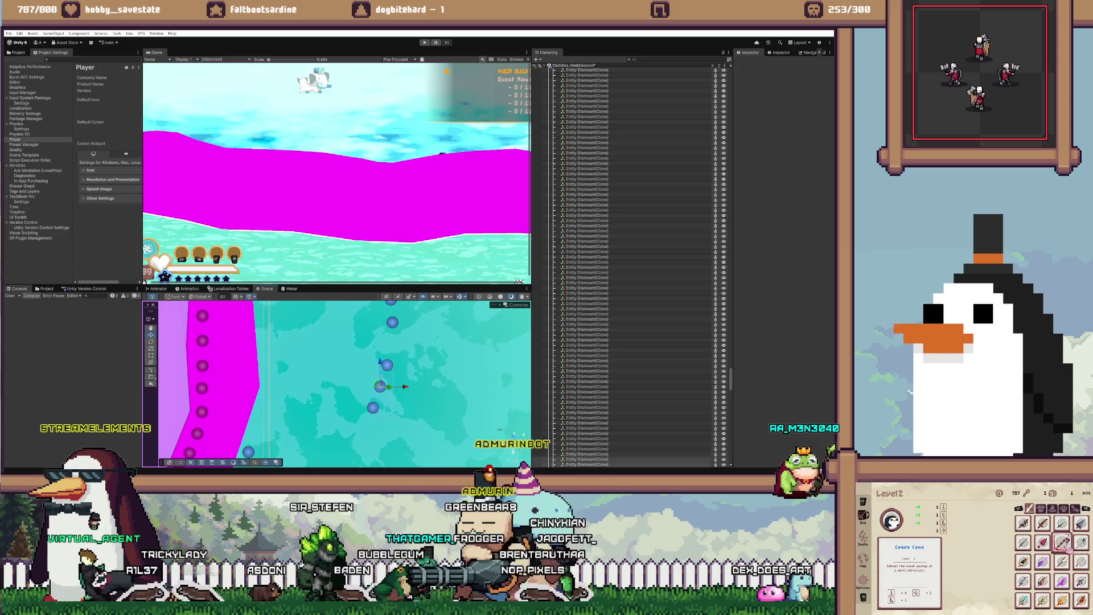
{"action": "left_click_drag", "start_coordinate": [373, 408], "coordinate": [256, 430]}
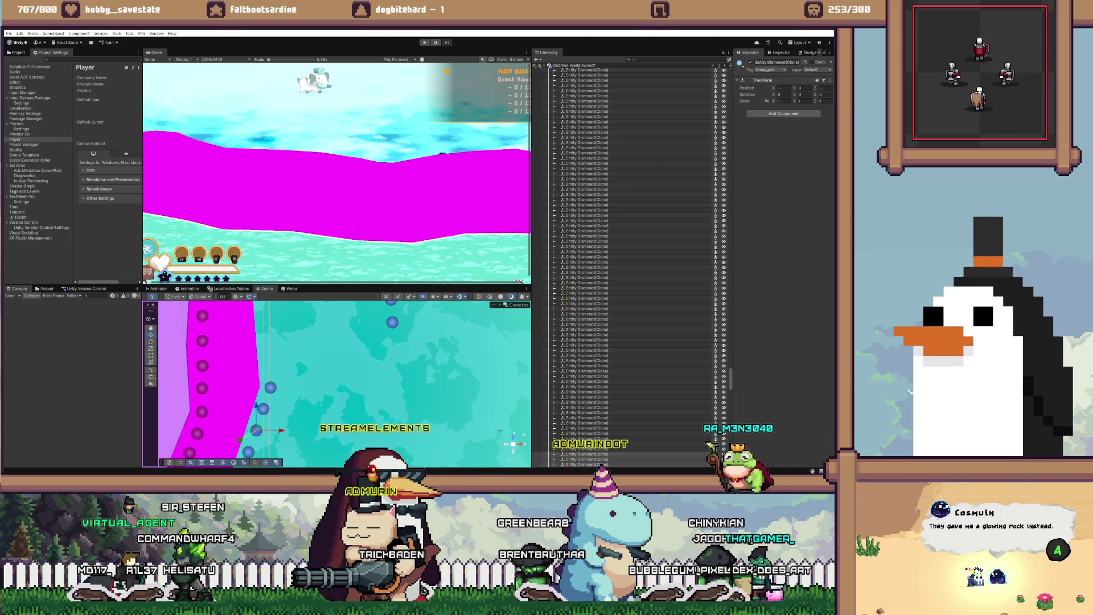
Step: Frame the moved markers and select further dismount markers to reposition along the edge
{"action": "key", "text": "f"}
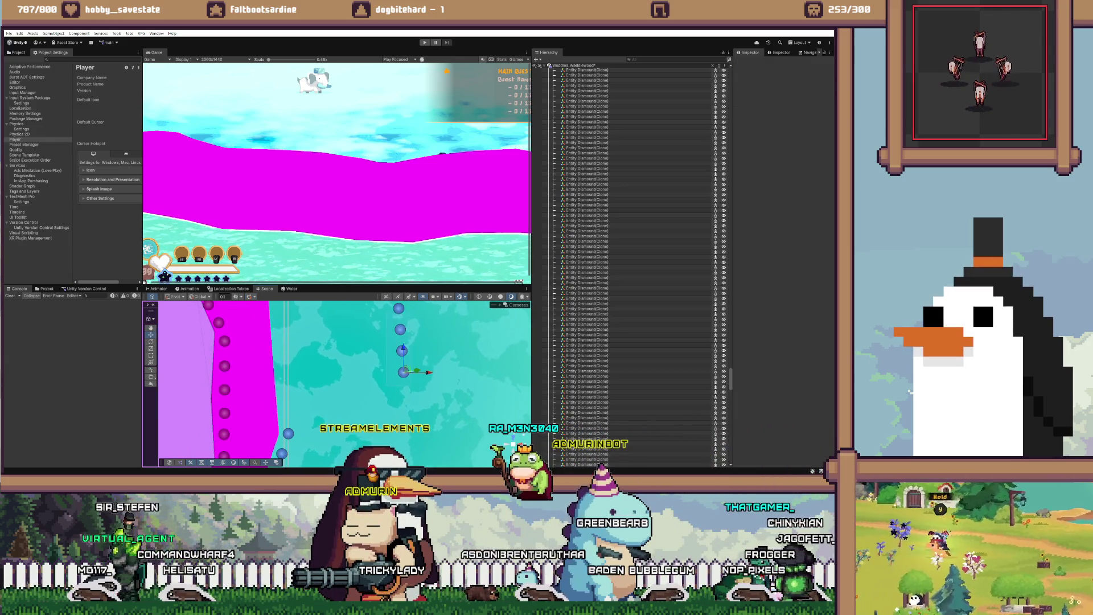
{"action": "key", "text": "f"}
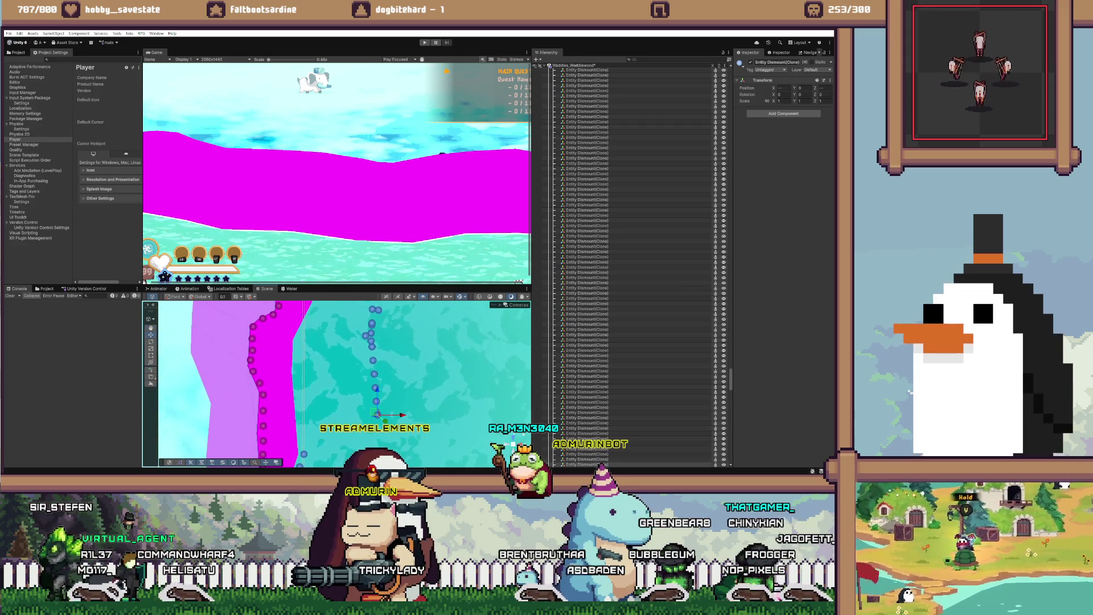
{"action": "left_click", "coordinate": [586, 459], "text": "ctrl"}
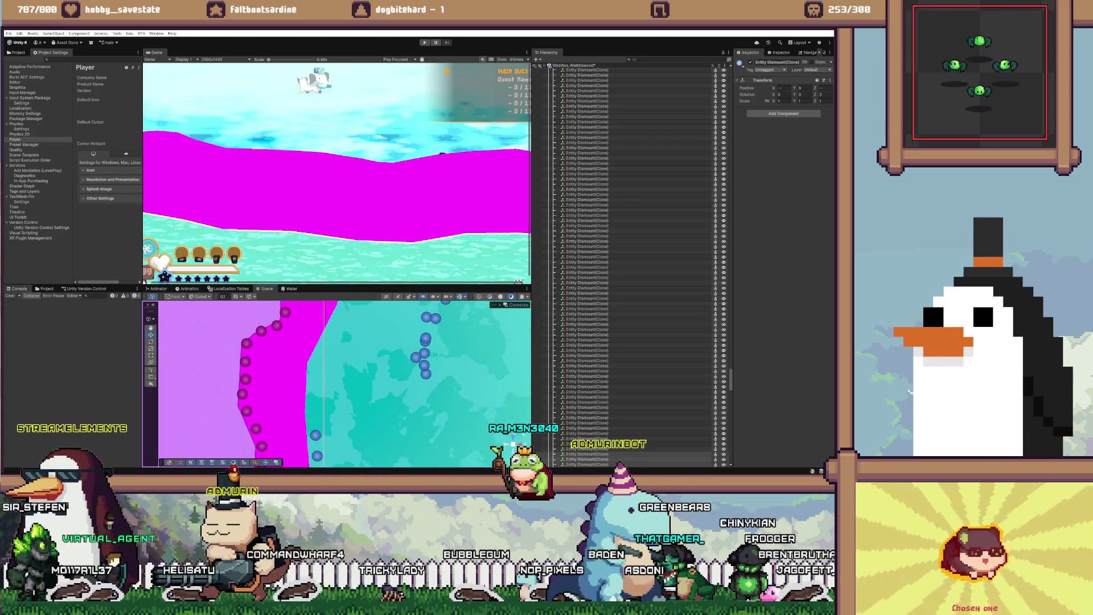
{"action": "left_click", "coordinate": [426, 377]}
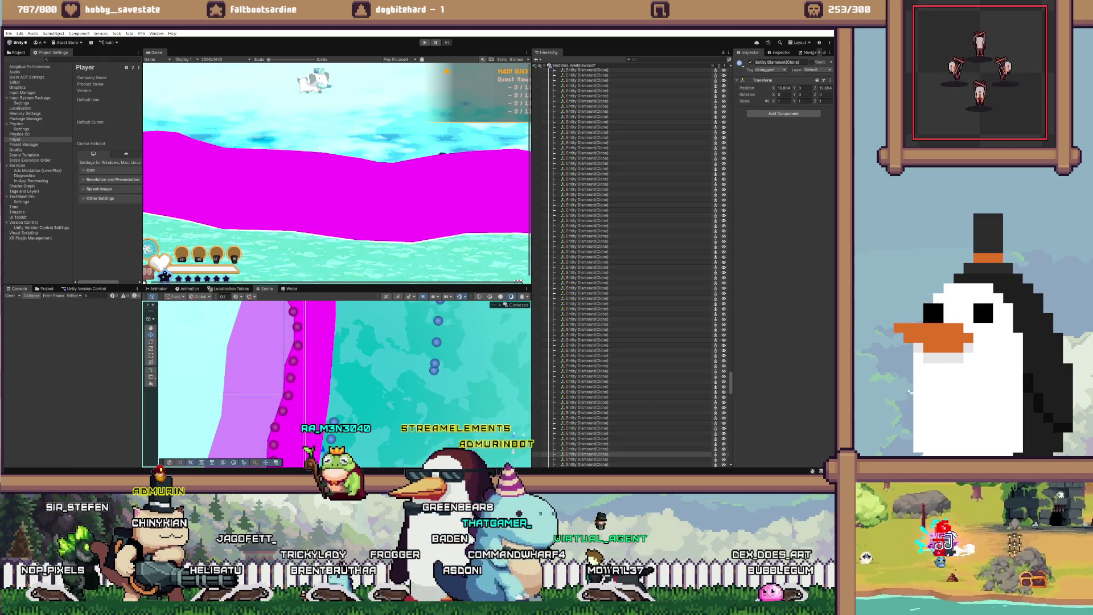
{"action": "left_click", "coordinate": [434, 371]}
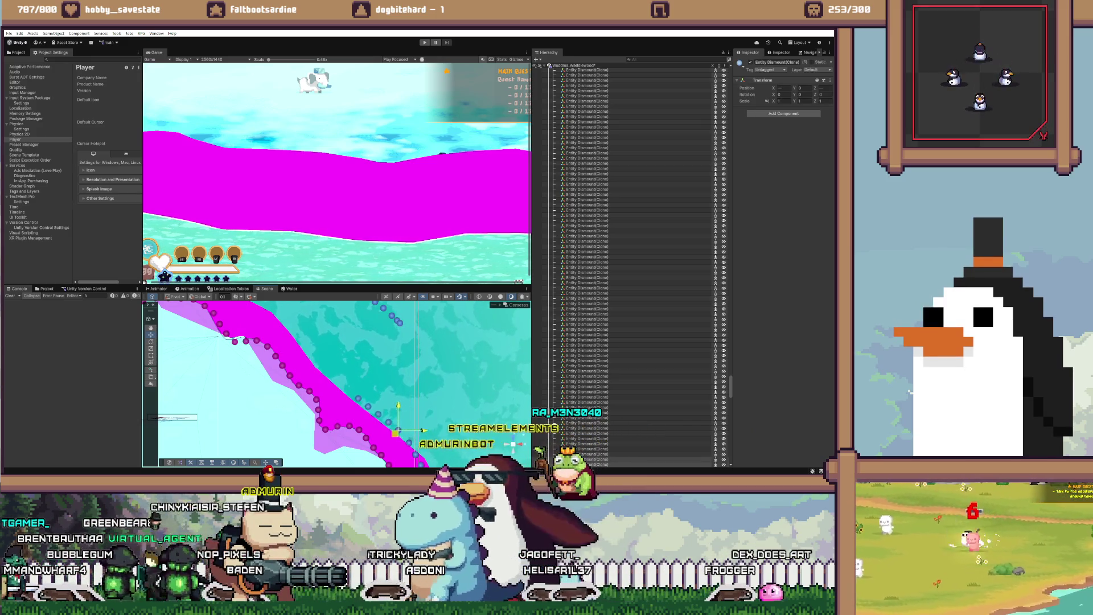
Step: Select dismount points along the shoreline, passing Fog_718, and bring more of the path into view
{"action": "scroll", "coordinate": [477, 400], "scroll_direction": "up", "scroll_amount": 5}
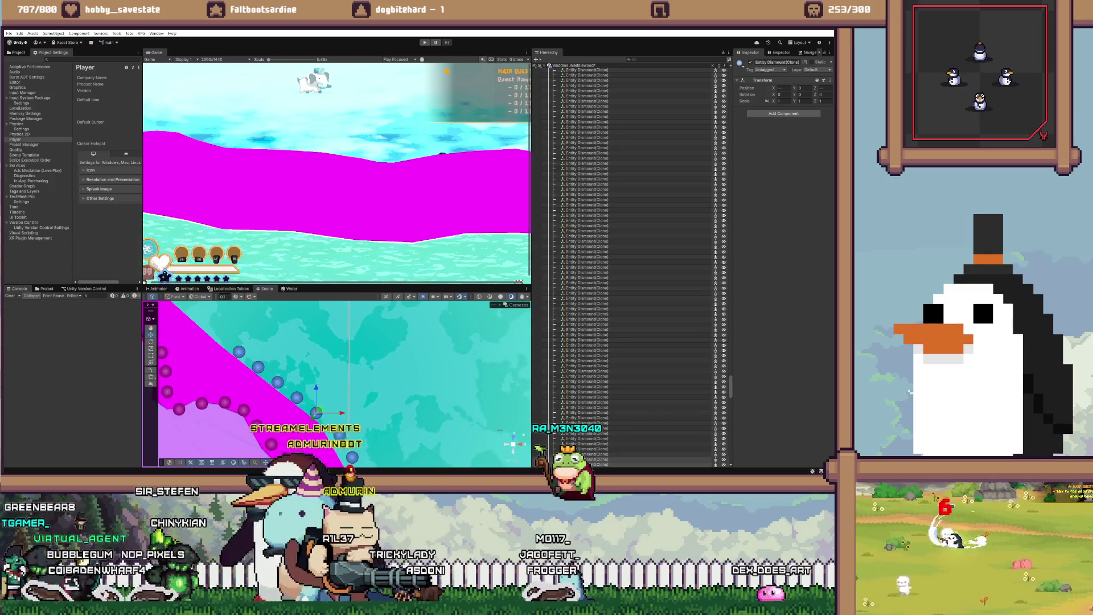
{"action": "scroll", "coordinate": [478, 400], "scroll_direction": "down", "scroll_amount": 5}
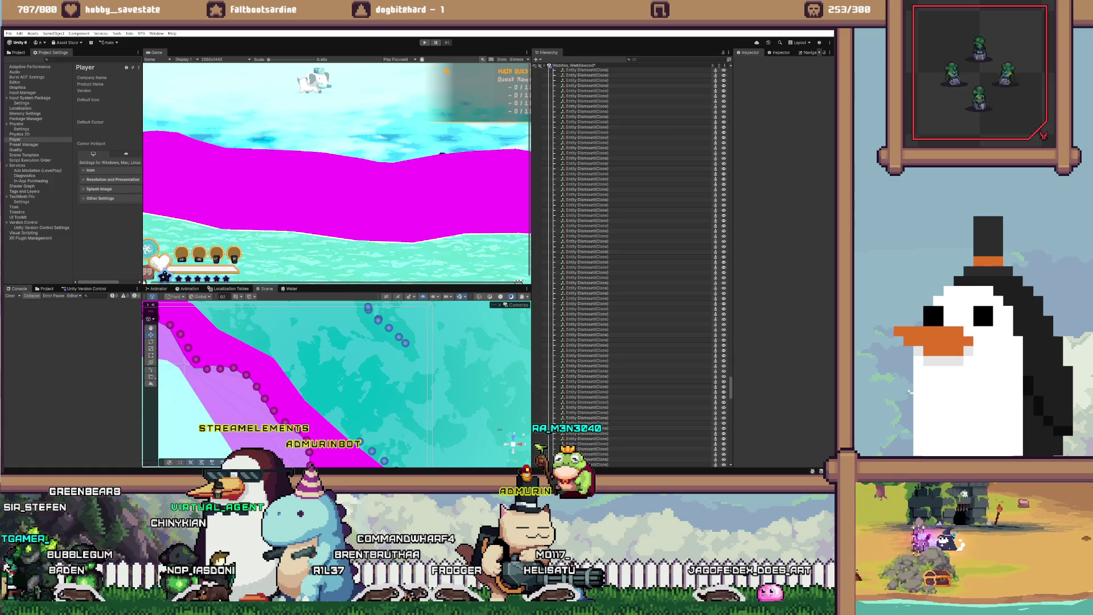
{"action": "left_click", "coordinate": [378, 320]}
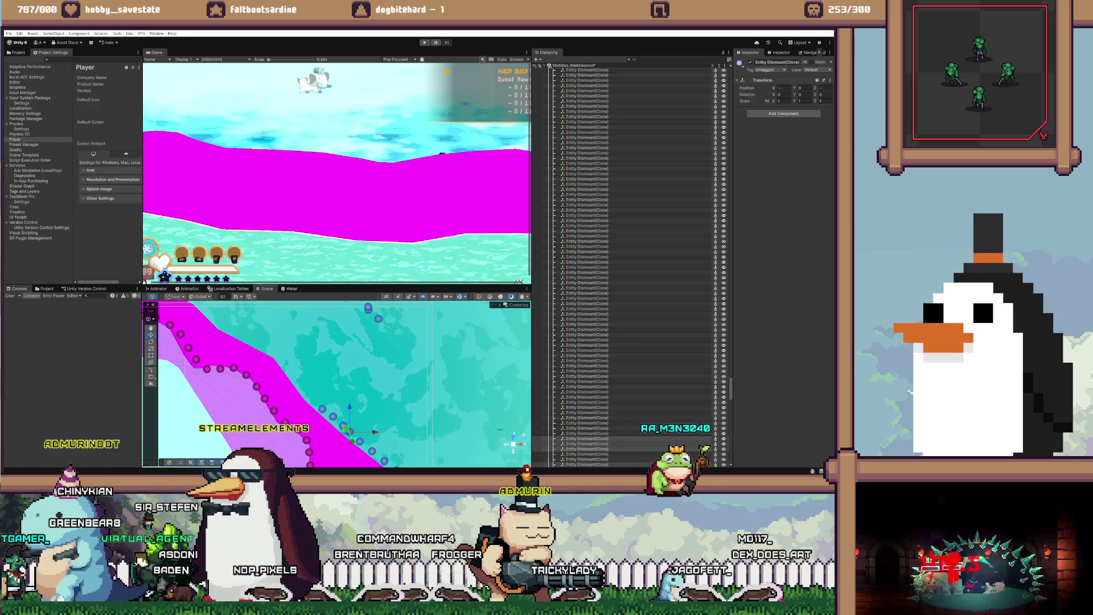
{"action": "left_click", "coordinate": [364, 370]}
{"action": "left_click", "coordinate": [323, 408]}
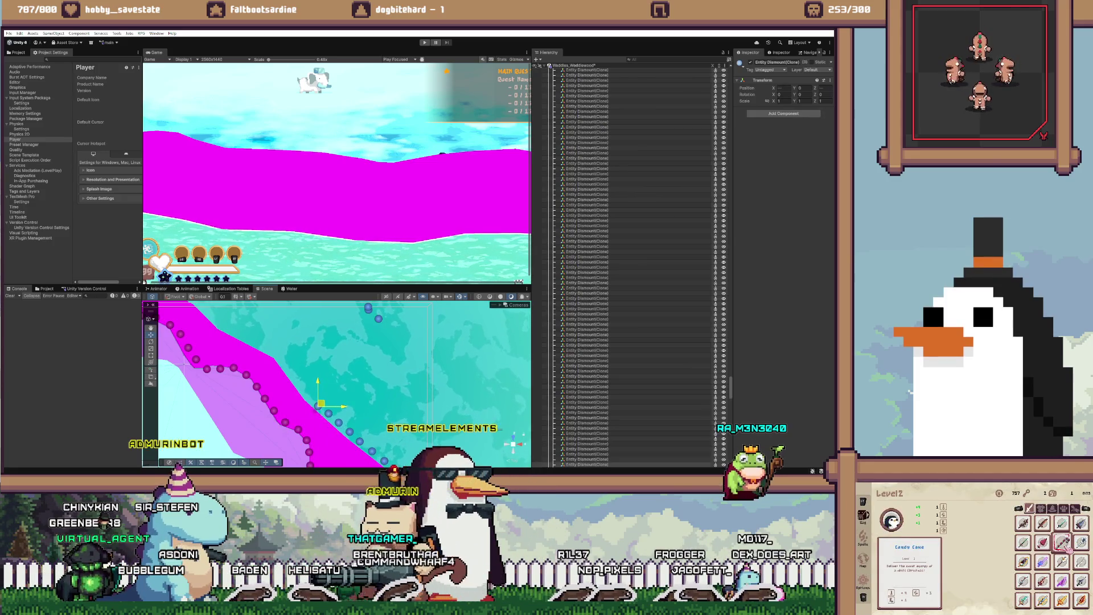
{"action": "left_click_drag", "start_coordinate": [181, 363], "coordinate": [224, 378]}
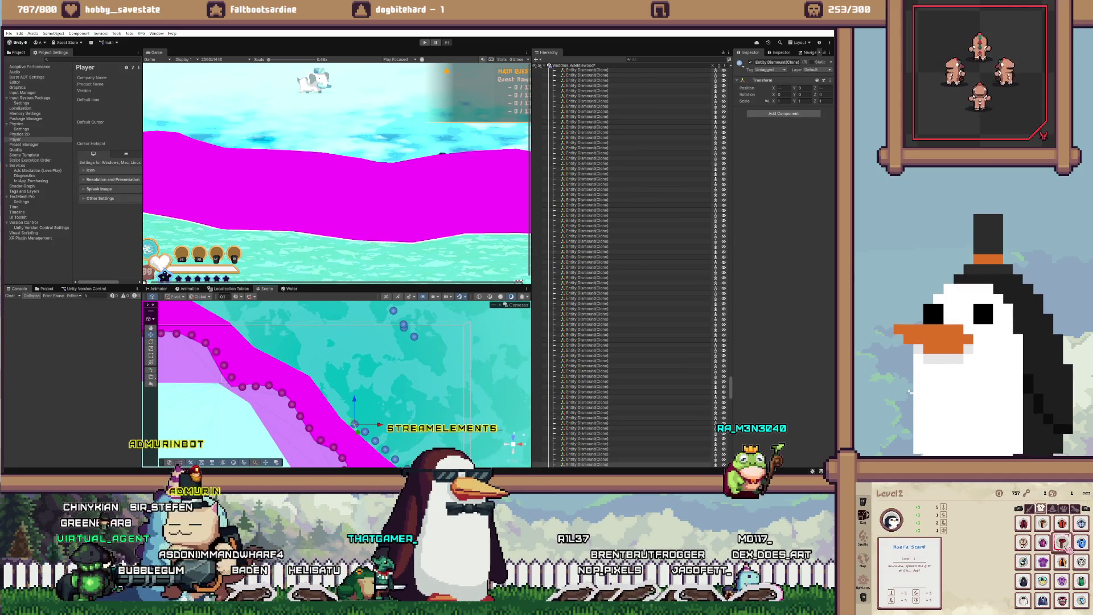
Step: Move the next dismount marker up the path down-left toward the magenta shoreline
{"action": "left_click", "coordinate": [409, 370]}
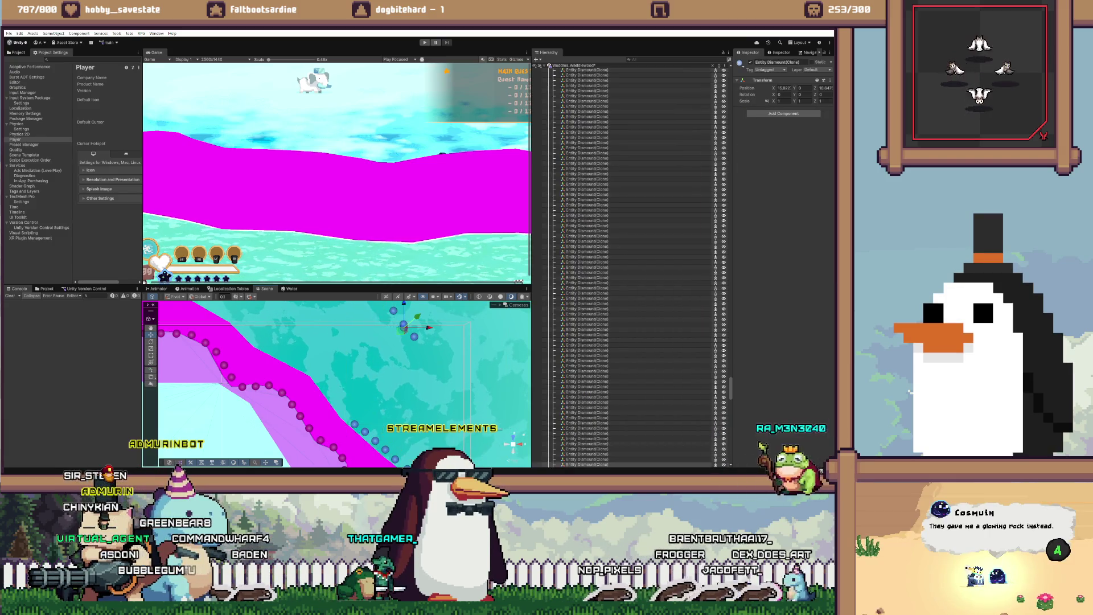
{"action": "left_click", "coordinate": [371, 379]}
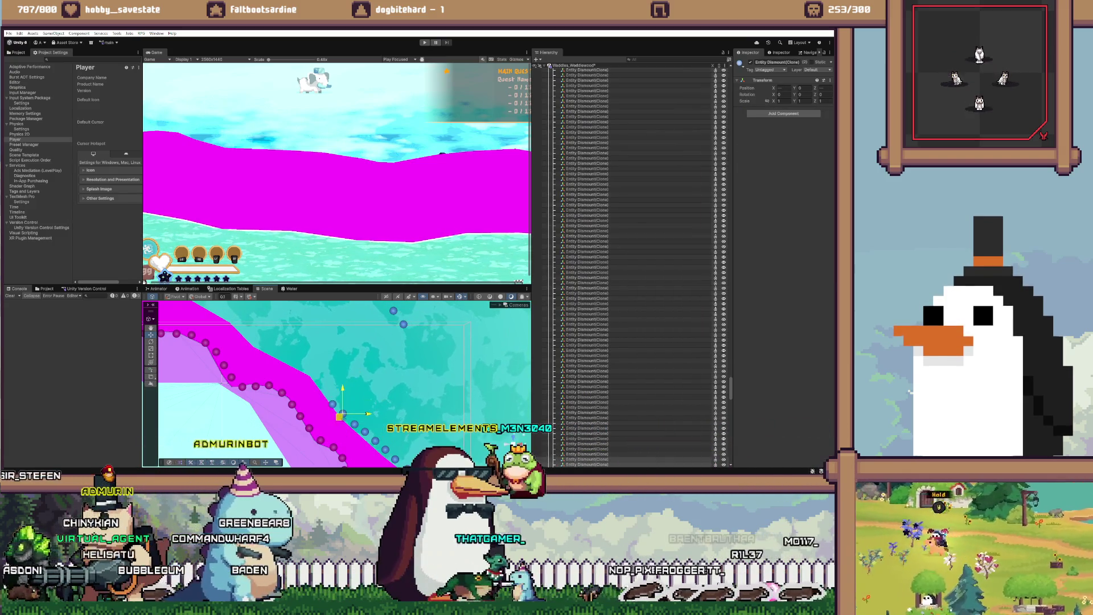
{"action": "left_click", "coordinate": [340, 401]}
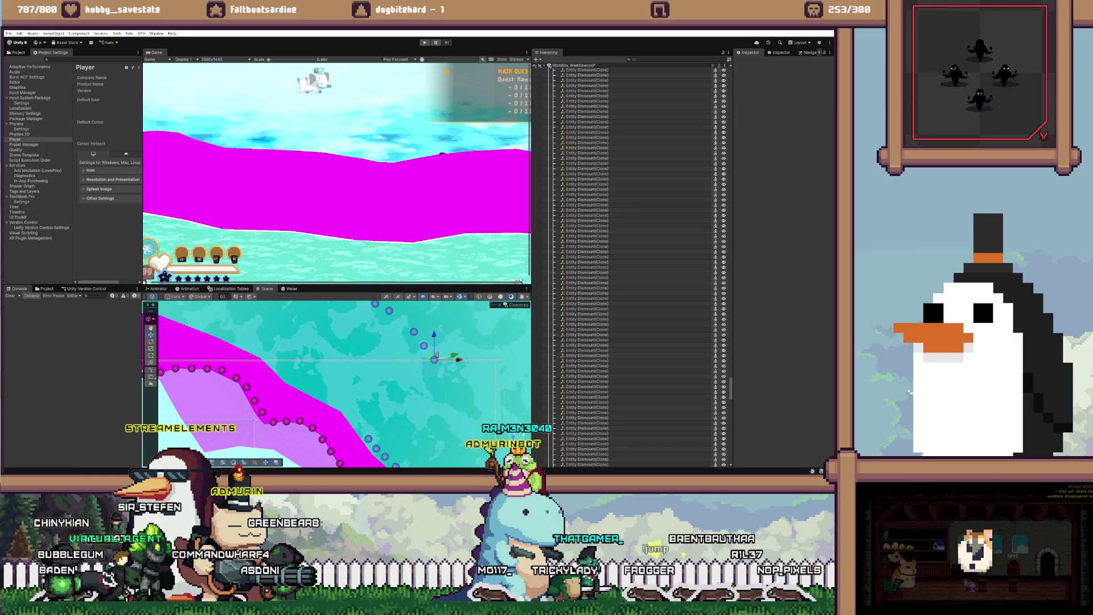
{"action": "left_click_drag", "start_coordinate": [457, 359], "coordinate": [429, 382]}
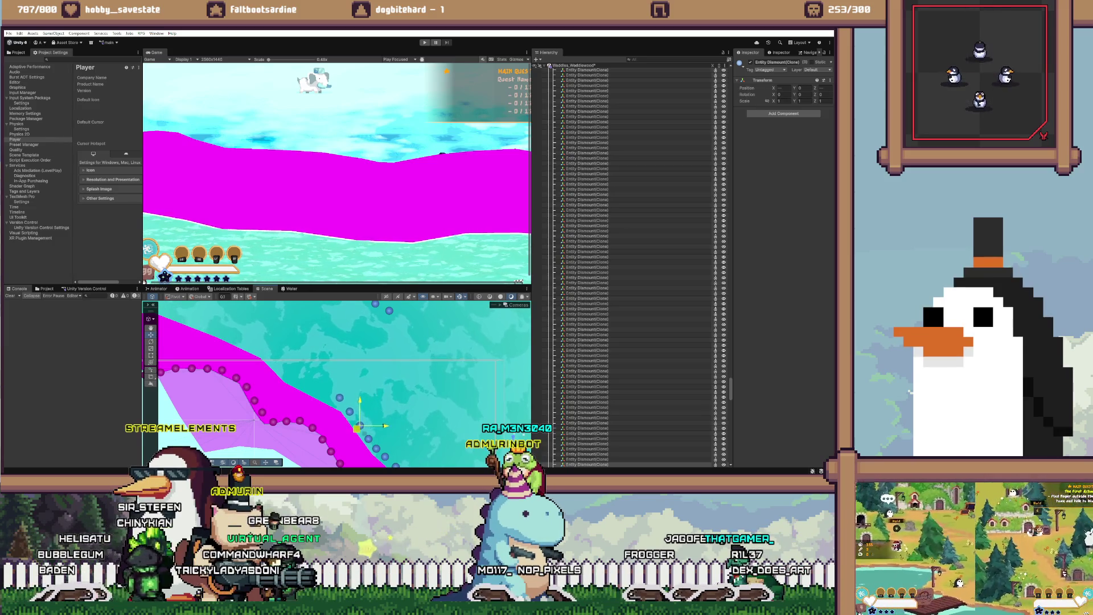
{"action": "left_click", "coordinate": [339, 401]}
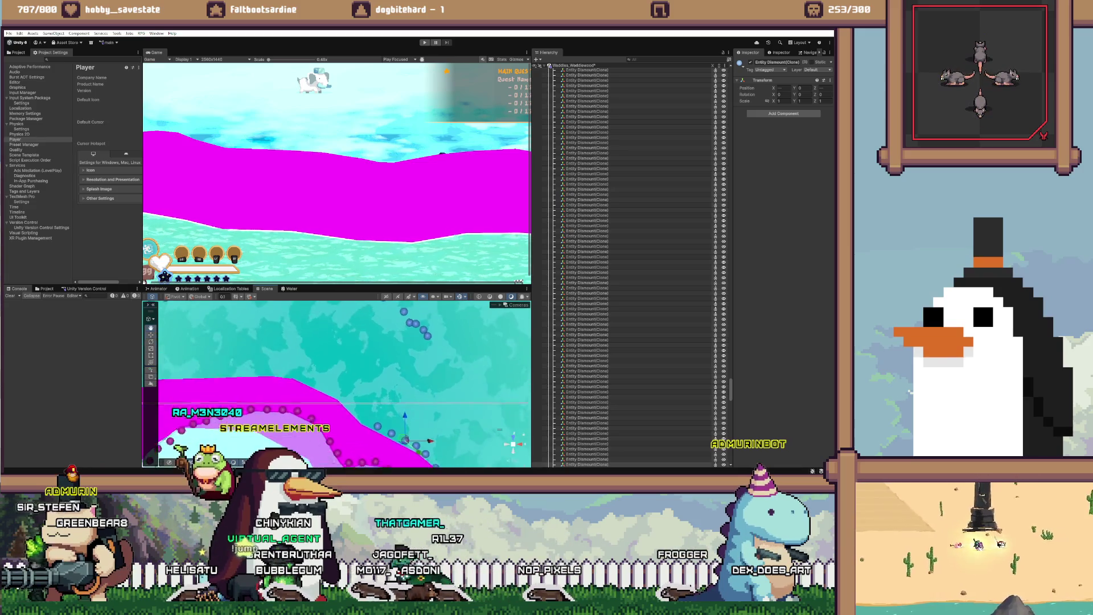
{"action": "left_click", "coordinate": [587, 453], "text": "ctrl"}
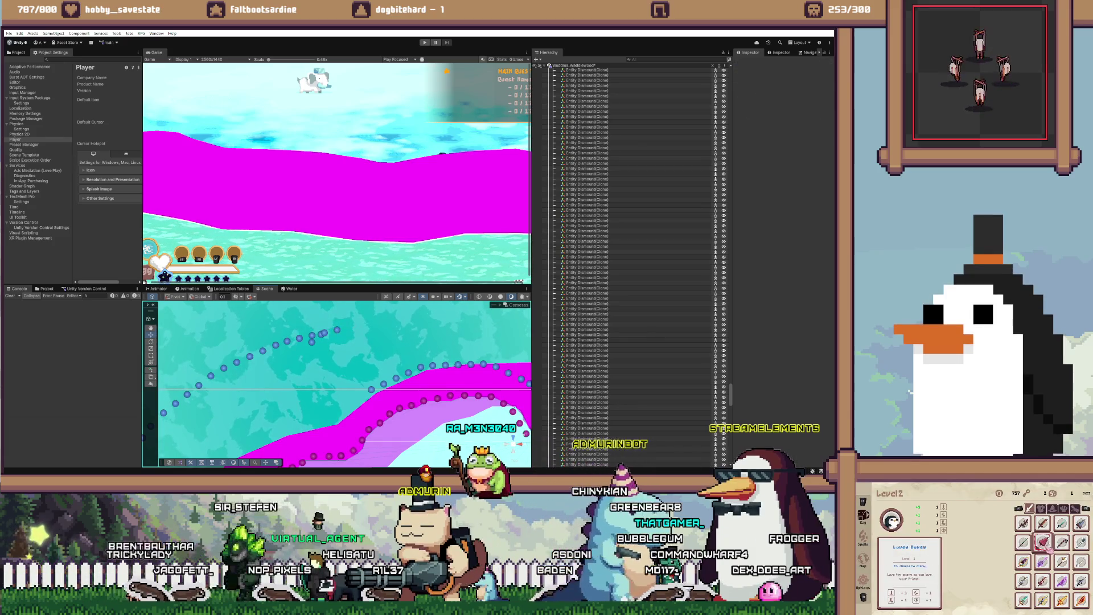
{"action": "left_click", "coordinate": [454, 340]}
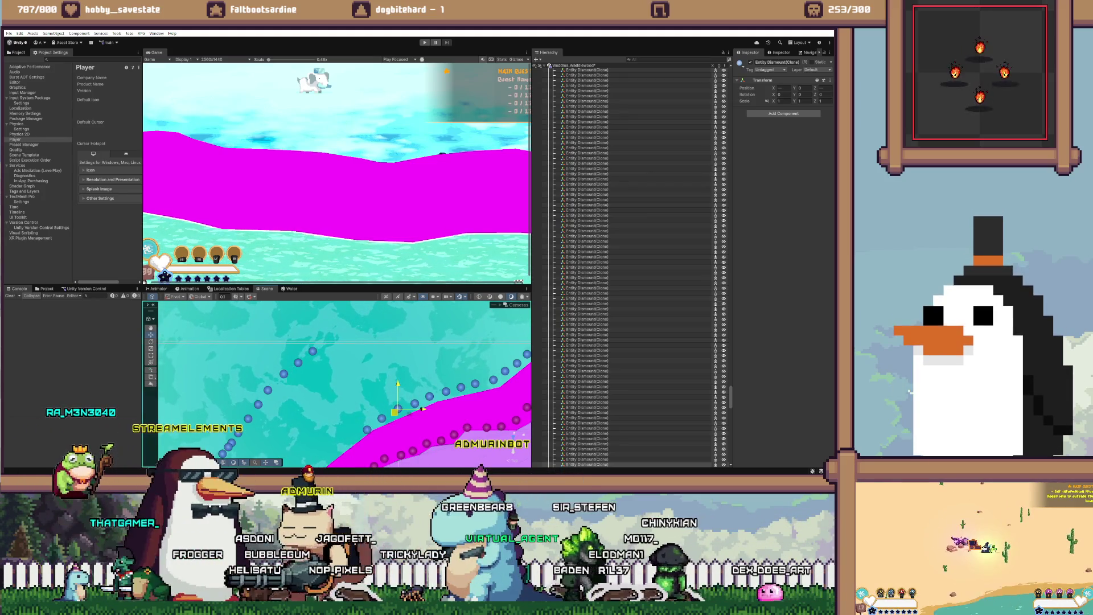
Step: Frame the marker and slide dismount markers, including (3), down-left along the slope
{"action": "key", "text": "f"}
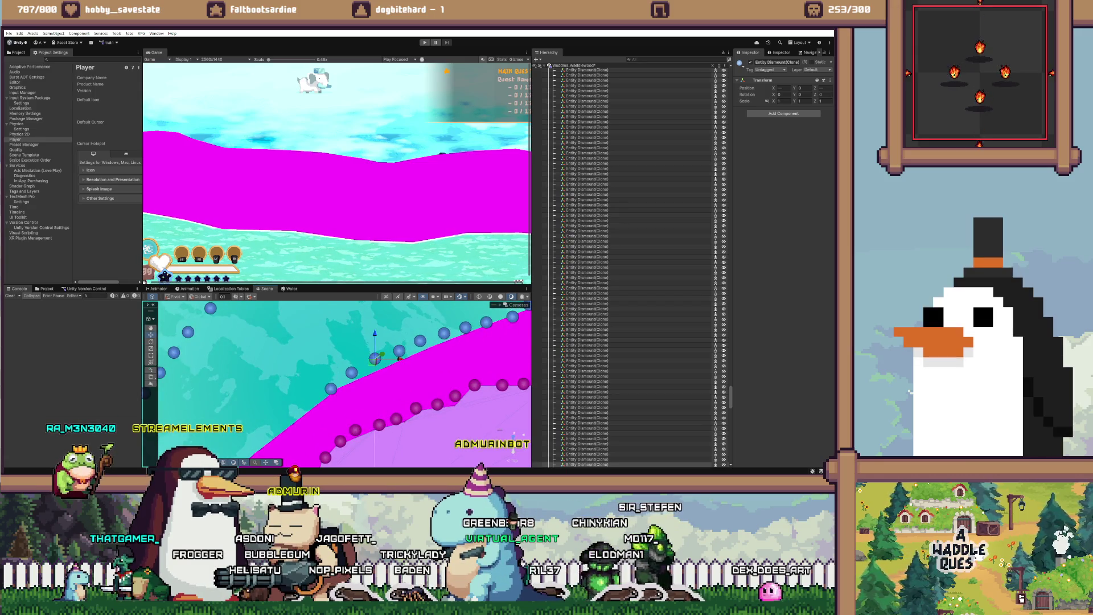
{"action": "left_click_drag", "start_coordinate": [372, 363], "coordinate": [334, 387]}
{"action": "scroll", "coordinate": [337, 384], "scroll_direction": "down", "scroll_amount": 4}
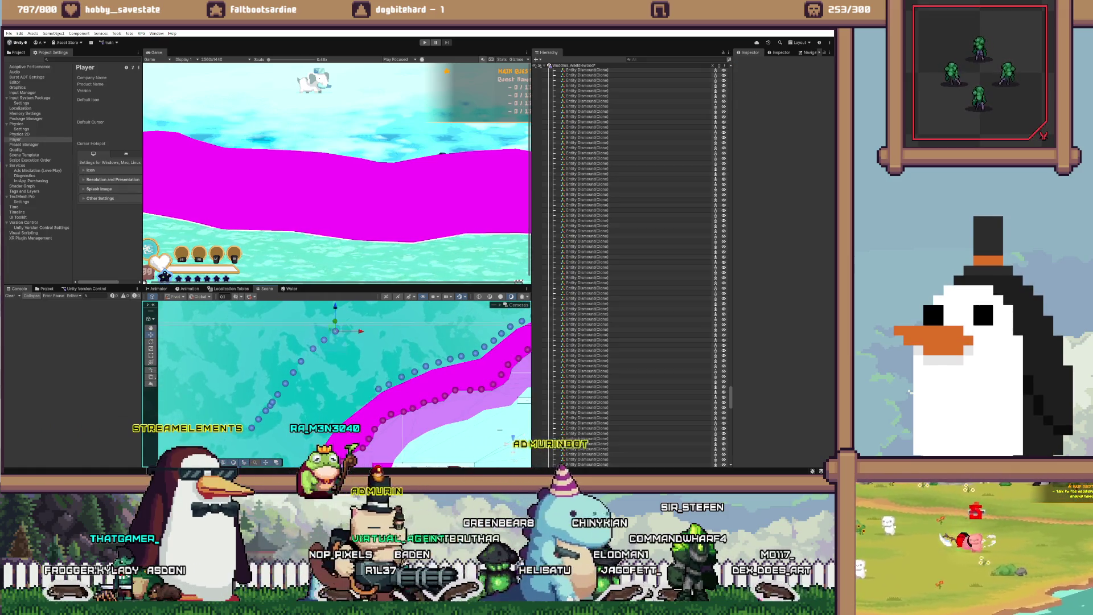
{"action": "left_click_drag", "start_coordinate": [378, 387], "coordinate": [369, 396]}
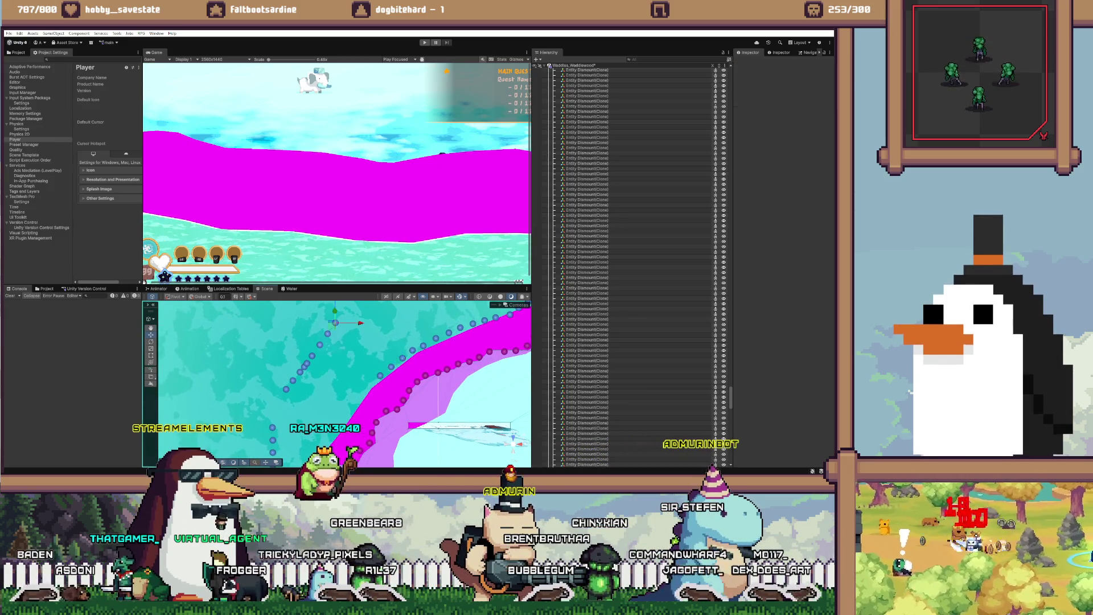
Step: Select dismount marker (2), nudge a marker into place, then frame the next dot up the path
{"action": "left_click", "coordinate": [586, 459]}
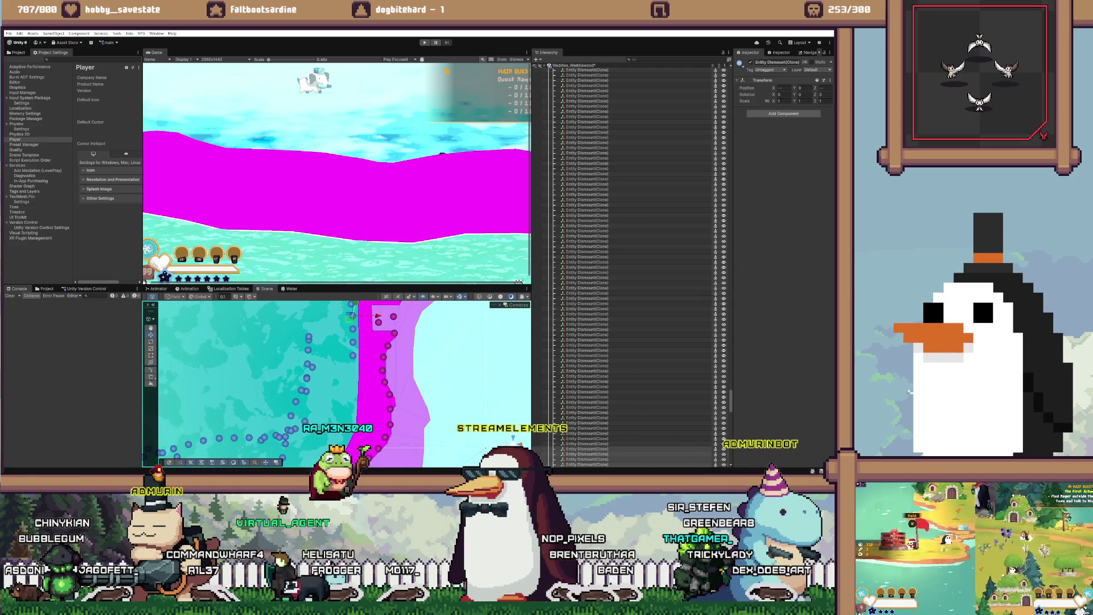
{"action": "left_click", "coordinate": [308, 337]}
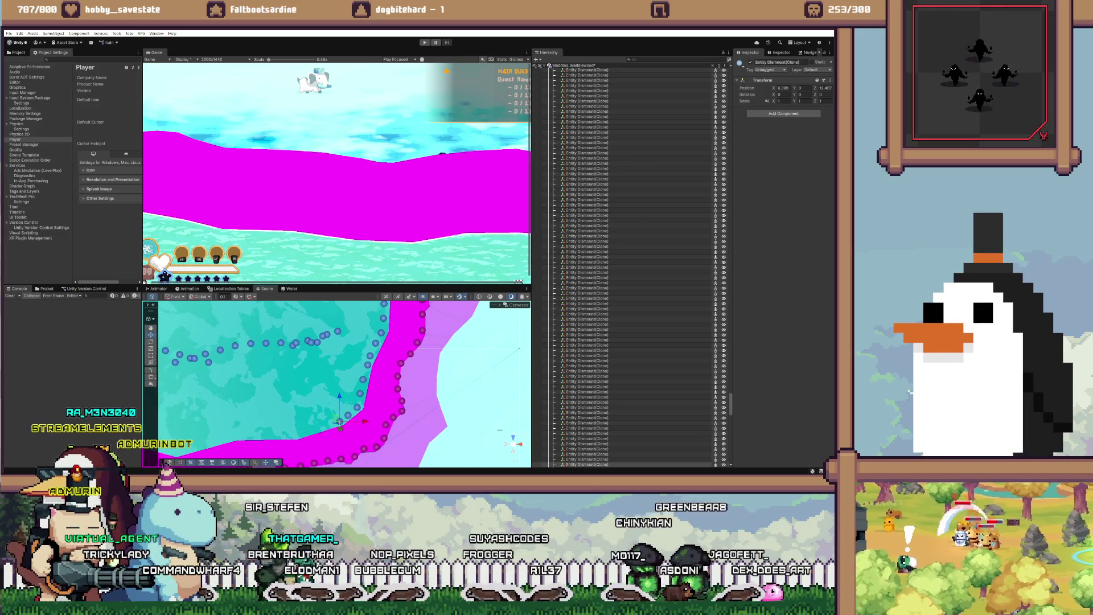
{"action": "left_click", "coordinate": [587, 453], "text": "ctrl"}
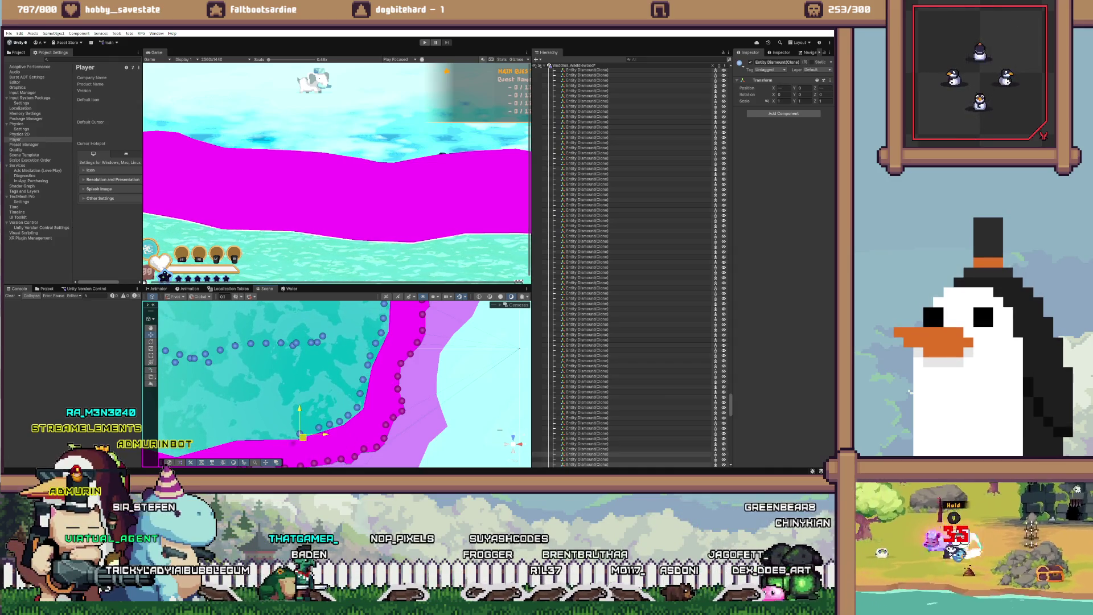
{"action": "left_click", "coordinate": [587, 454]}
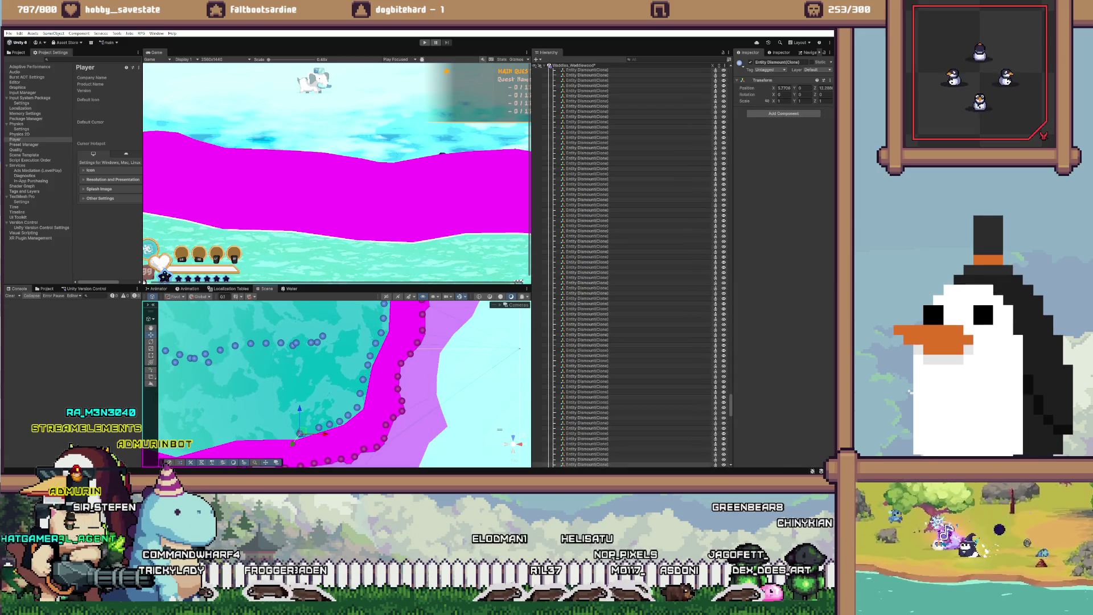
{"action": "left_click_drag", "start_coordinate": [307, 432], "coordinate": [317, 370]}
{"action": "scroll", "coordinate": [336, 382], "scroll_direction": "up", "scroll_amount": 1}
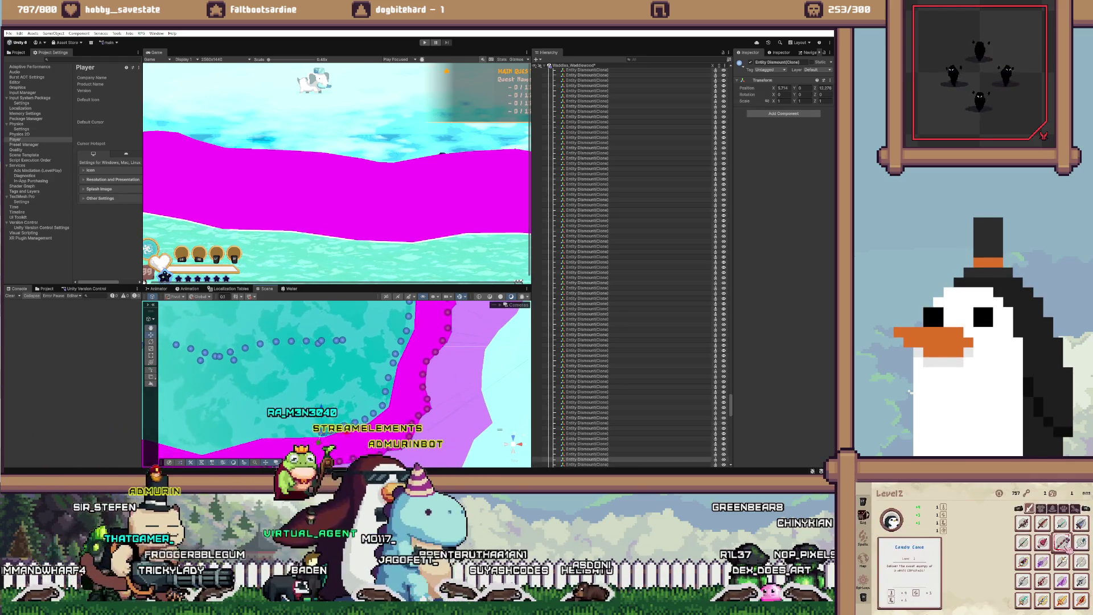
{"action": "left_click", "coordinate": [306, 341]}
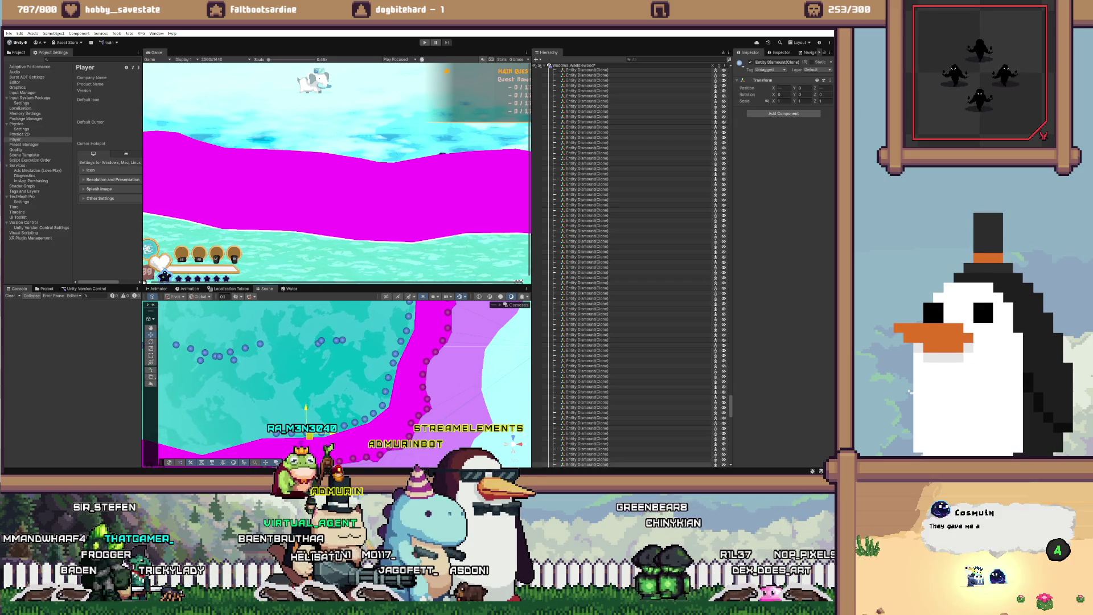
{"action": "key", "text": "f"}
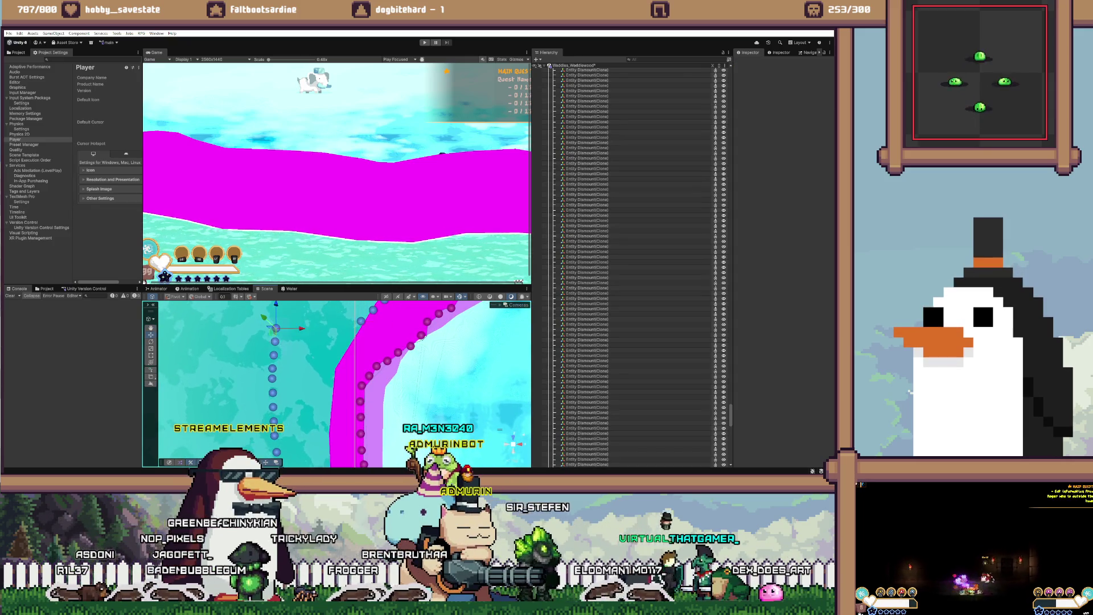
Step: Select Entity Dismount(Clone) markers in turn, including (4), and adjust them along the curved shoreline
{"action": "left_click", "coordinate": [587, 459]}
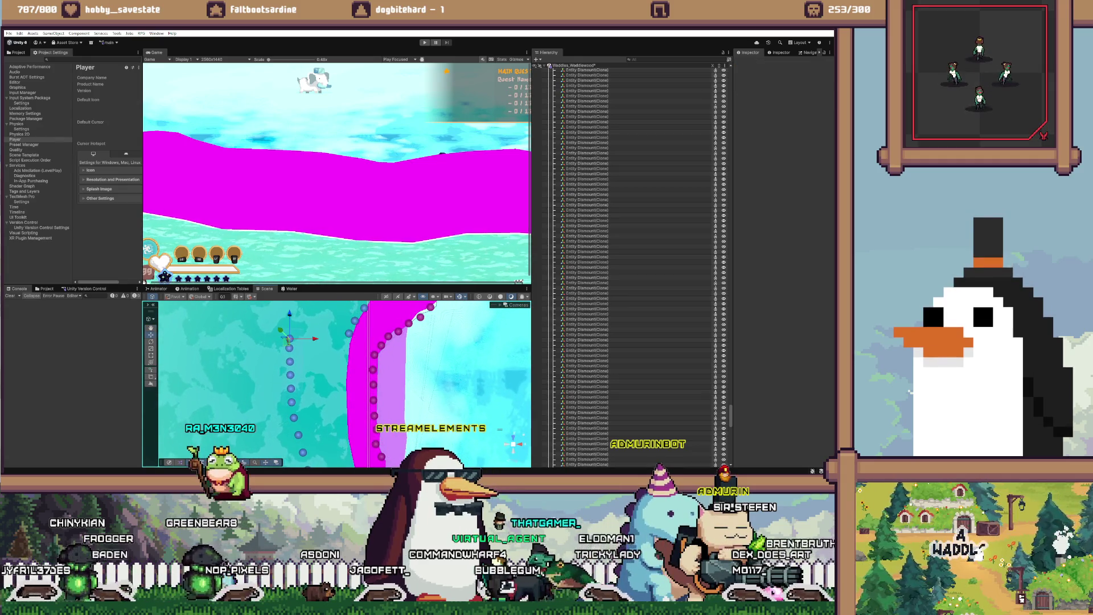
{"action": "left_click", "coordinate": [586, 443]}
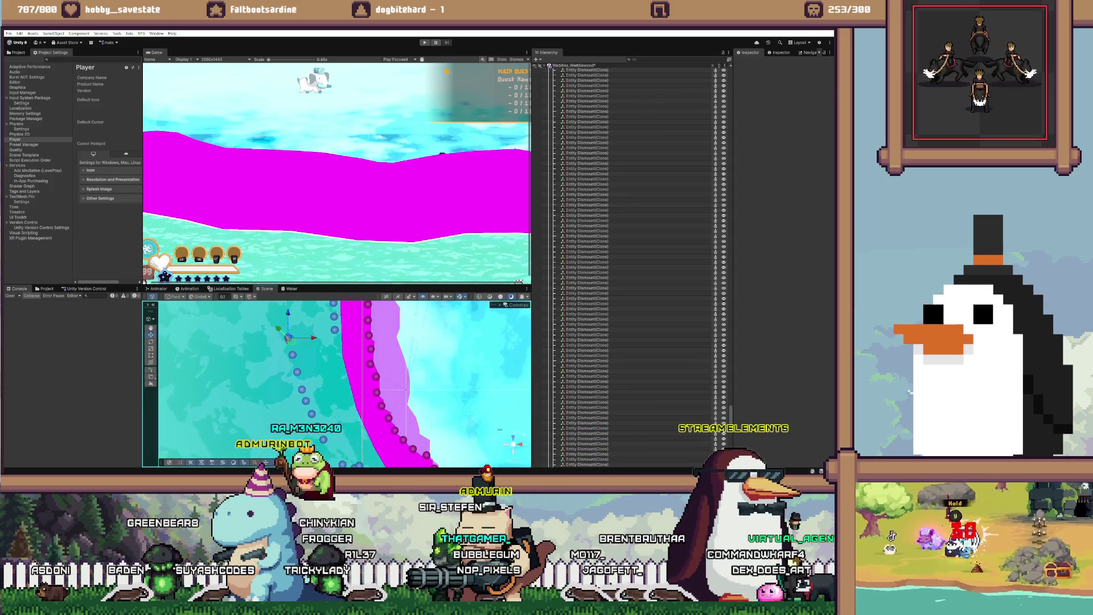
{"action": "left_click", "coordinate": [586, 453]}
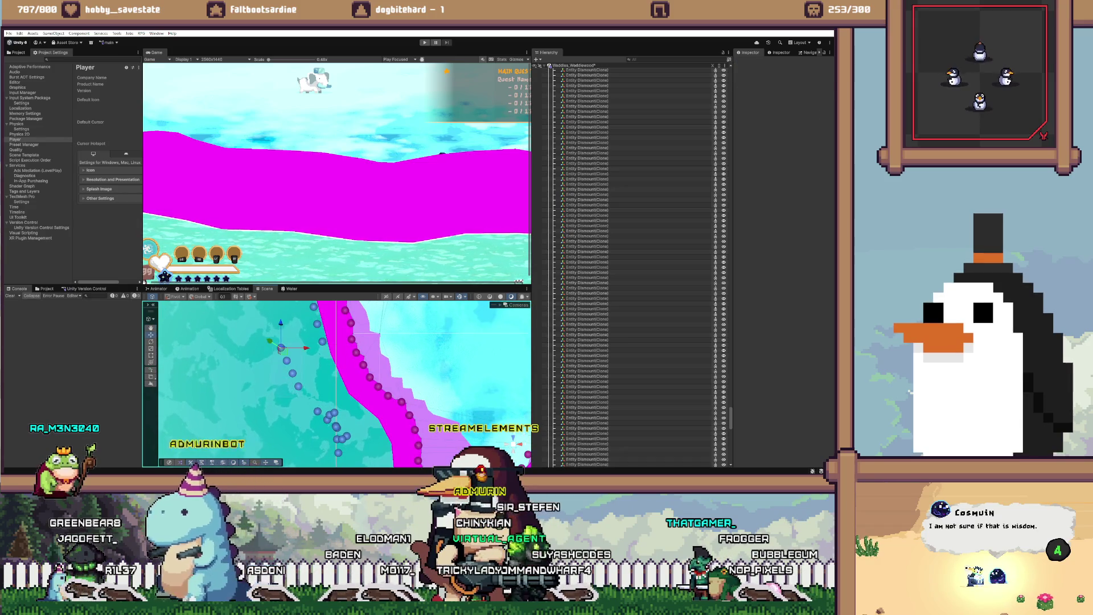
{"action": "left_click", "coordinate": [587, 453]}
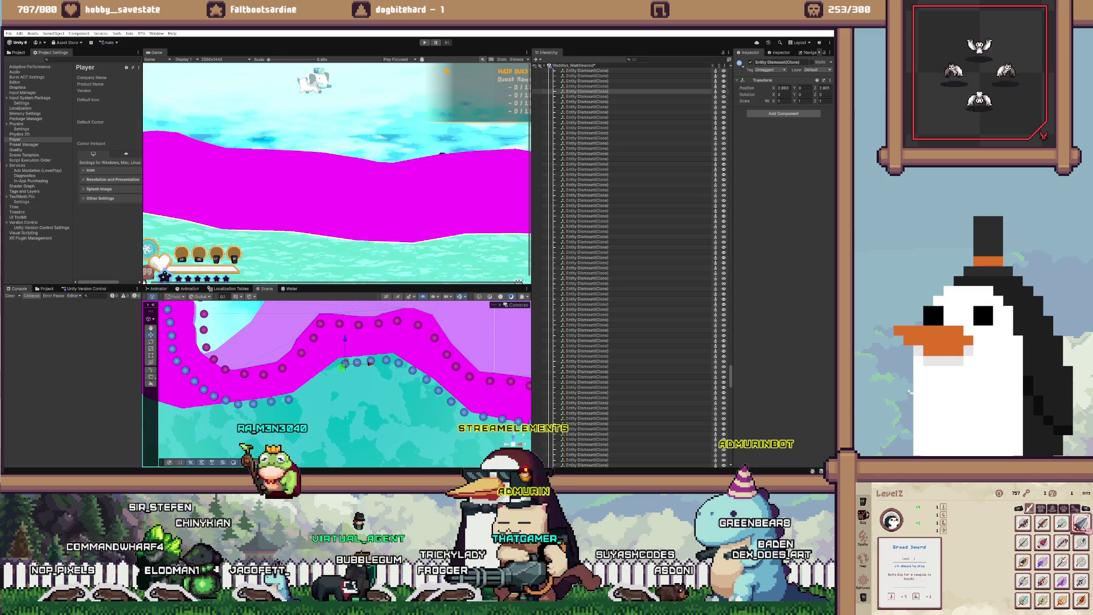
Step: Duplicate the dismount object three times with Ctrl+D, then select another Entity Dismount clone
{"action": "key", "text": "ctrl+d"}
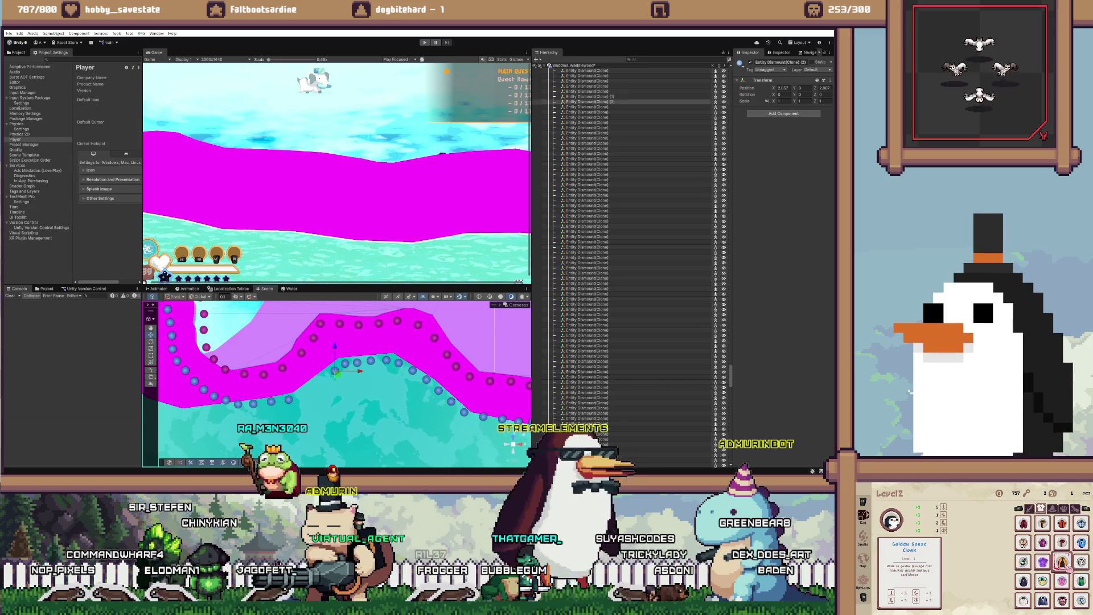
{"action": "key", "text": "ctrl+d"}
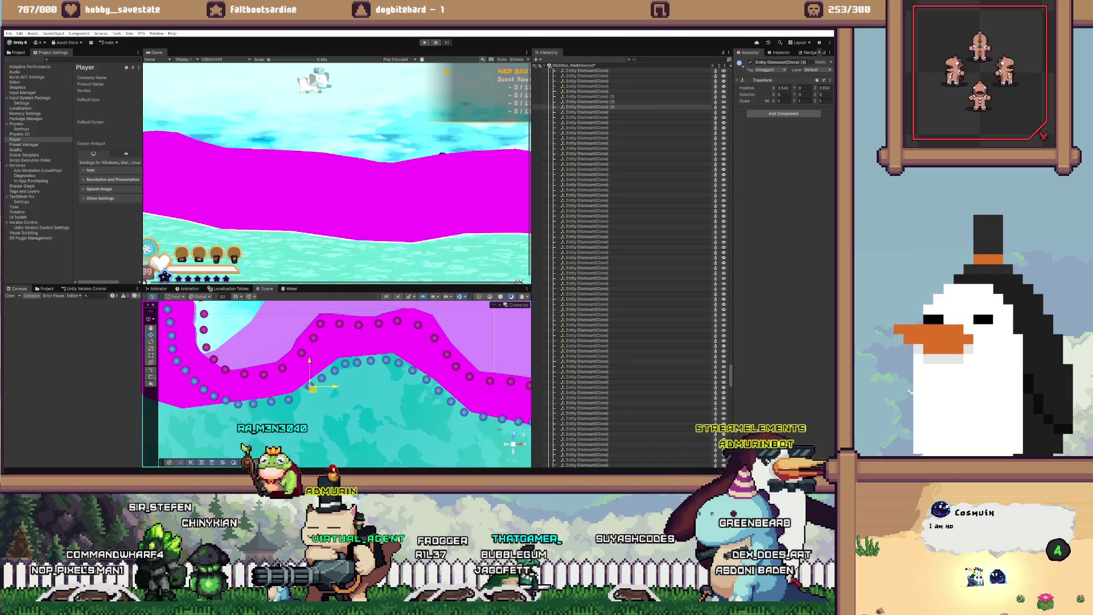
{"action": "key", "text": "ctrl+d"}
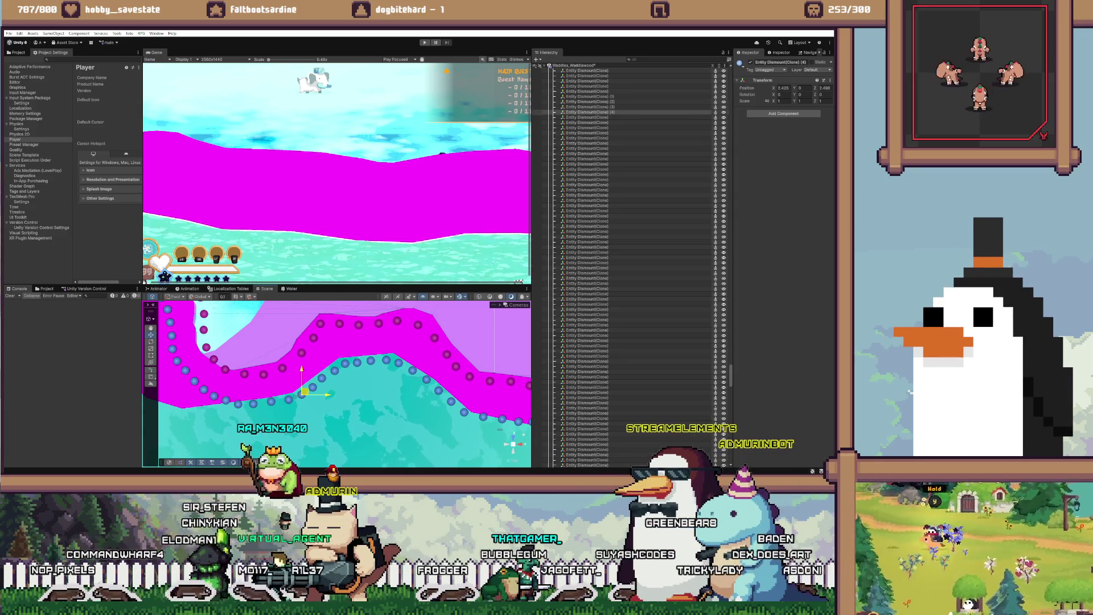
{"action": "scroll", "coordinate": [341, 382], "scroll_direction": "down", "scroll_amount": 5}
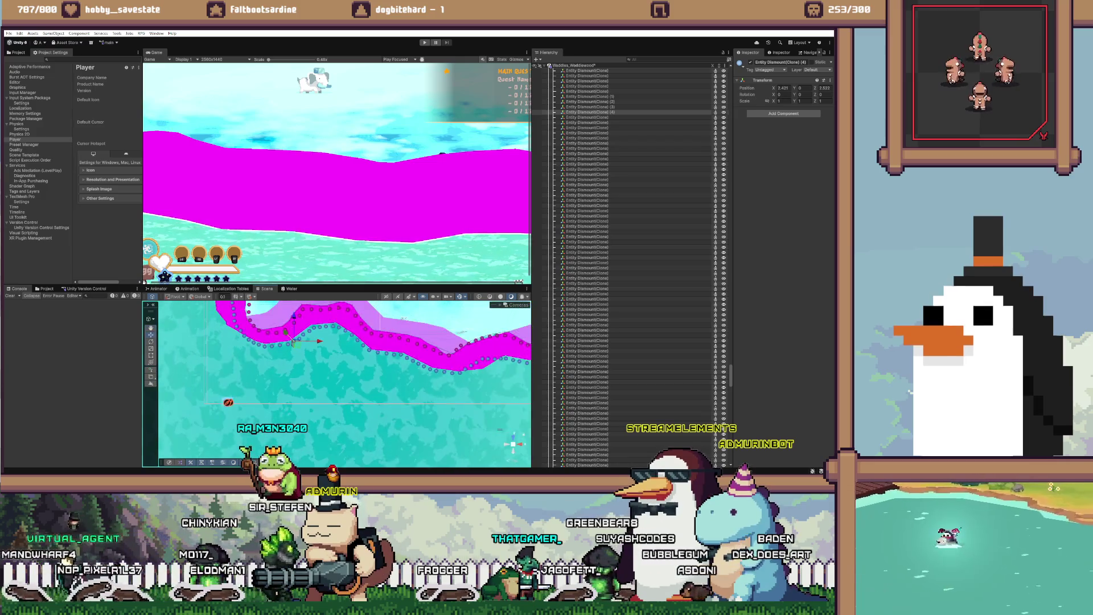
{"action": "scroll", "coordinate": [341, 381], "scroll_direction": "up", "scroll_amount": 5}
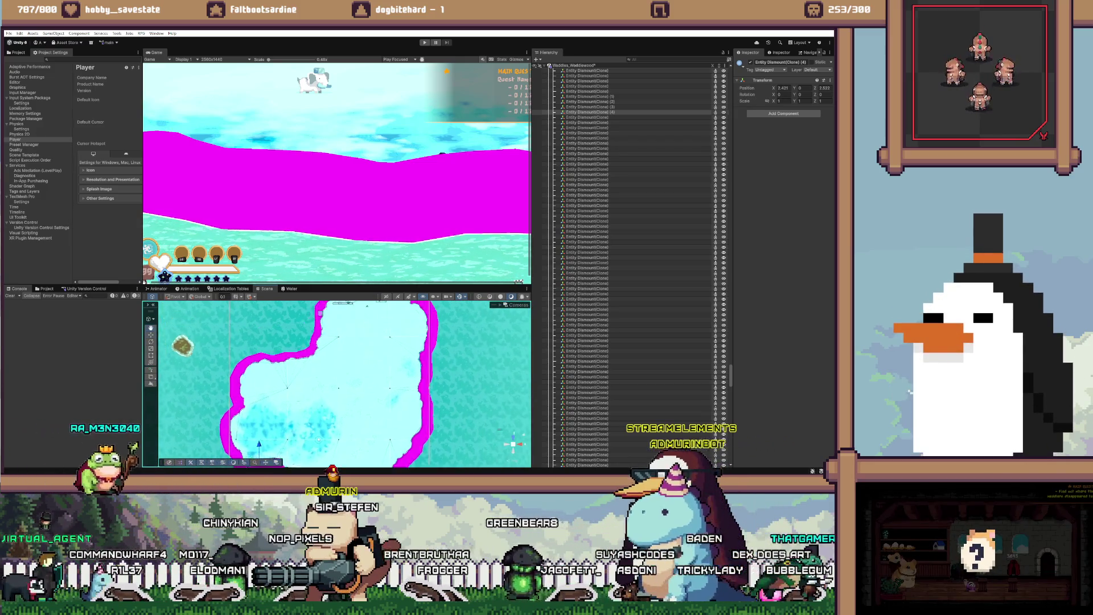
{"action": "scroll", "coordinate": [389, 361], "scroll_direction": "up", "scroll_amount": 3}
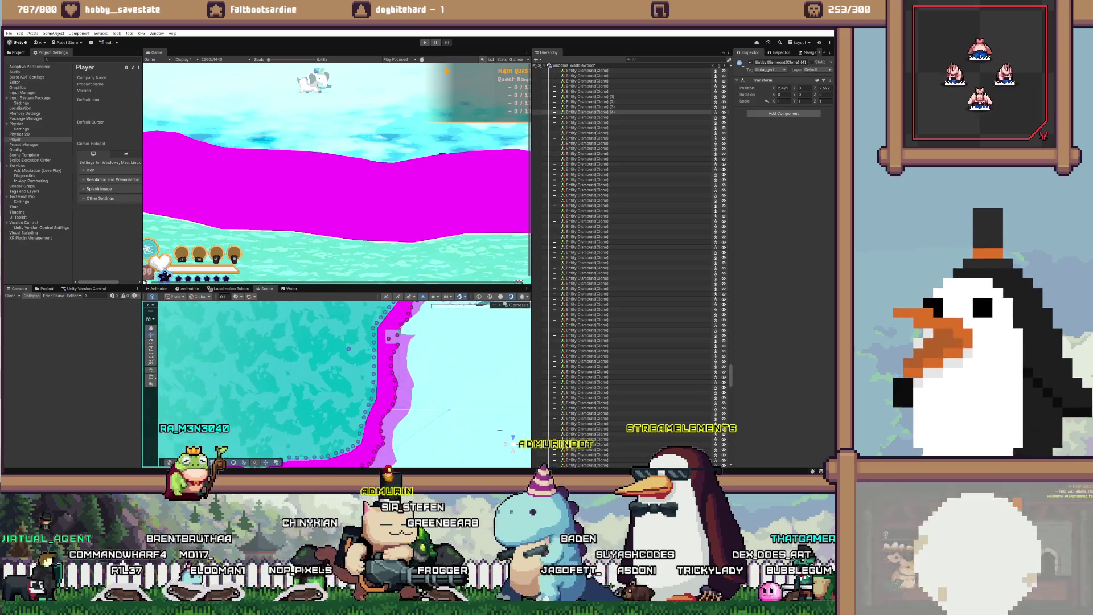
{"action": "left_click", "coordinate": [348, 348]}
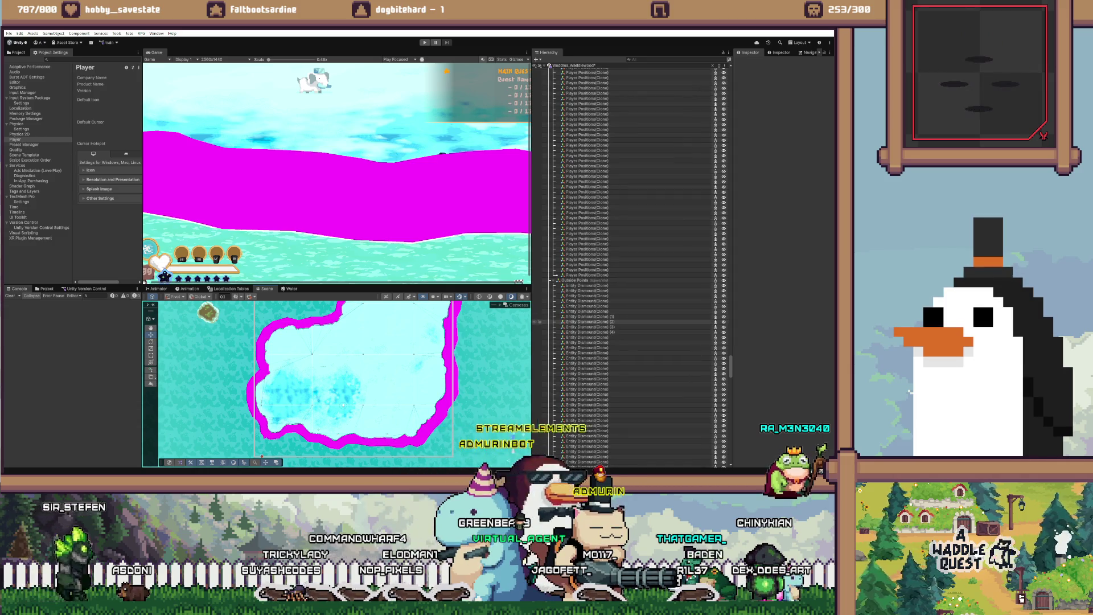
Step: Select Entity Dismount clones (1) through (4) and paste the clipboard text into the name field
{"action": "left_click", "coordinate": [586, 312]}
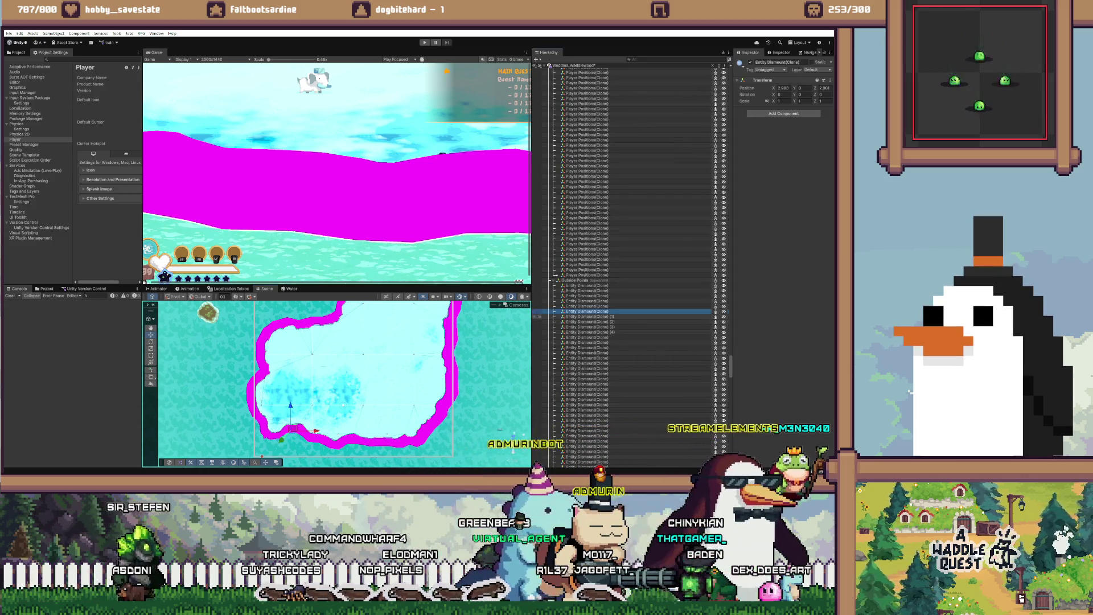
{"action": "left_click", "coordinate": [587, 316]}
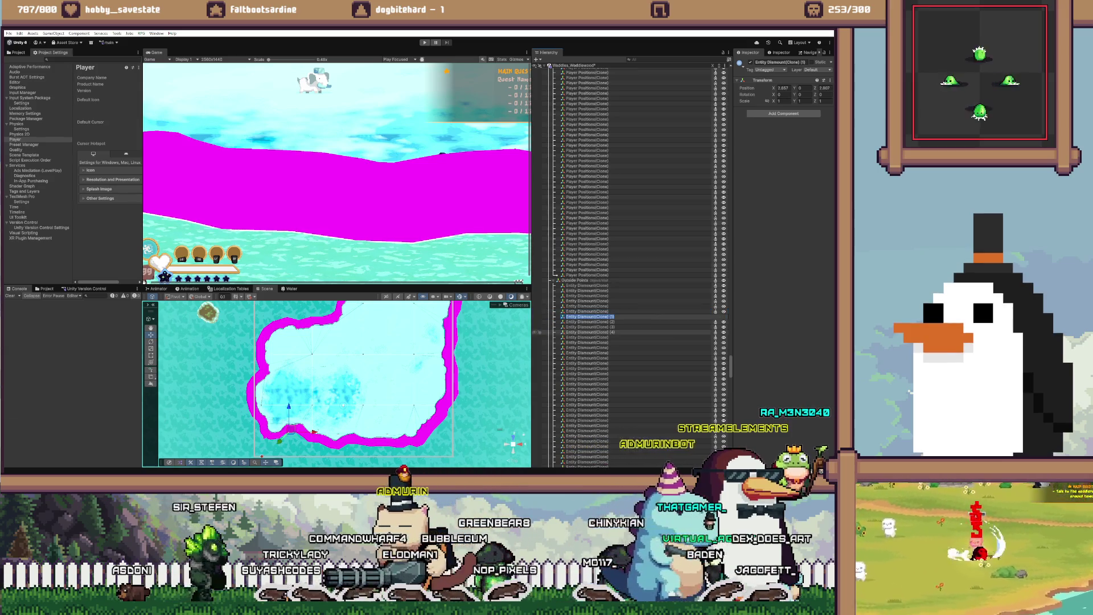
{"action": "left_click", "coordinate": [590, 332], "text": "shift"}
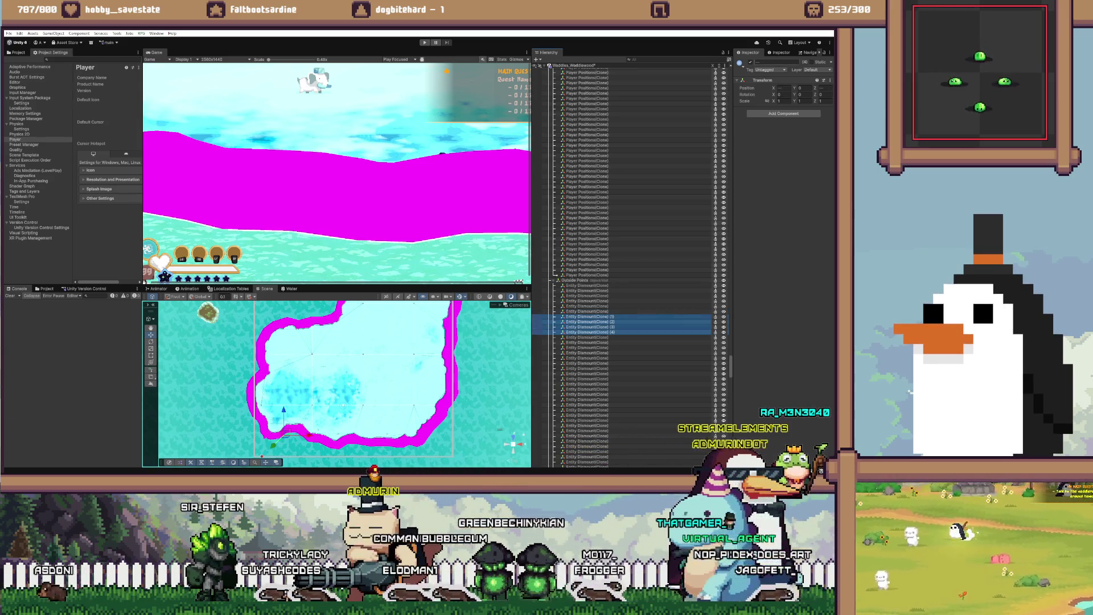
{"action": "left_click", "coordinate": [776, 62]}
{"action": "key", "text": "ctrl+v"}
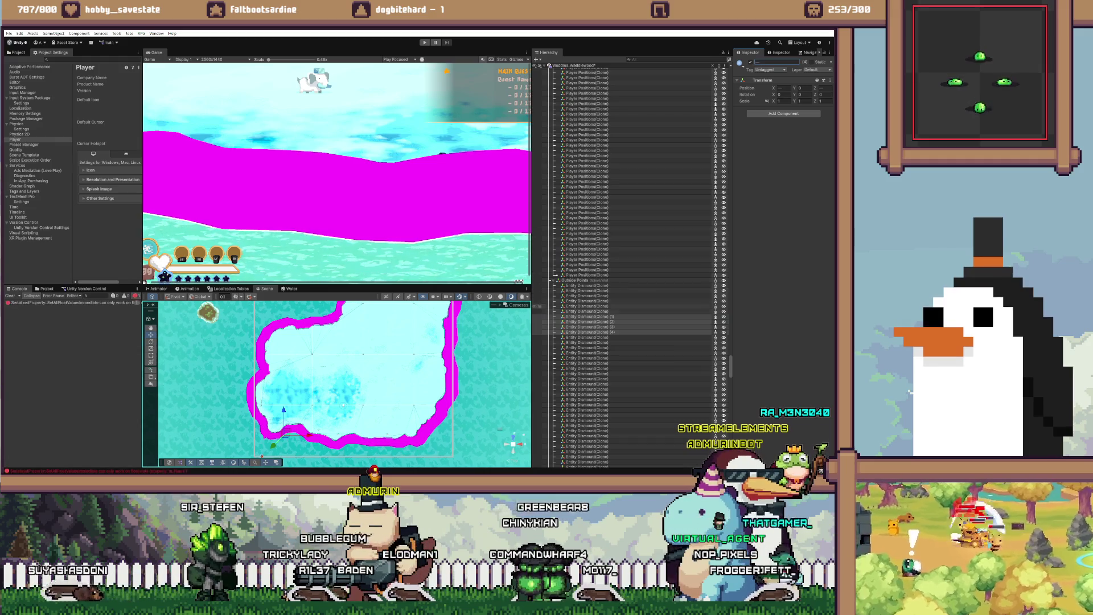
Step: Reselect Entity Dismount clones (1) through (4) together in the Hierarchy
{"action": "left_click", "coordinate": [587, 311]}
{"action": "left_click", "coordinate": [590, 316]}
{"action": "left_click", "coordinate": [589, 332], "text": "shift"}
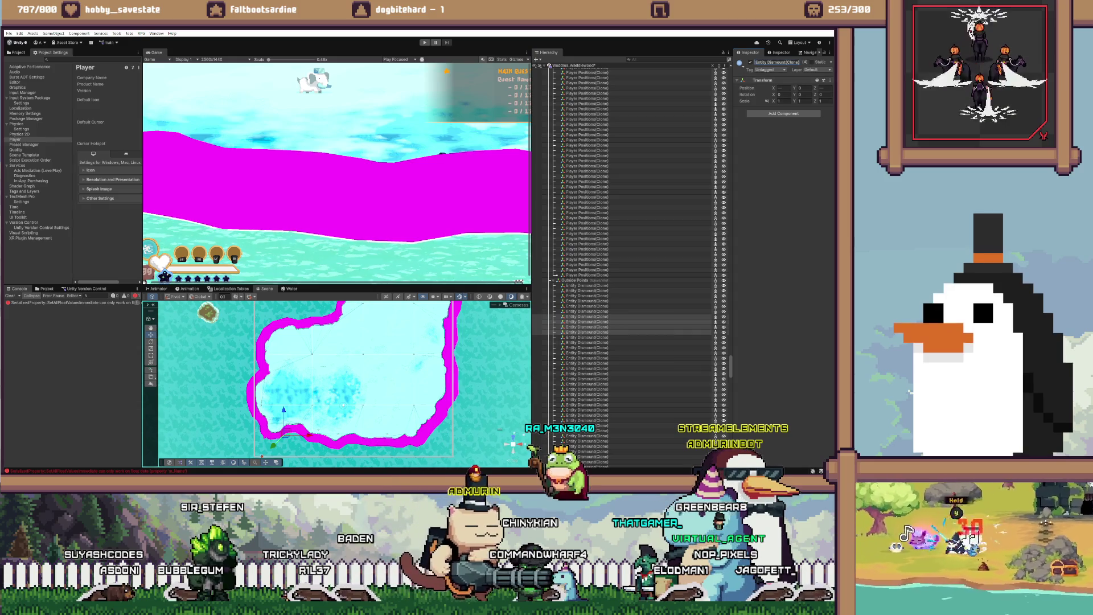
Step: Select Player Positions clones (1) and (2) together in the Hierarchy
{"action": "scroll", "coordinate": [626, 268], "scroll_direction": "down", "scroll_amount": 10}
{"action": "scroll", "coordinate": [627, 256], "scroll_direction": "down", "scroll_amount": 2}
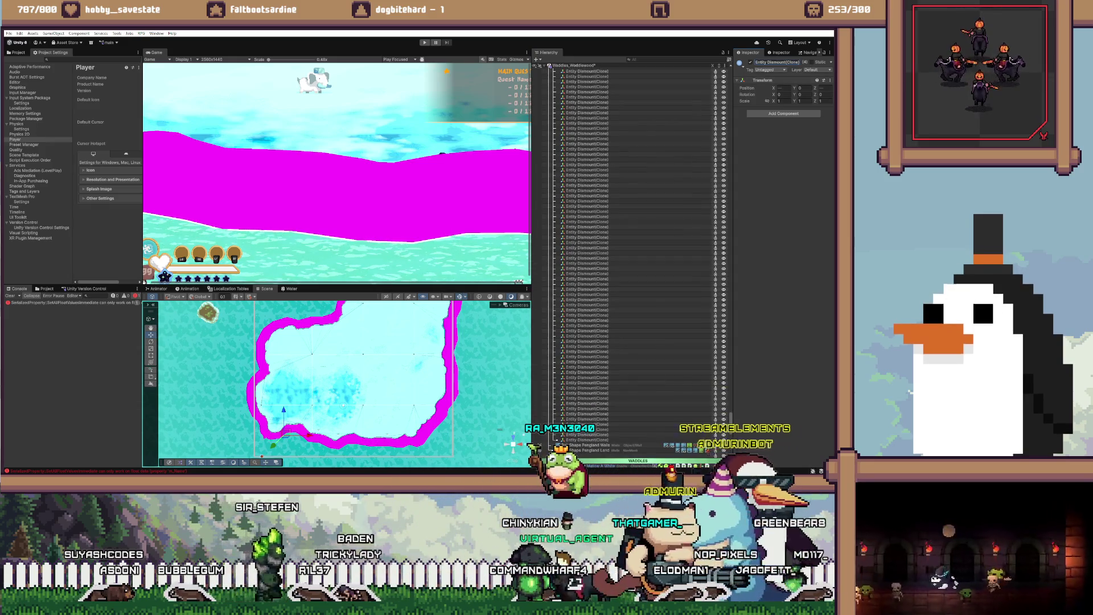
{"action": "scroll", "coordinate": [632, 239], "scroll_direction": "up", "scroll_amount": 15}
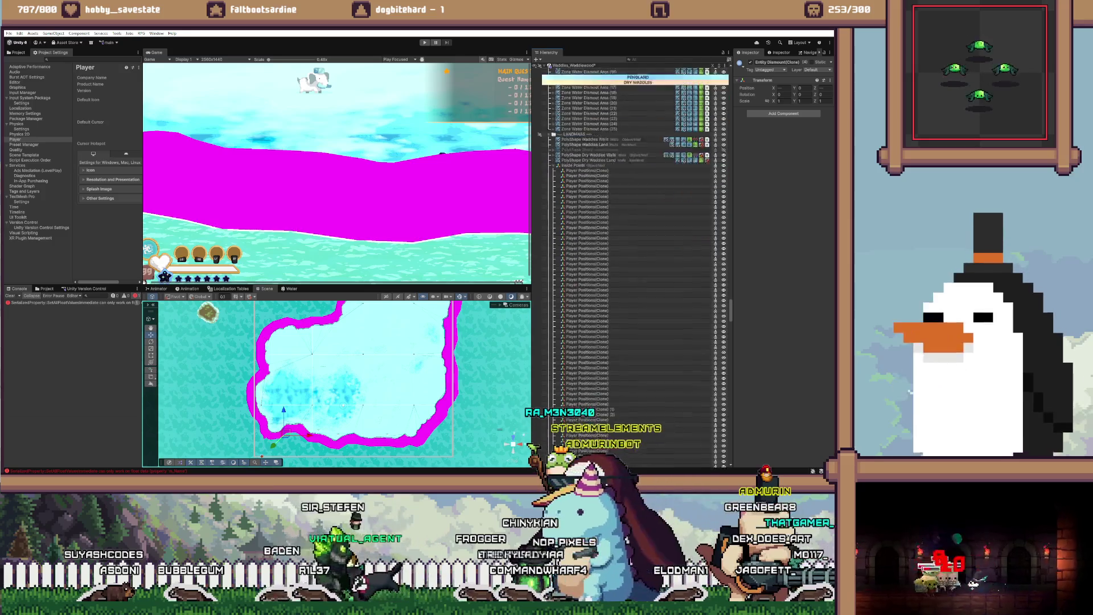
{"action": "scroll", "coordinate": [626, 256], "scroll_direction": "down", "scroll_amount": 4}
{"action": "left_click", "coordinate": [586, 334]}
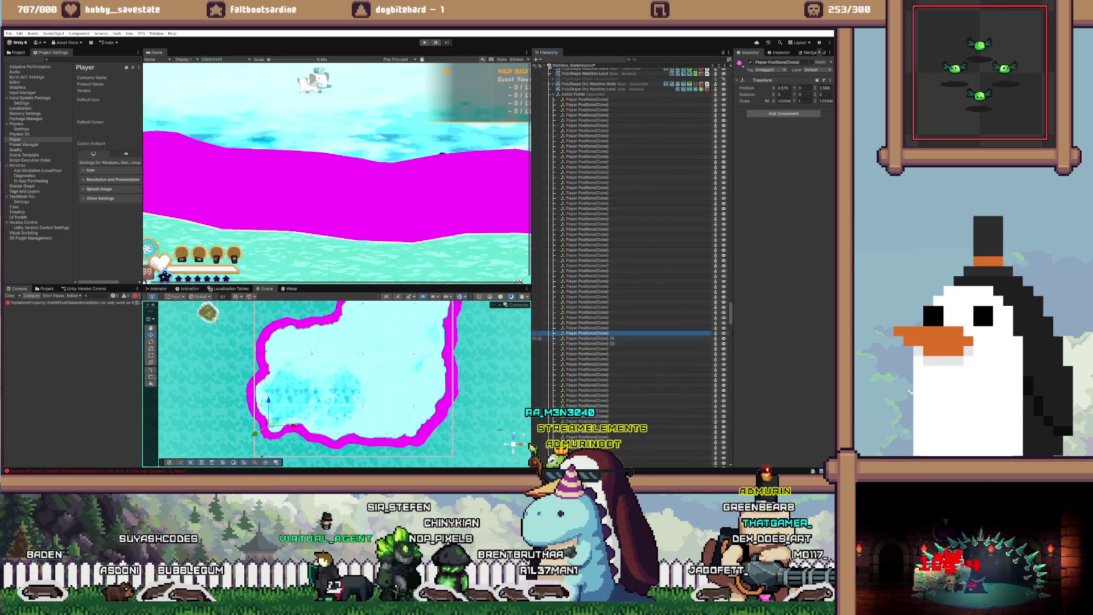
{"action": "left_click", "coordinate": [589, 338]}
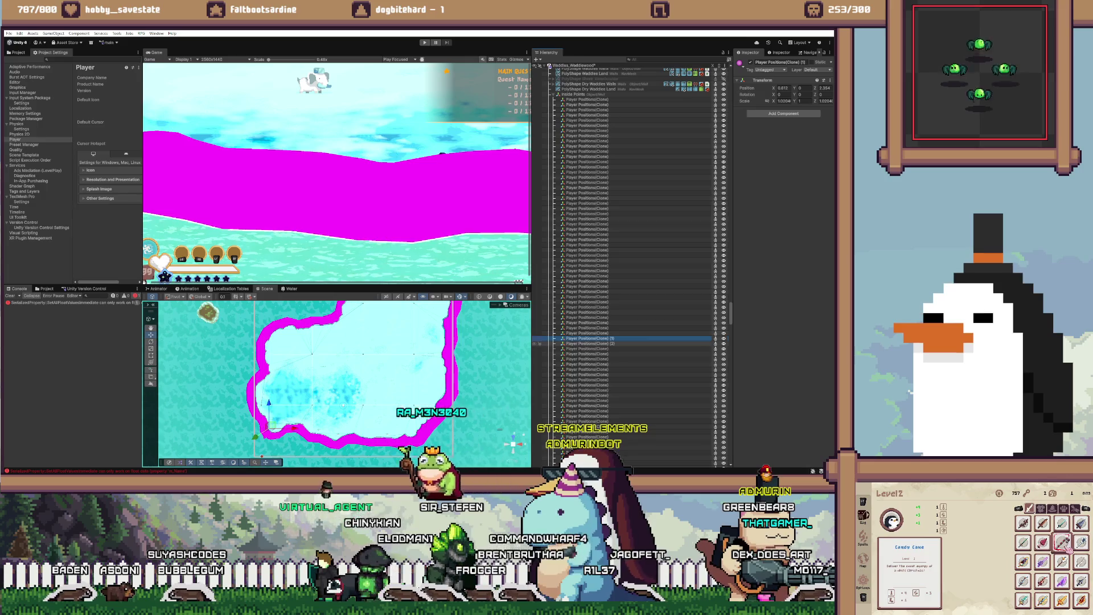
{"action": "key", "text": "shift+Down"}
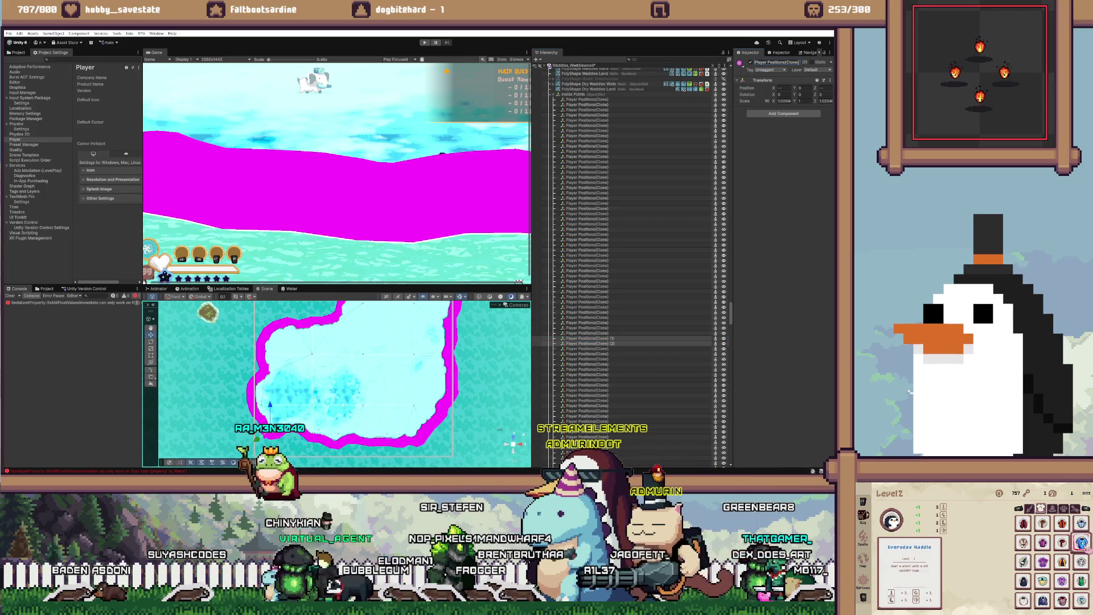
{"action": "scroll", "coordinate": [626, 256], "scroll_direction": "down", "scroll_amount": 10}
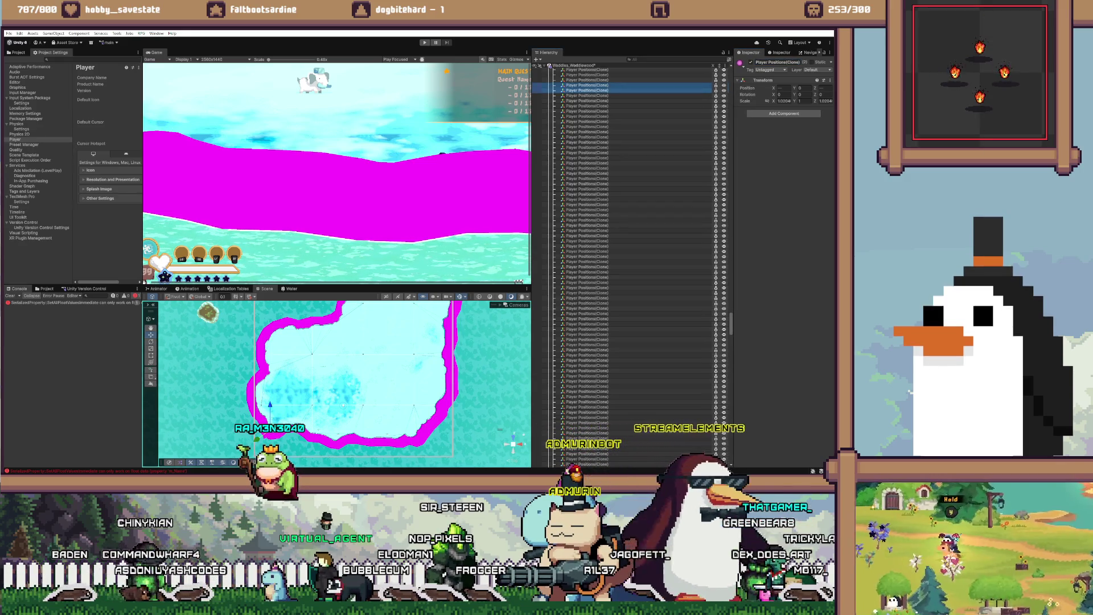
{"action": "scroll", "coordinate": [632, 267], "scroll_direction": "down", "scroll_amount": 20}
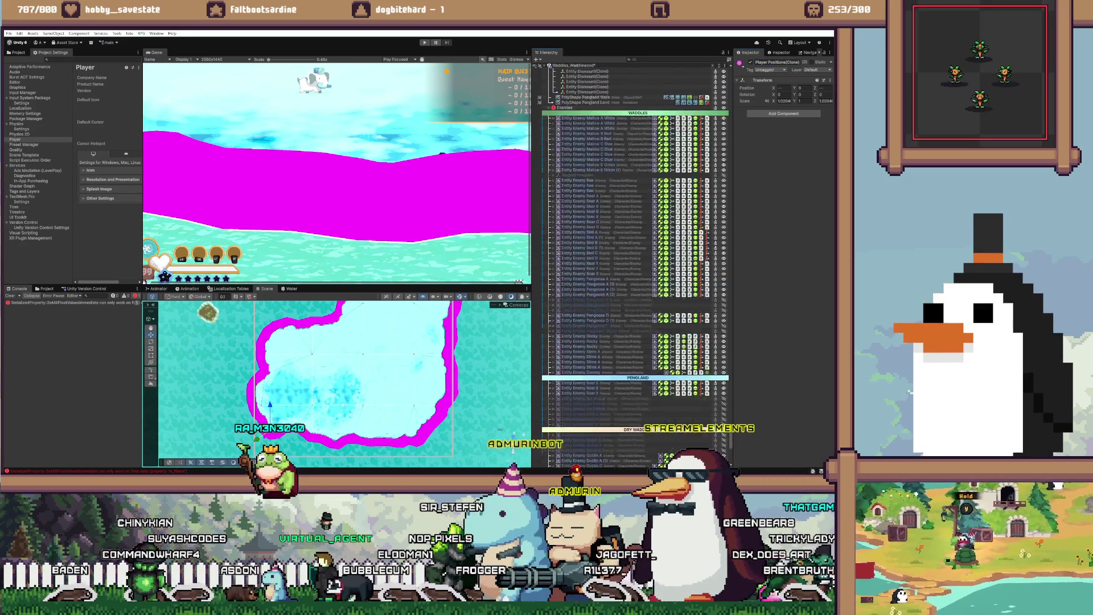
{"action": "scroll", "coordinate": [632, 268], "scroll_direction": "up", "scroll_amount": 15}
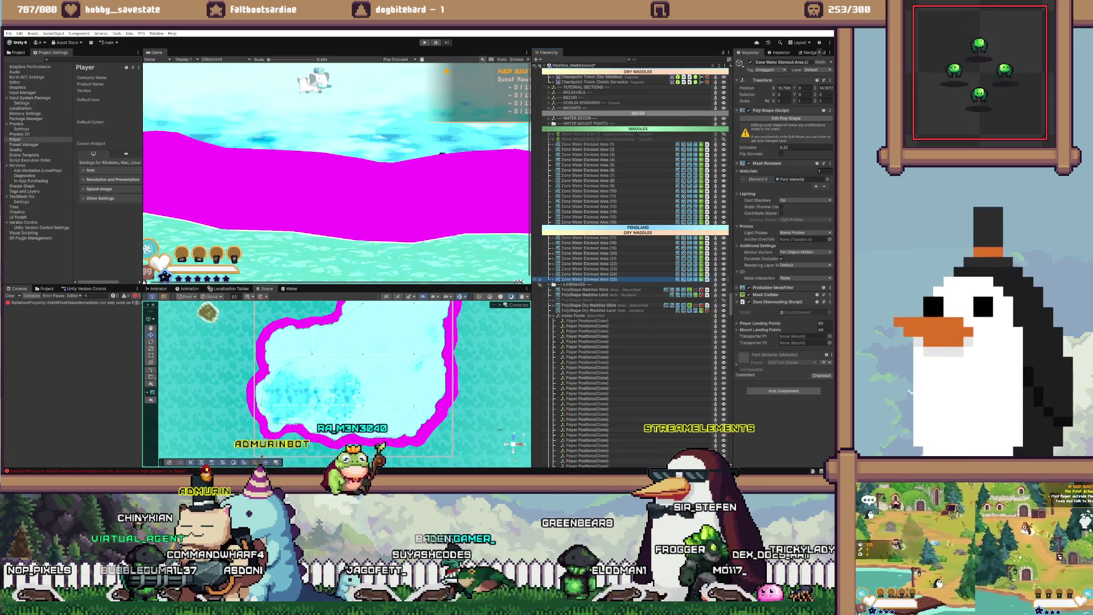
{"action": "key", "text": "f"}
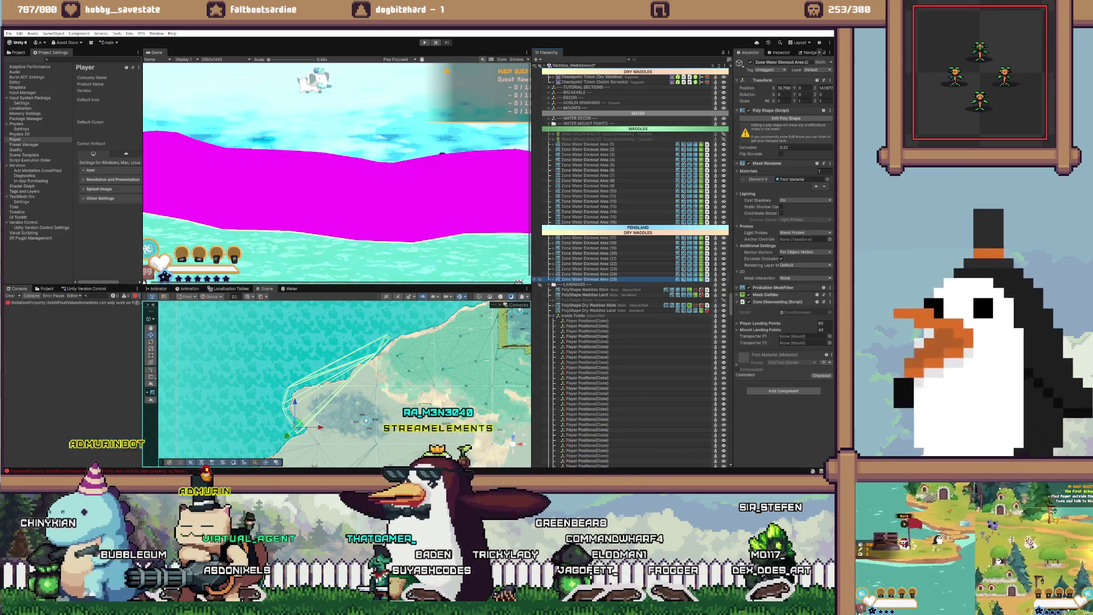
{"action": "key", "text": "ctrl+d"}
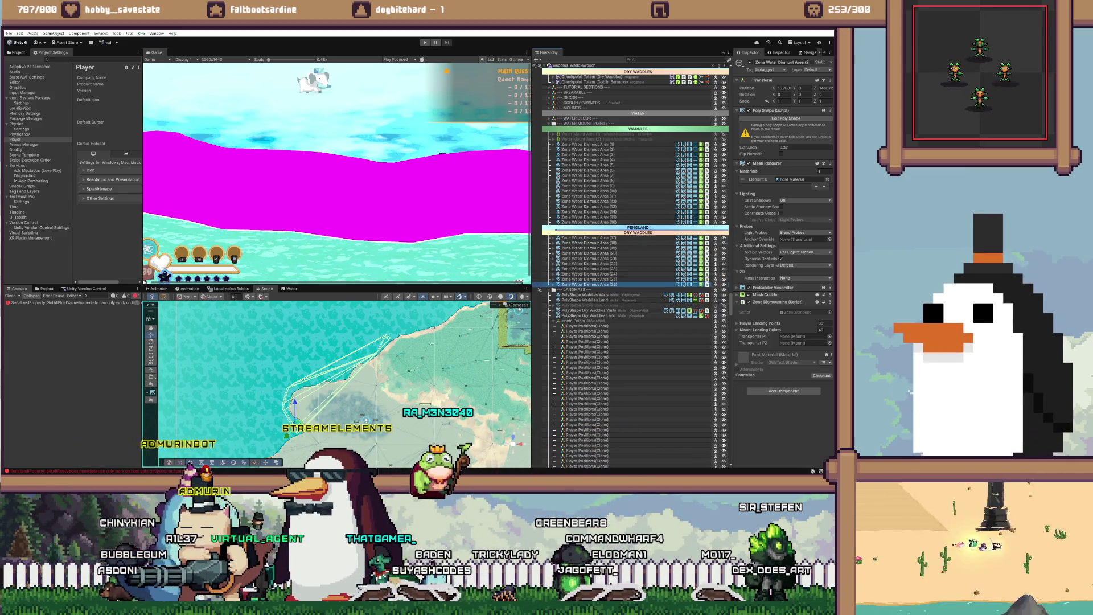
{"action": "left_click_drag", "start_coordinate": [587, 284], "coordinate": [587, 230]}
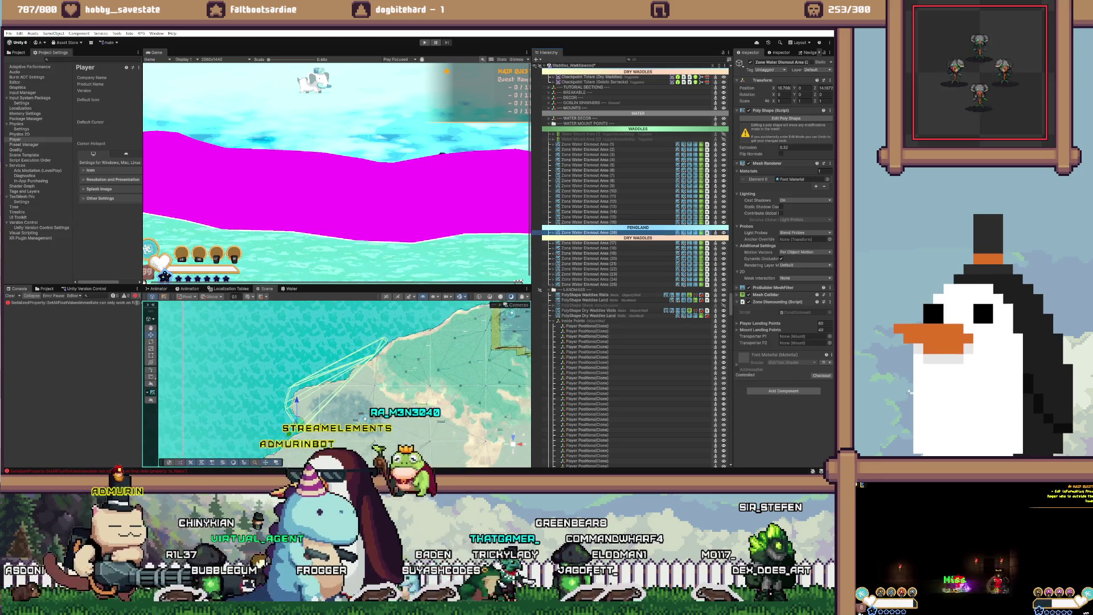
{"action": "key", "text": "f"}
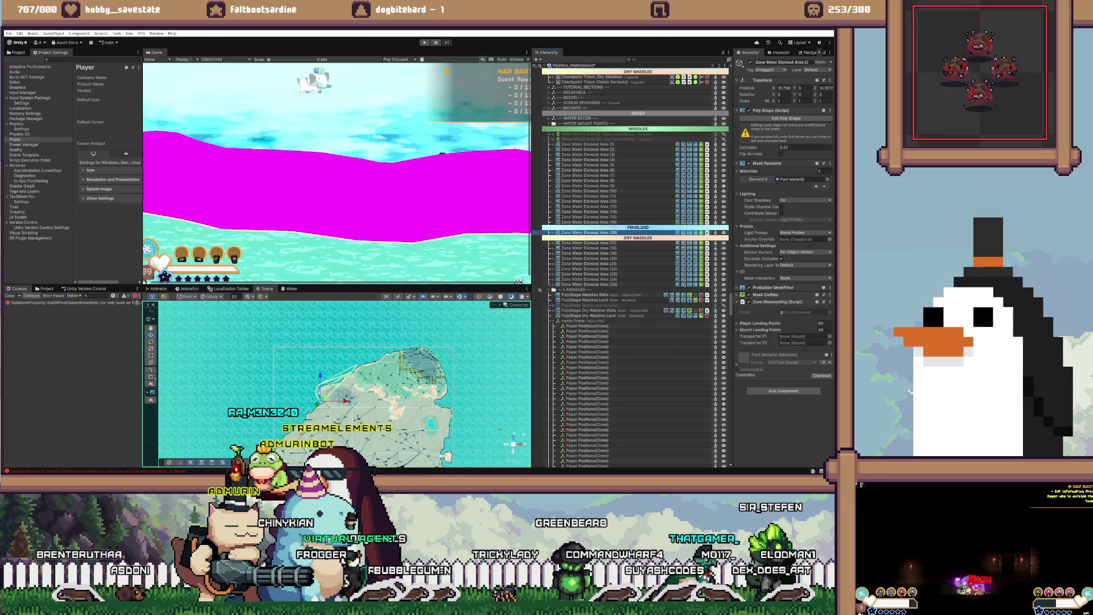
{"action": "left_click", "coordinate": [815, 186]}
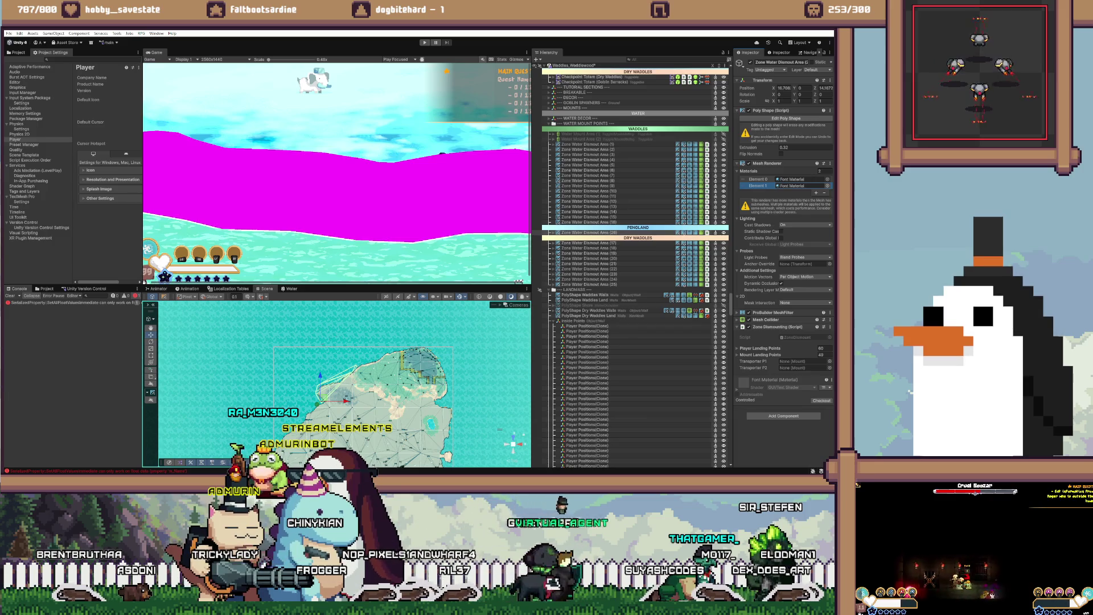
{"action": "left_click", "coordinate": [828, 186]}
{"action": "double_click", "coordinate": [664, 202]}
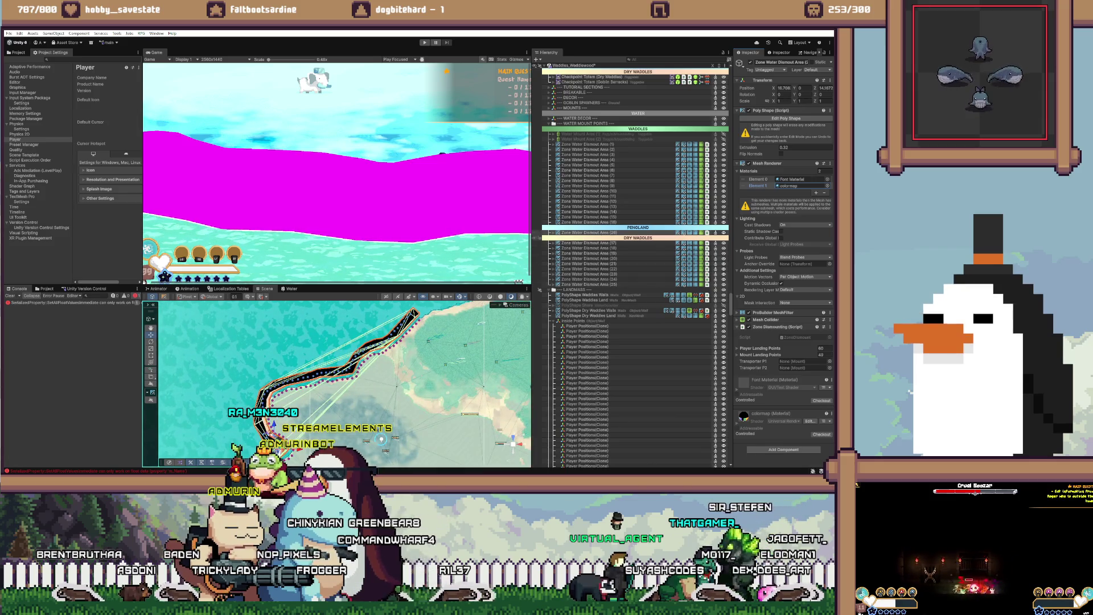
{"action": "key", "text": "f"}
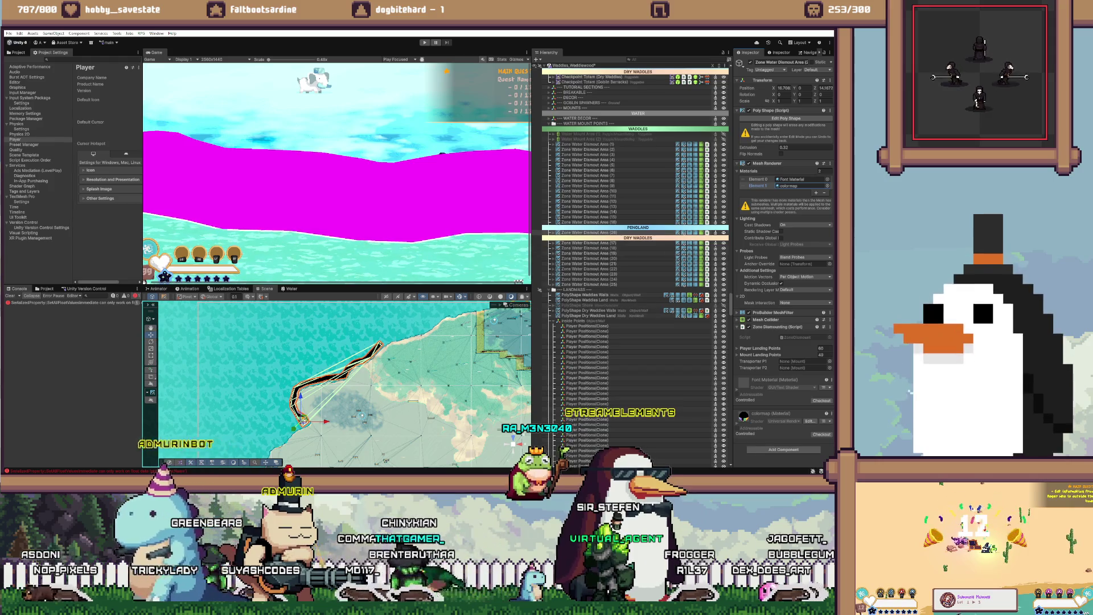
{"action": "scroll", "coordinate": [341, 382], "scroll_direction": "up", "scroll_amount": 1}
{"action": "scroll", "coordinate": [342, 382], "scroll_direction": "down", "scroll_amount": 2}
{"action": "scroll", "coordinate": [632, 240], "scroll_direction": "down", "scroll_amount": 1}
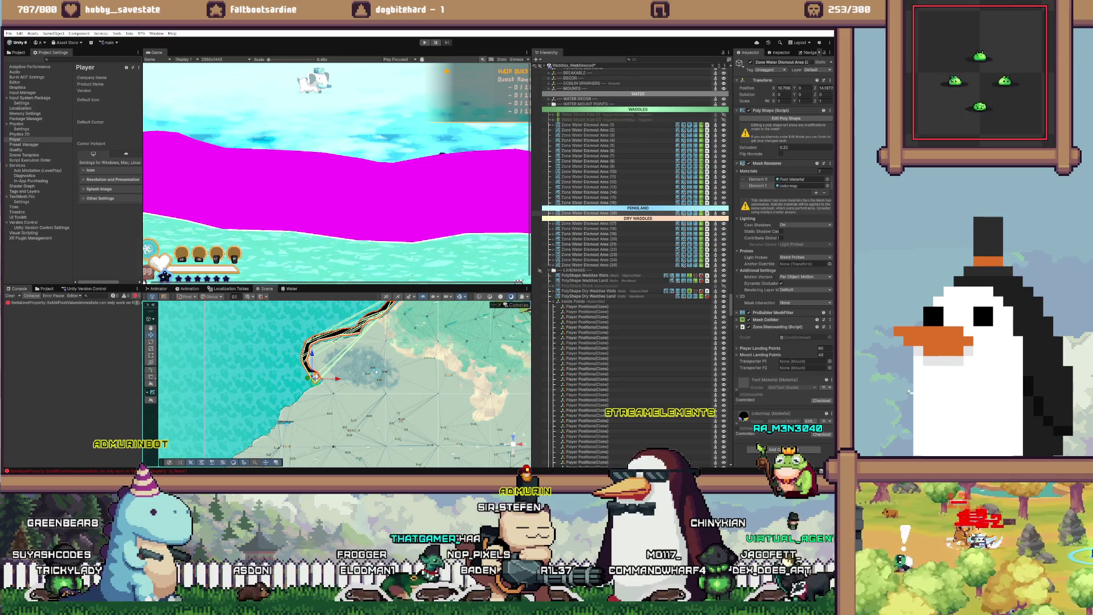
{"action": "scroll", "coordinate": [188, 307], "scroll_direction": "down", "scroll_amount": 2}
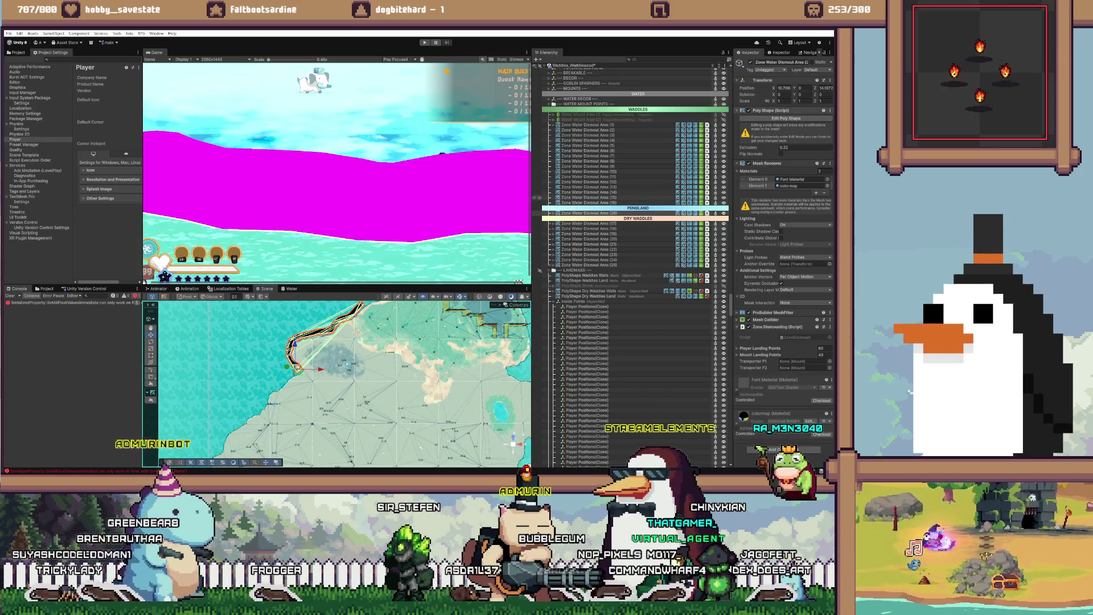
{"action": "right_click", "coordinate": [763, 111]}
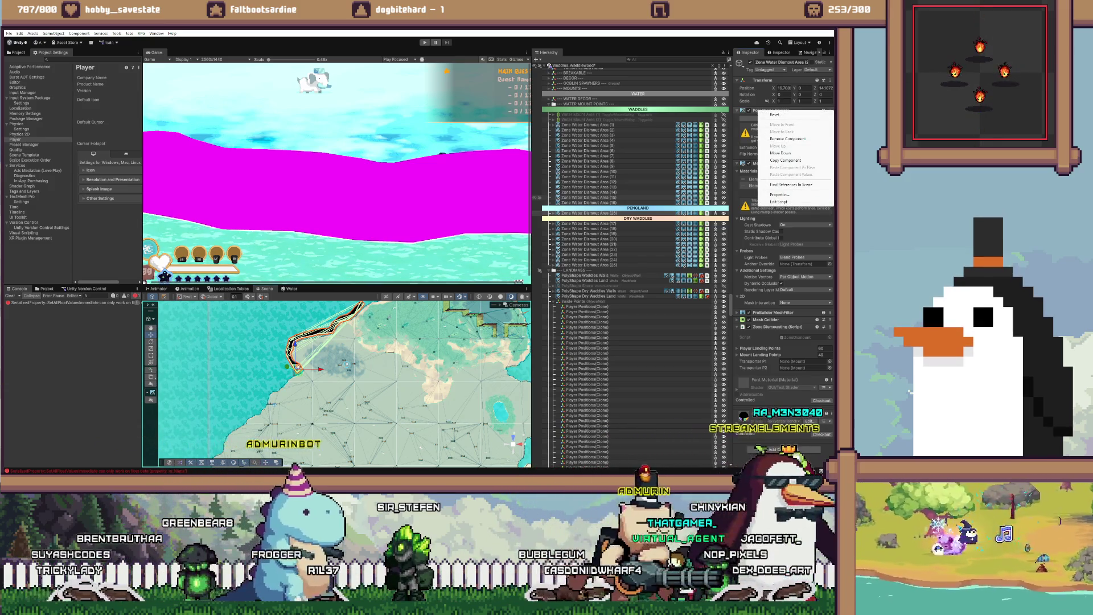
{"action": "key", "text": "Escape"}
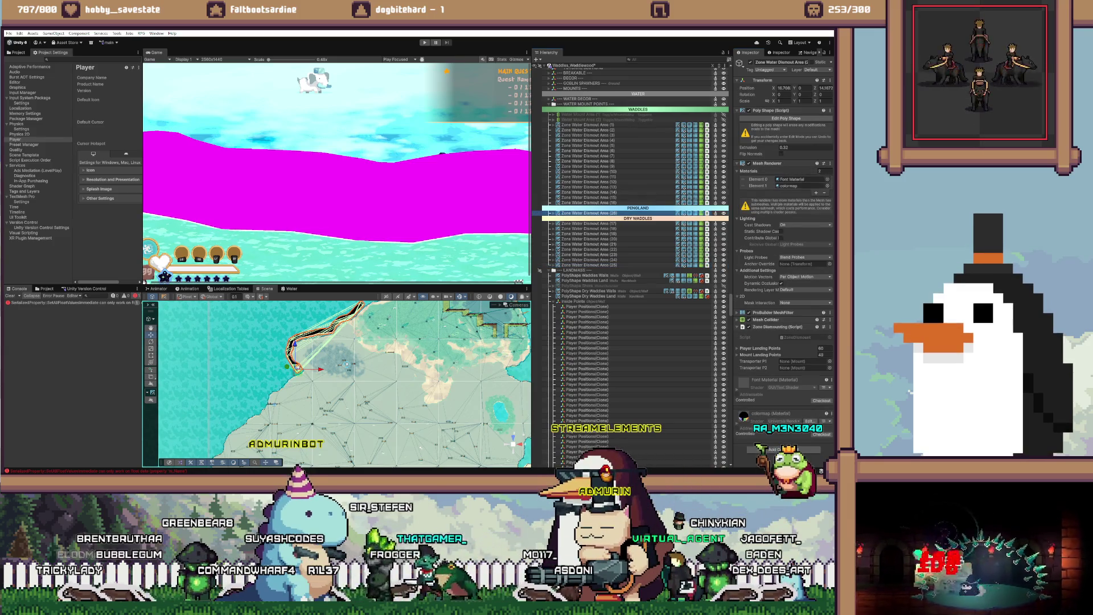
{"action": "key", "text": "Delete"}
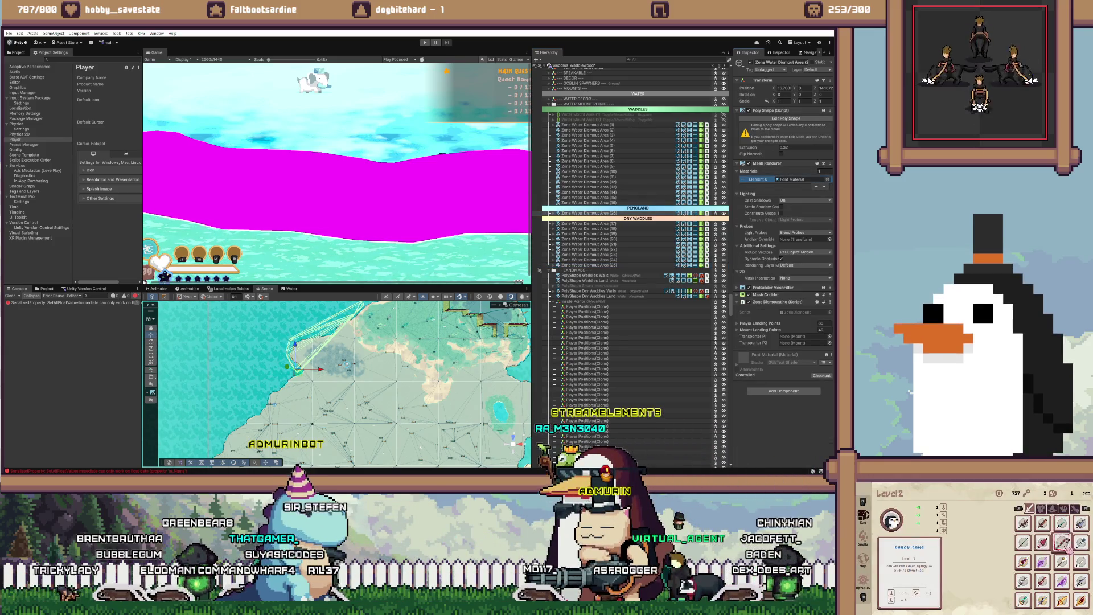
{"action": "key", "text": "ctrl+z"}
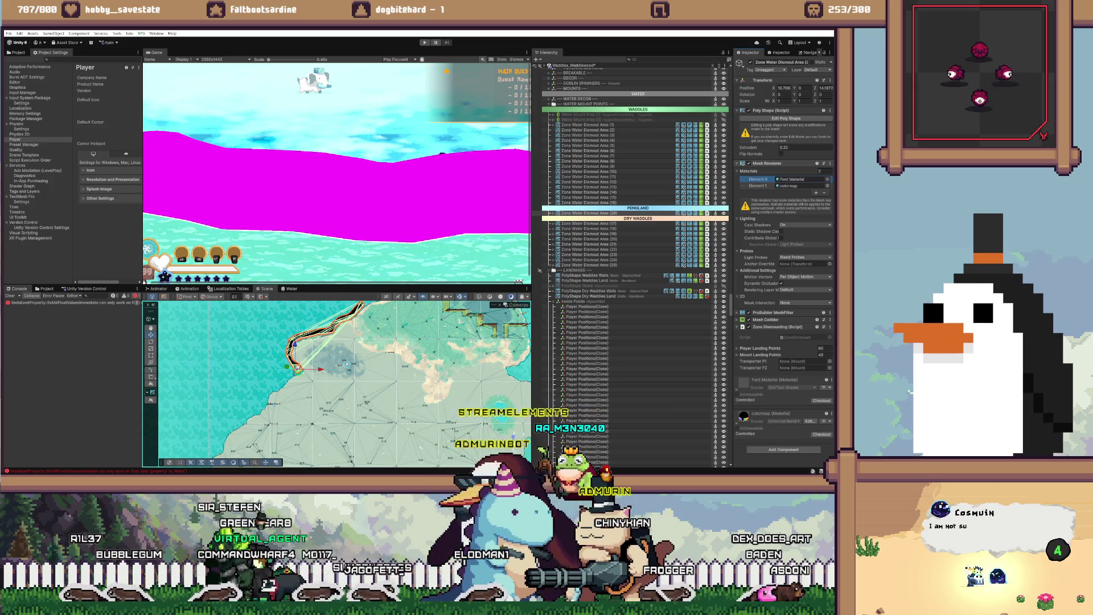
{"action": "key", "text": "Delete"}
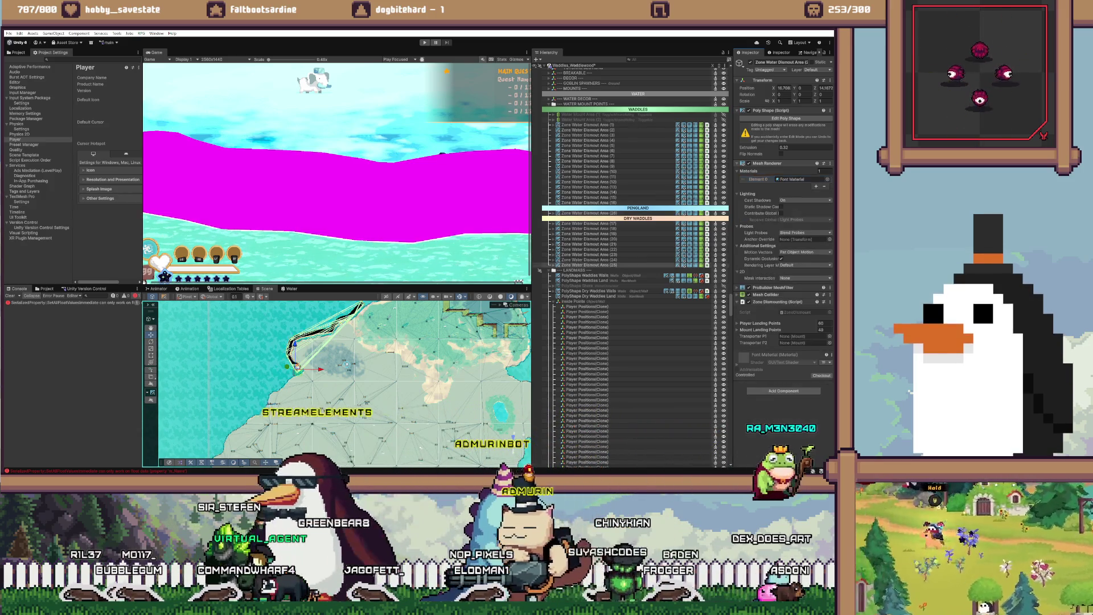
{"action": "scroll", "coordinate": [336, 382], "scroll_direction": "down", "scroll_amount": 3}
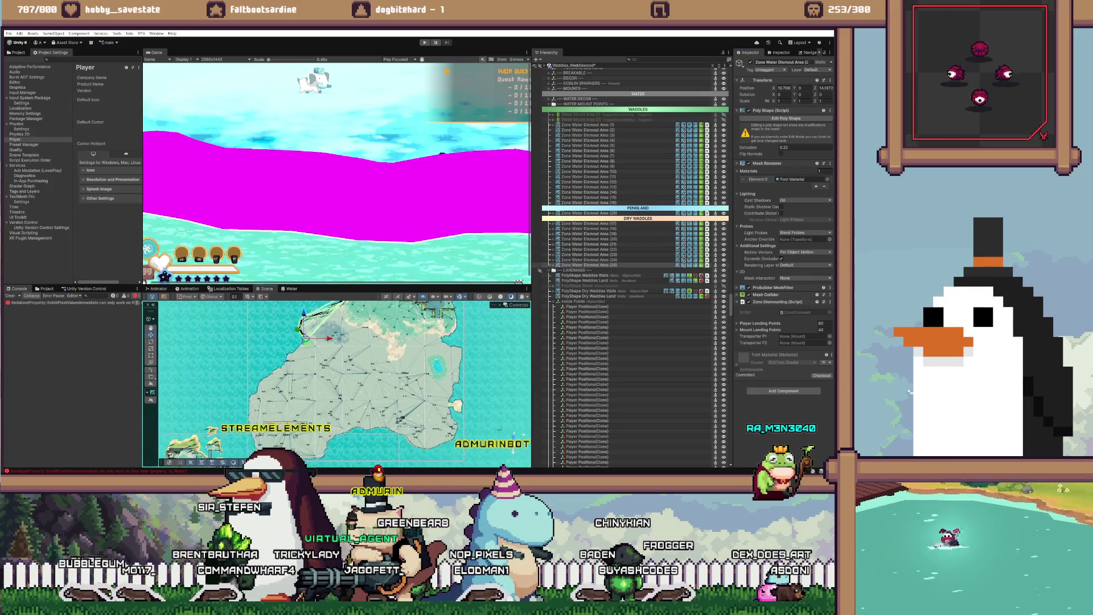
{"action": "key", "text": "ctrl+z"}
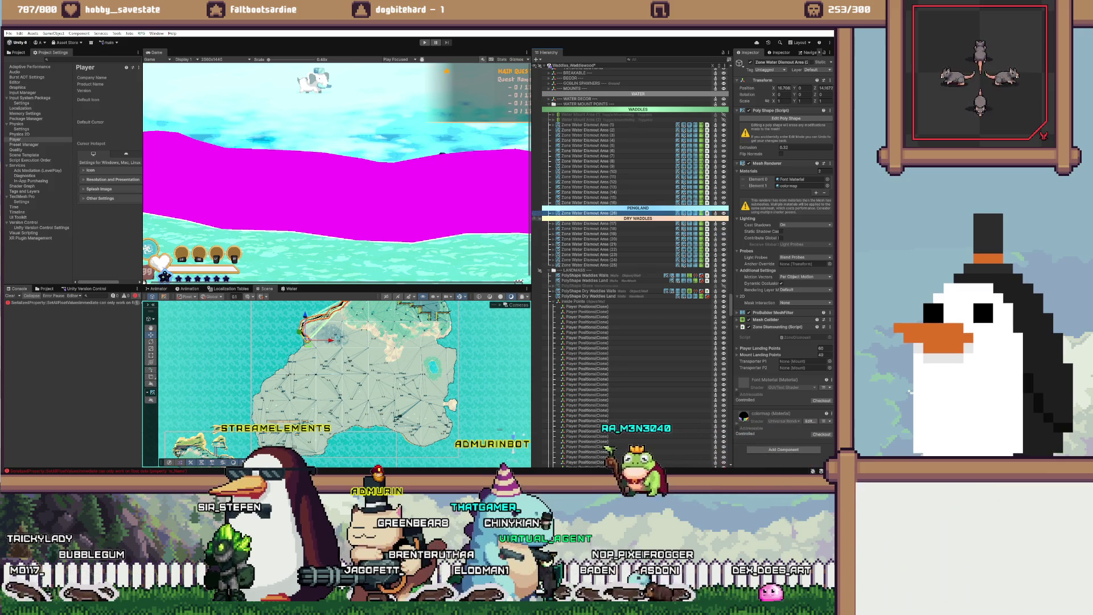
{"action": "scroll", "coordinate": [336, 370], "scroll_direction": "up", "scroll_amount": 3}
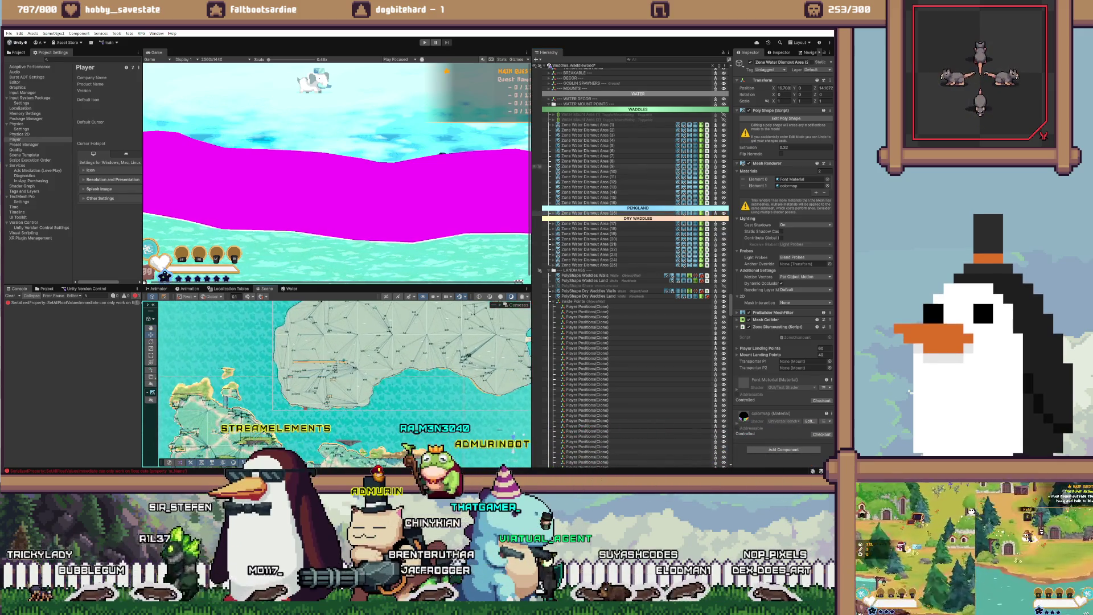
{"action": "scroll", "coordinate": [631, 267], "scroll_direction": "up", "scroll_amount": 15}
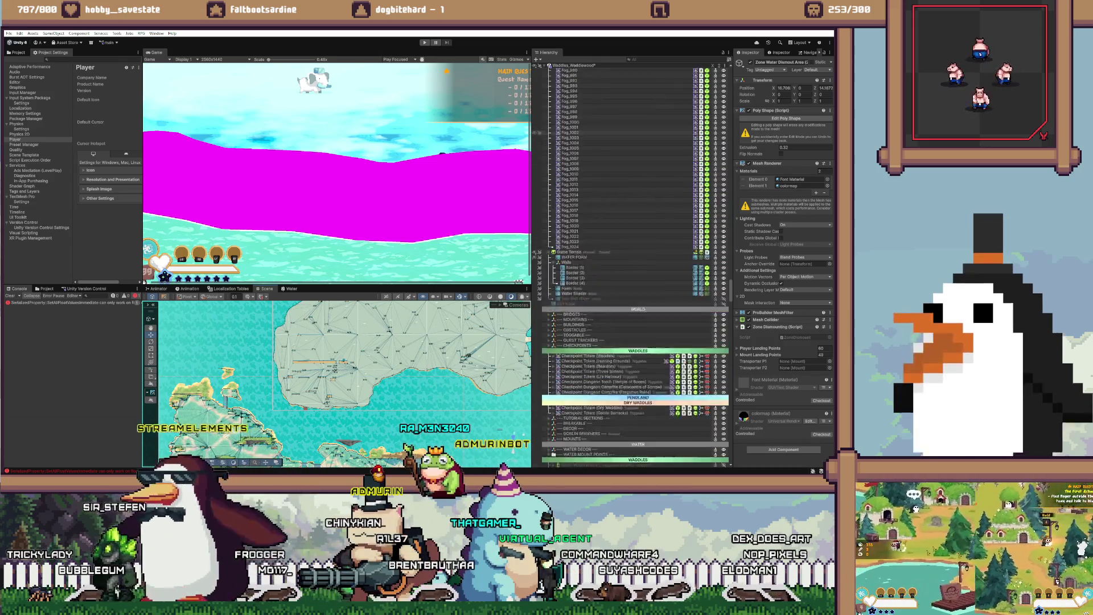
Step: Collapse the Dynamic Fogs group in the Hierarchy and dismiss the Waddles_Waddlewood scene menu
{"action": "scroll", "coordinate": [630, 268], "scroll_direction": "up", "scroll_amount": 20}
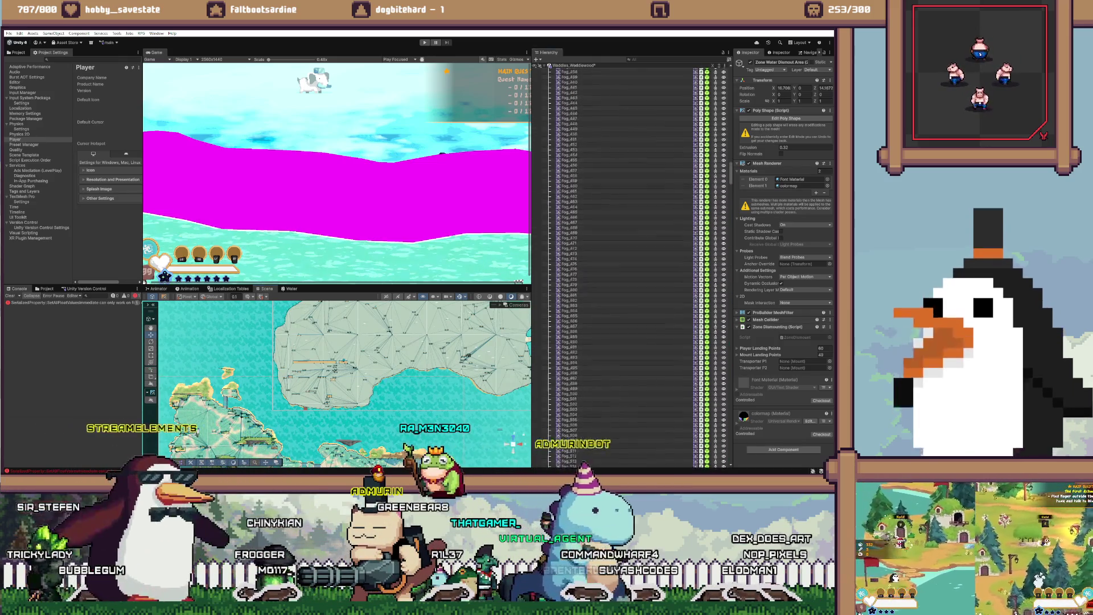
{"action": "scroll", "coordinate": [630, 268], "scroll_direction": "up", "scroll_amount": 20}
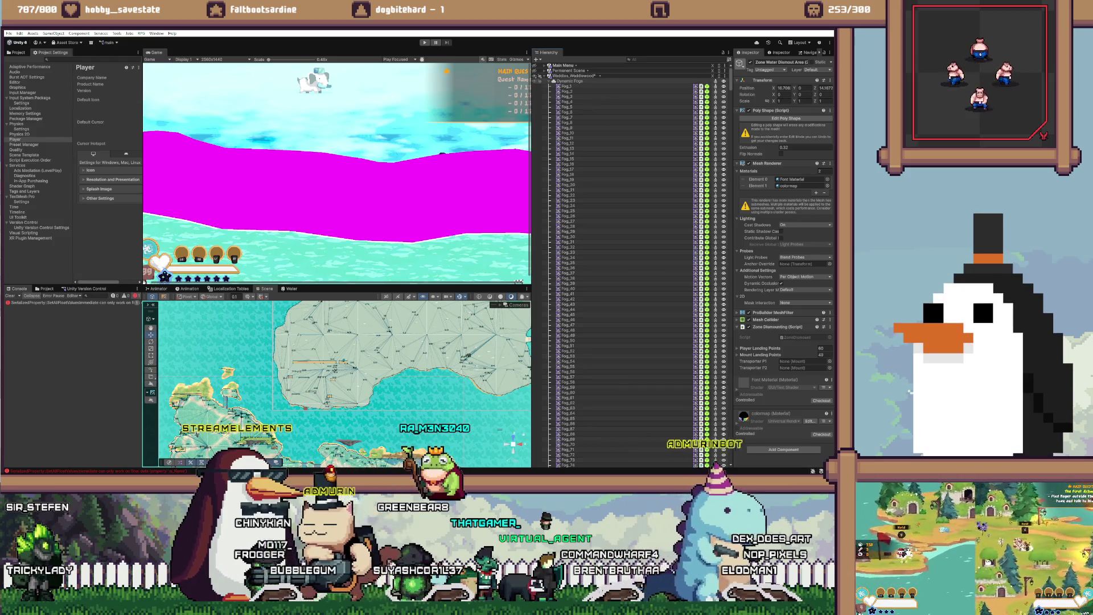
{"action": "left_click", "coordinate": [553, 81]}
{"action": "left_click", "coordinate": [575, 75]}
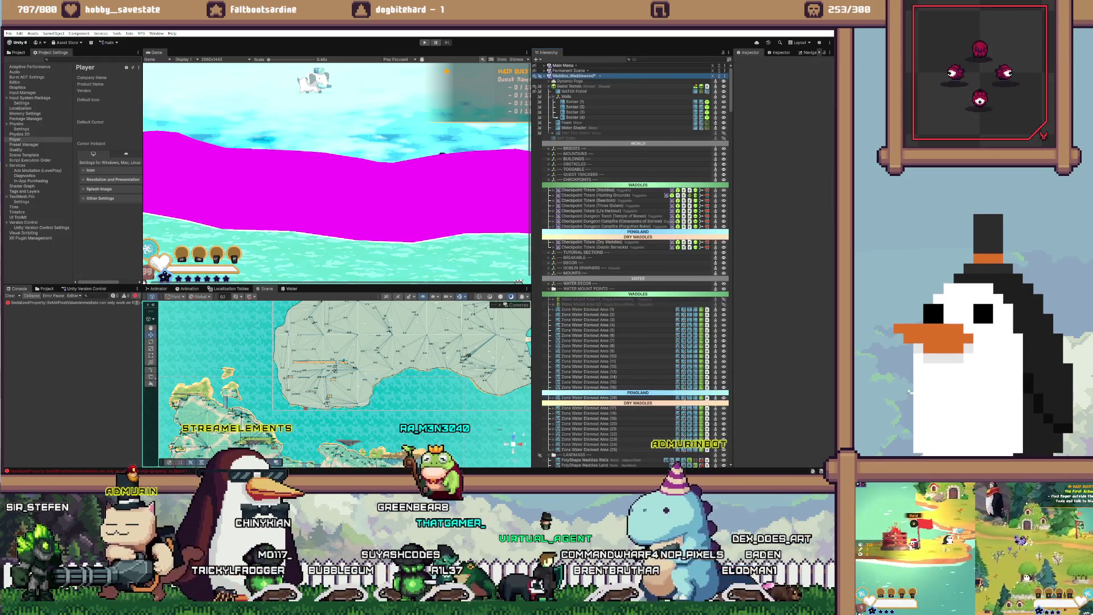
{"action": "right_click", "coordinate": [574, 76]}
{"action": "key", "text": "Escape"}
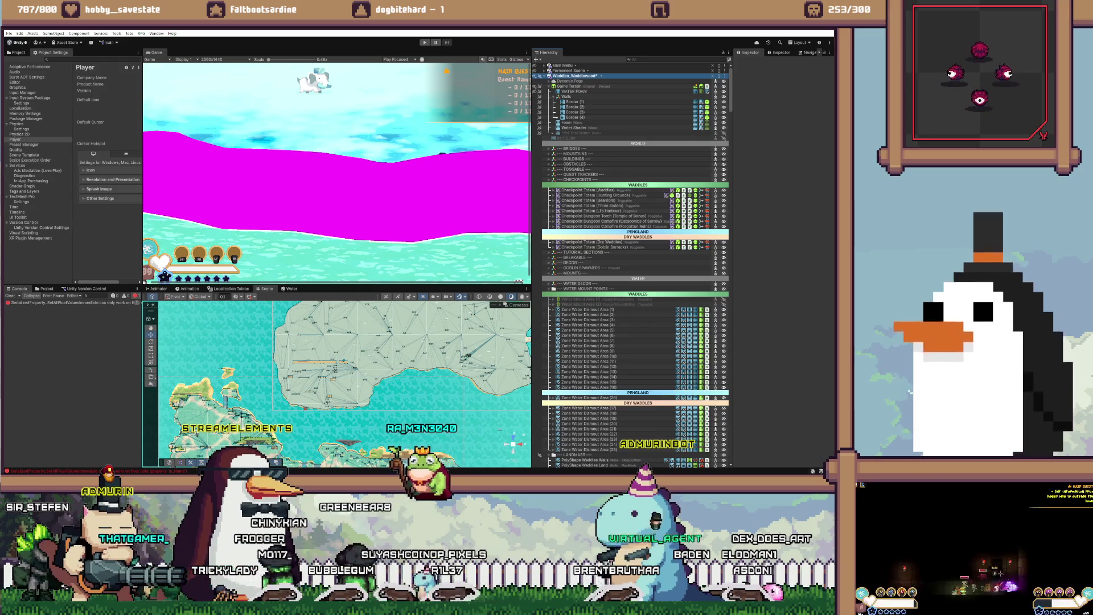
Step: Centre the whole lake with its magenta coastline in the Scene view and select the water zone's outline
{"action": "scroll", "coordinate": [341, 385], "scroll_direction": "up", "scroll_amount": 10}
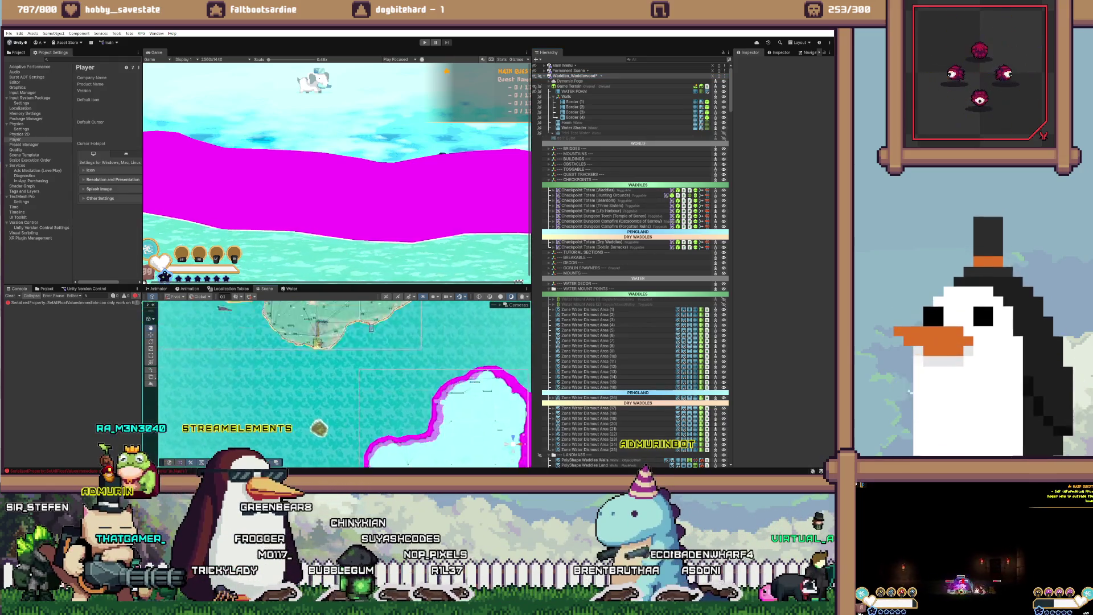
{"action": "scroll", "coordinate": [342, 384], "scroll_direction": "up", "scroll_amount": 5}
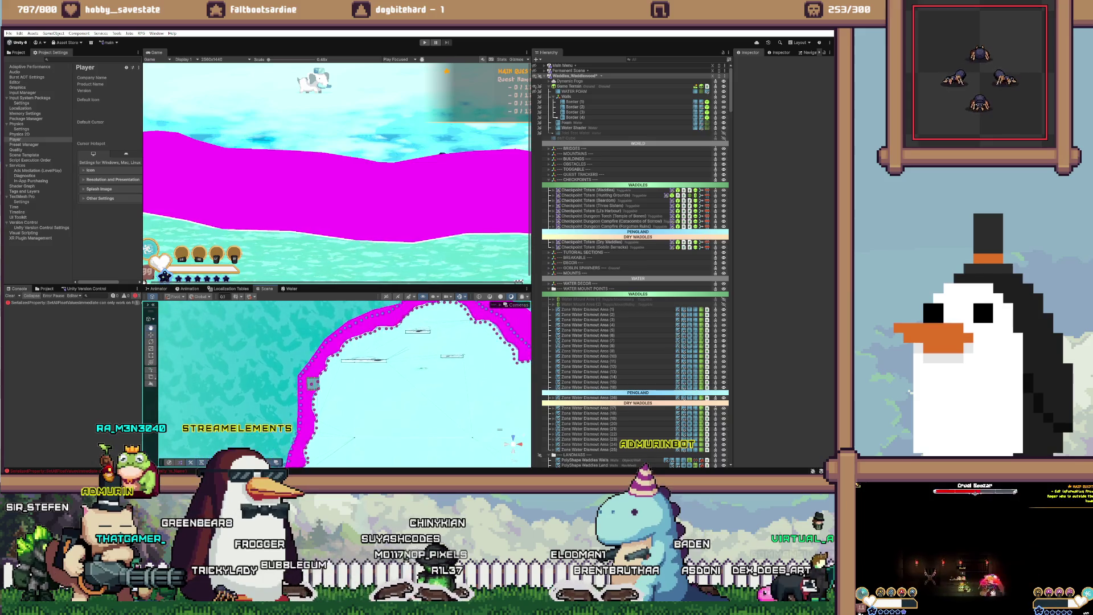
{"action": "scroll", "coordinate": [445, 435], "scroll_direction": "up", "scroll_amount": 5}
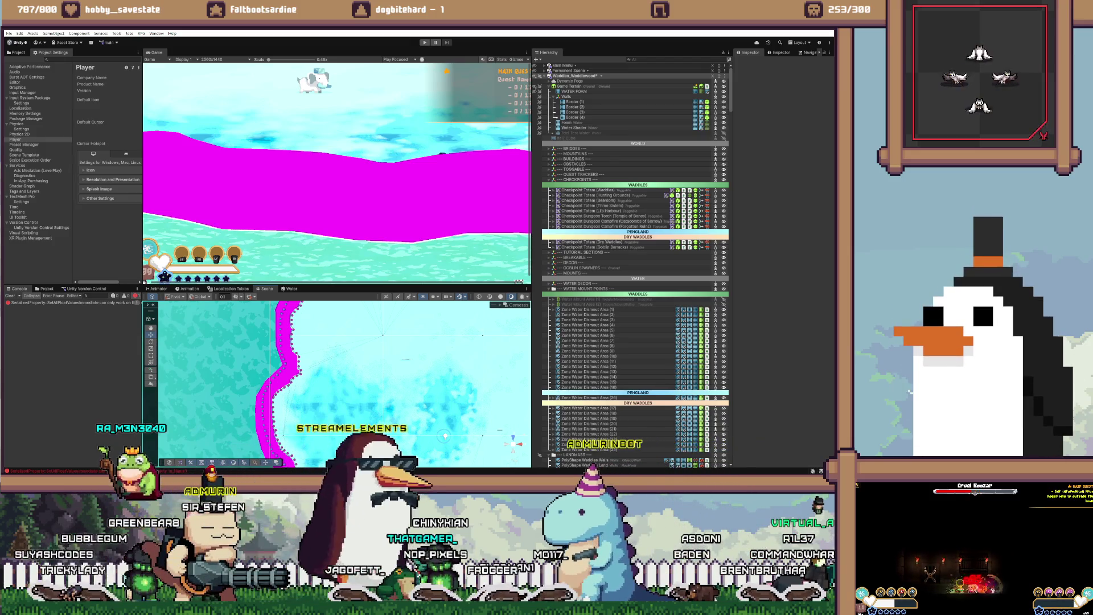
{"action": "scroll", "coordinate": [411, 369], "scroll_direction": "down", "scroll_amount": 5}
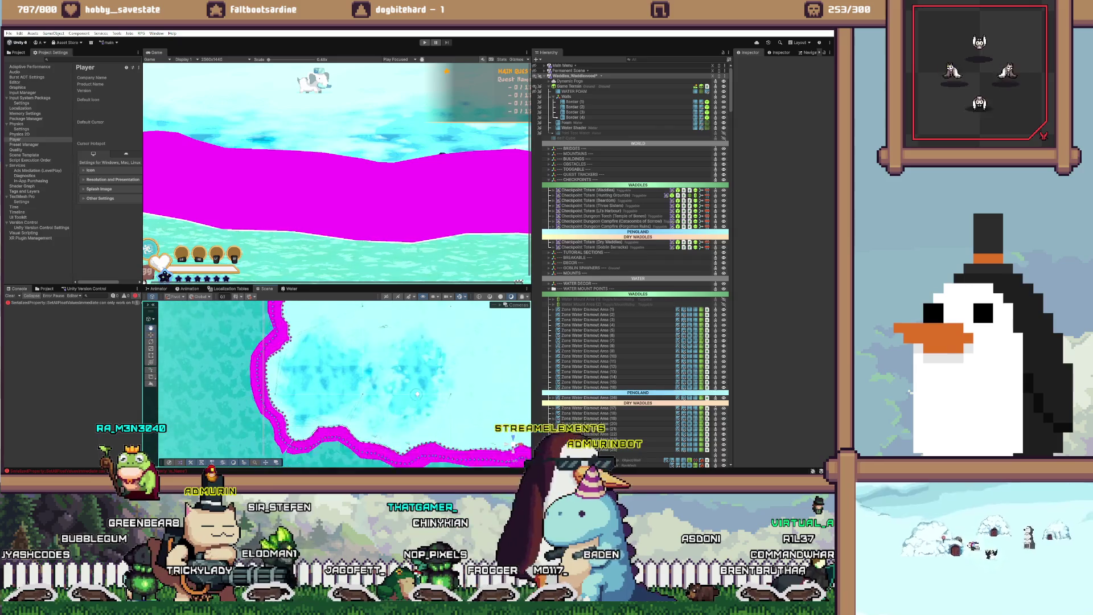
{"action": "left_click_drag", "start_coordinate": [411, 369], "coordinate": [417, 390]}
{"action": "scroll", "coordinate": [411, 390], "scroll_direction": "down", "scroll_amount": 2}
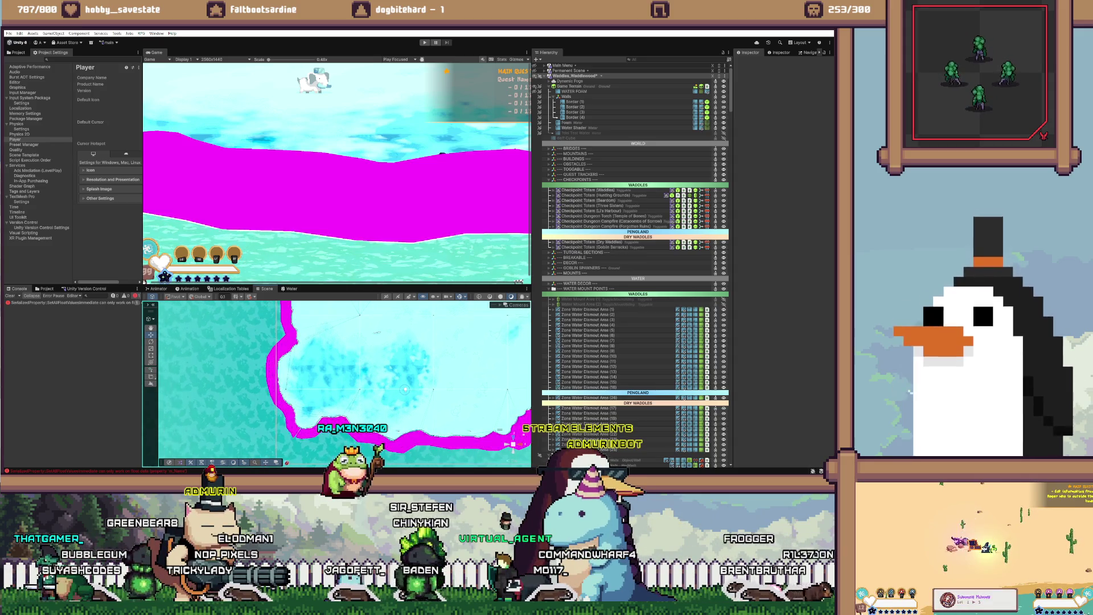
{"action": "scroll", "coordinate": [411, 390], "scroll_direction": "down", "scroll_amount": 3}
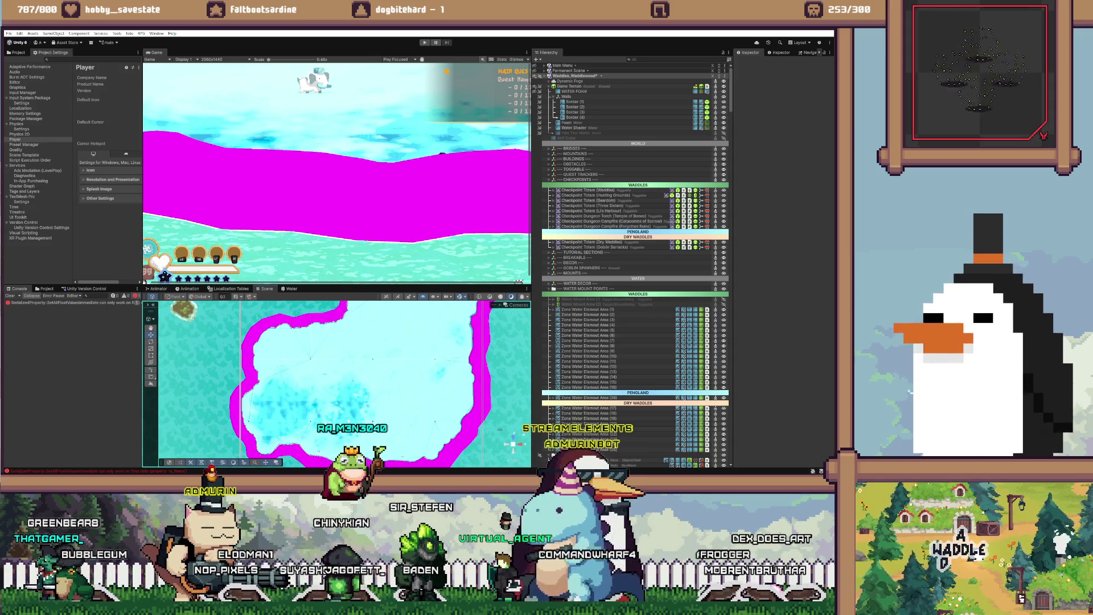
{"action": "left_click_drag", "start_coordinate": [351, 419], "coordinate": [351, 379]}
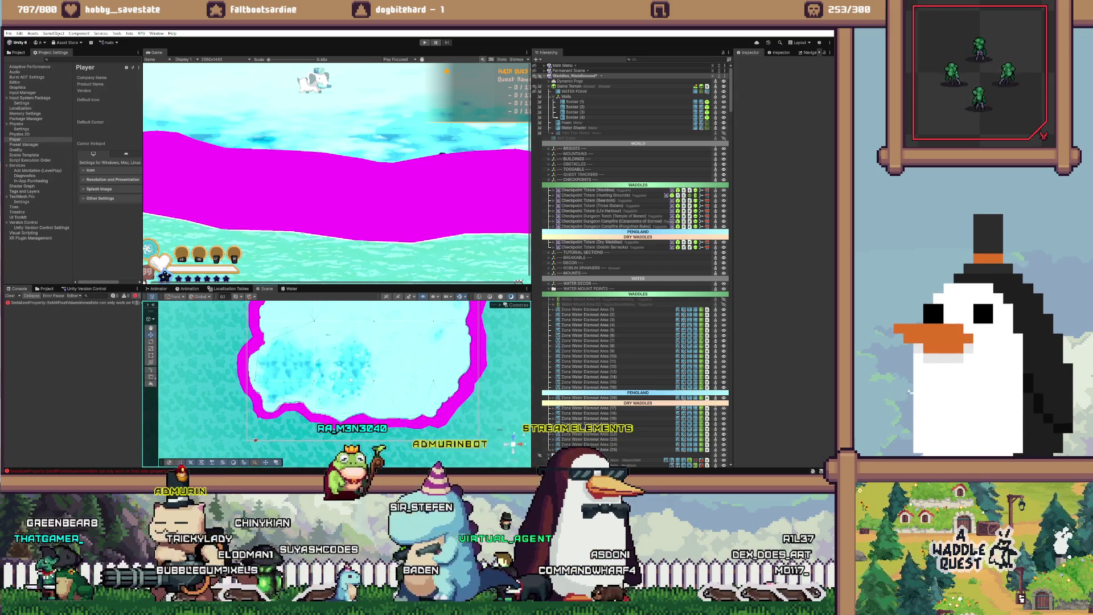
{"action": "scroll", "coordinate": [351, 380], "scroll_direction": "up", "scroll_amount": 4}
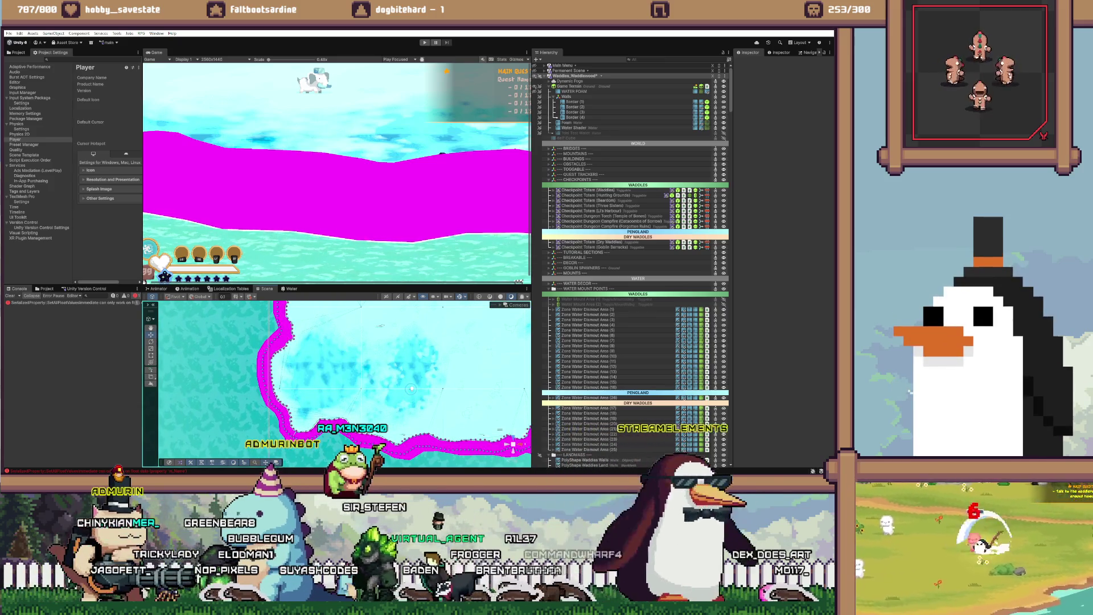
{"action": "left_click", "coordinate": [411, 389]}
Step: Tilt the view over the shoreline and enter point editing on the water zone's poly shape
{"action": "scroll", "coordinate": [411, 388], "scroll_direction": "up", "scroll_amount": 5}
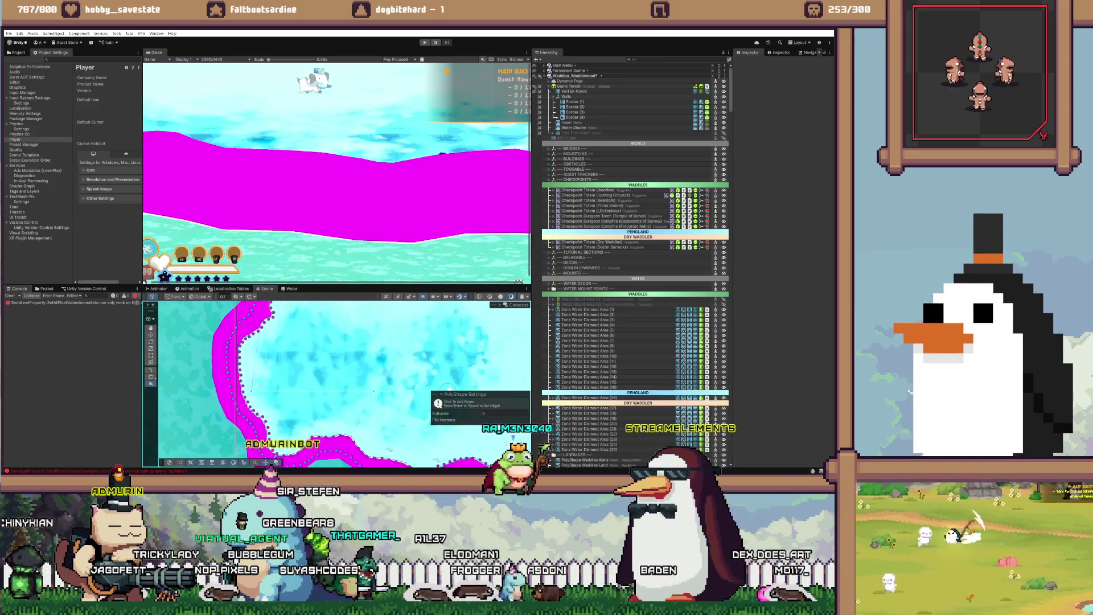
{"action": "scroll", "coordinate": [355, 384], "scroll_direction": "up", "scroll_amount": 2}
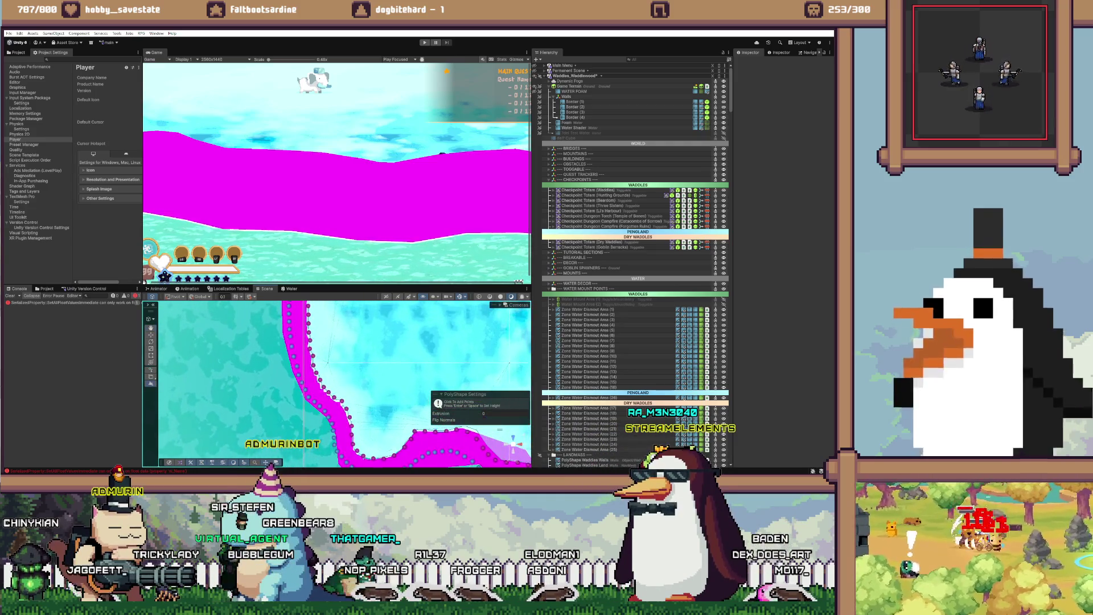
{"action": "mouse_move", "coordinate": [355, 384]}
{"action": "left_mouse_down"}
{"action": "mouse_move", "coordinate": [341, 389]}
{"action": "mouse_move", "coordinate": [364, 341]}
{"action": "mouse_move", "coordinate": [336, 349]}
{"action": "left_mouse_up"}
{"action": "left_click", "coordinate": [151, 383]}
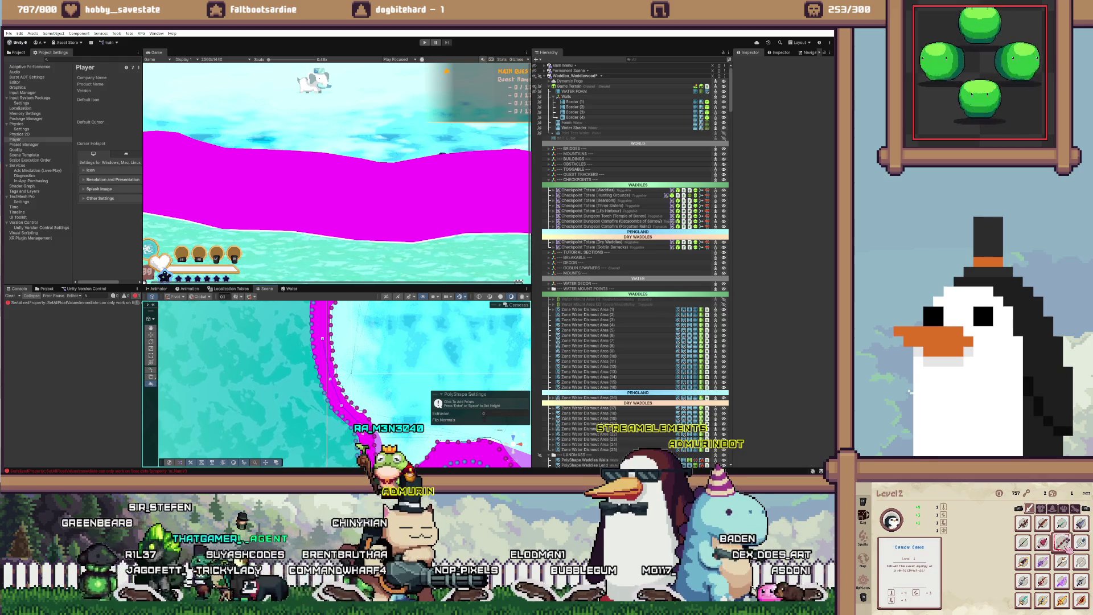
Step: Pan up and right along the shoreline curve to follow the outline's points
{"action": "left_click_drag", "start_coordinate": [364, 370], "coordinate": [347, 324]}
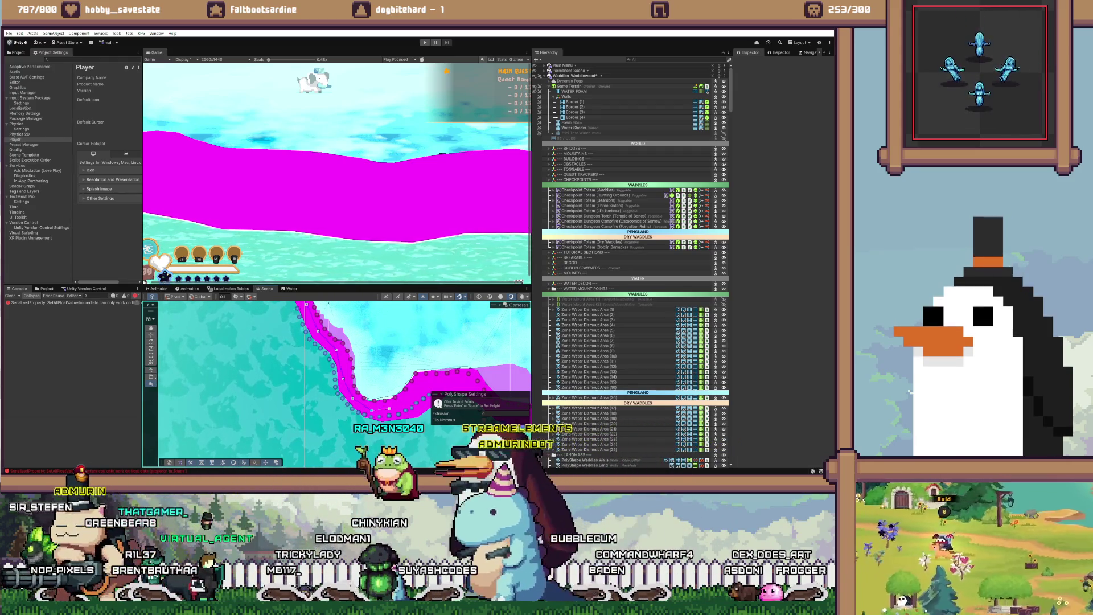
{"action": "left_click_drag", "start_coordinate": [399, 370], "coordinate": [325, 371]}
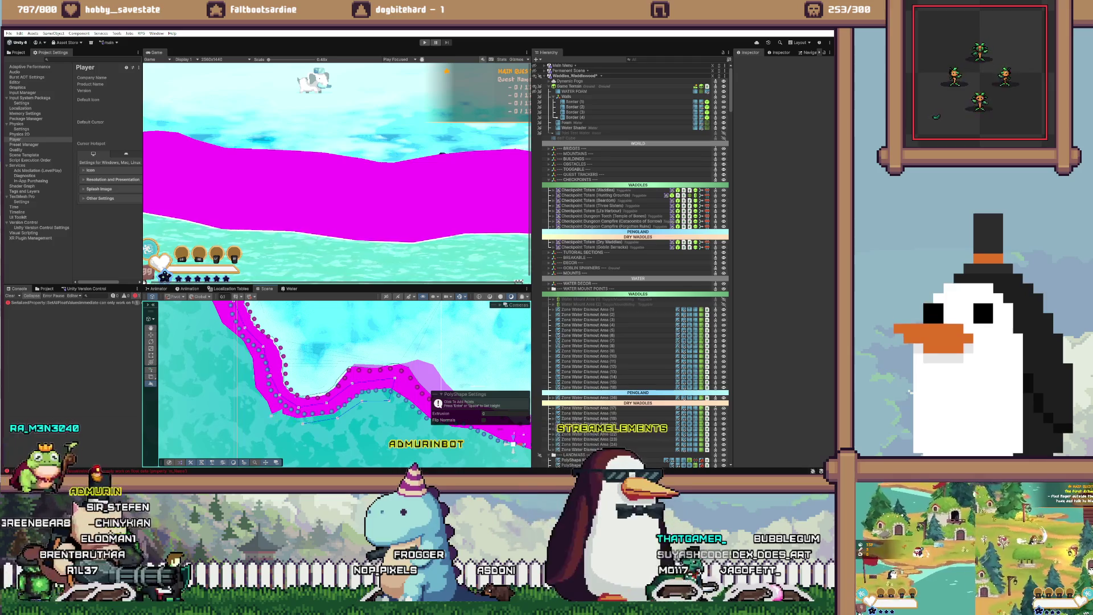
{"action": "key", "text": "Left"}
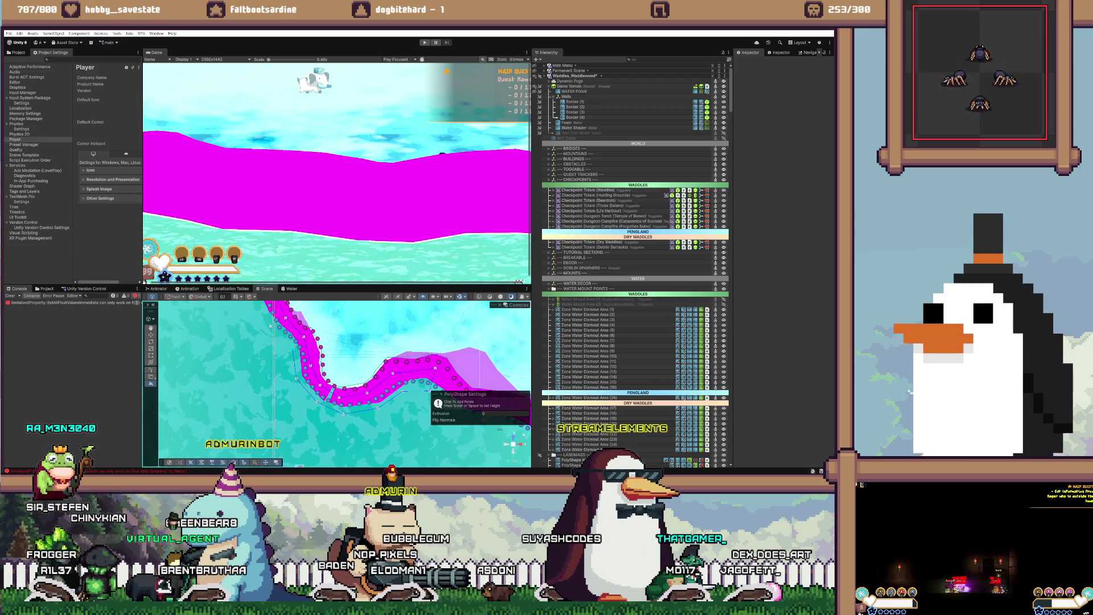
{"action": "key", "text": "Up"}
{"action": "key", "text": "Left"}
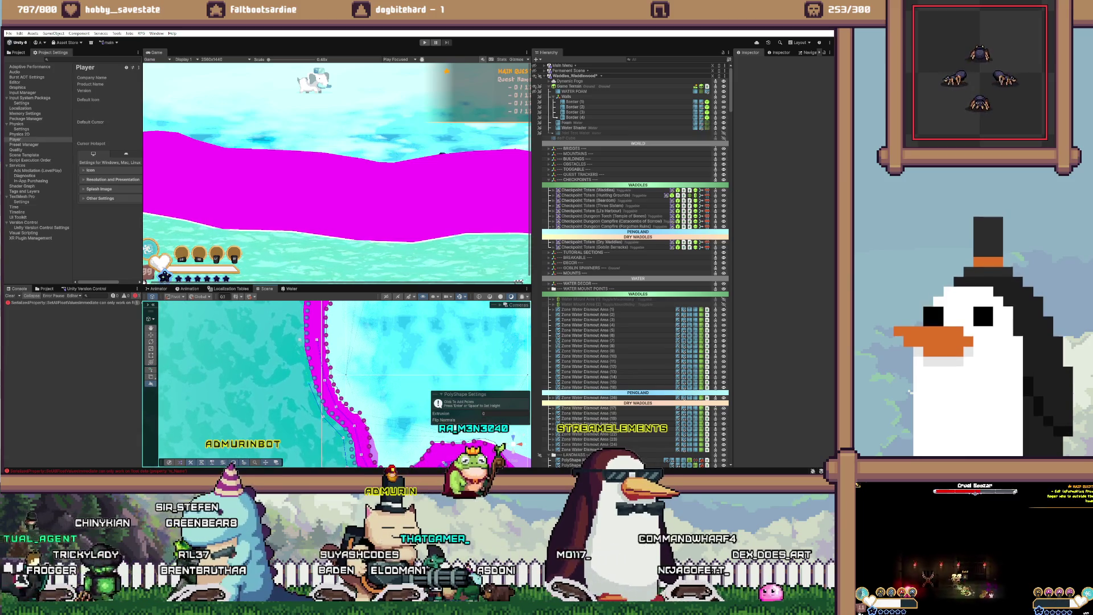
Step: Pan along the magenta outline past the island to the zone's horizontal upper section
{"action": "key", "text": "Up"}
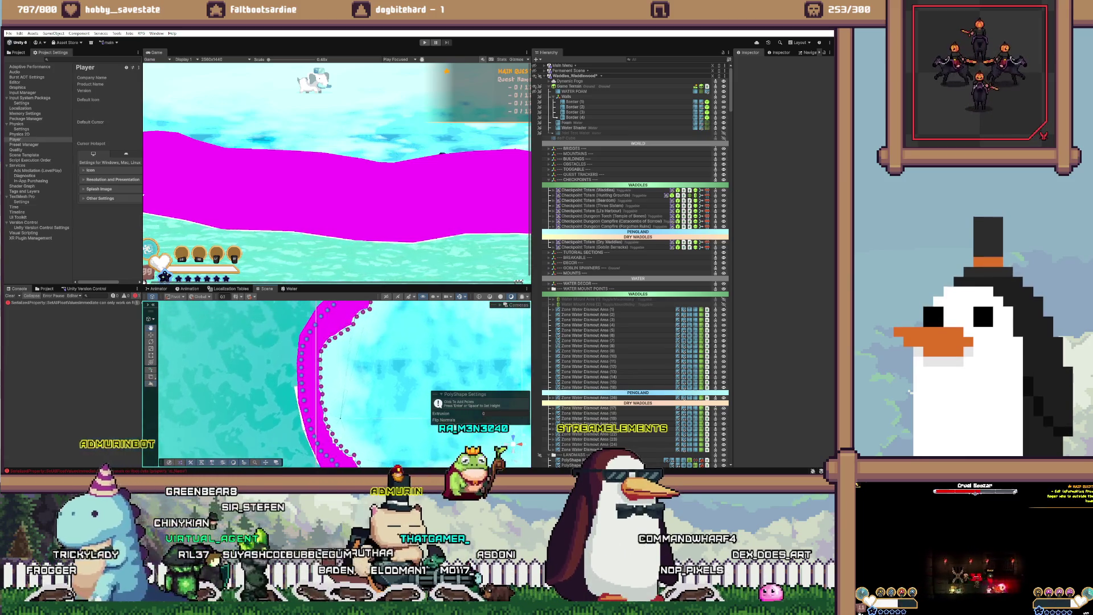
{"action": "key", "text": "Left"}
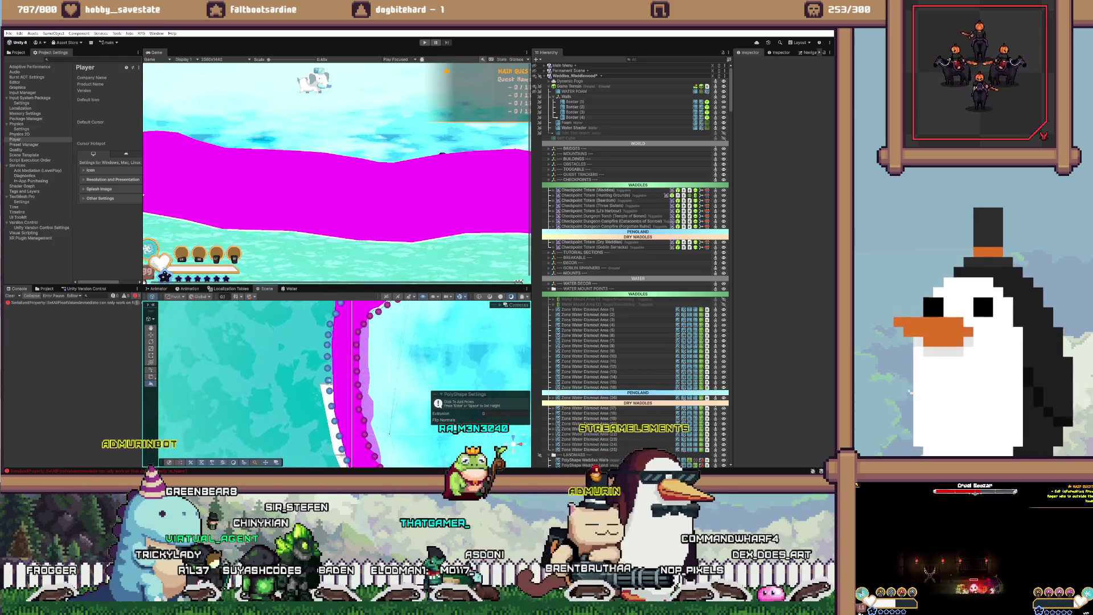
{"action": "key", "text": "Up"}
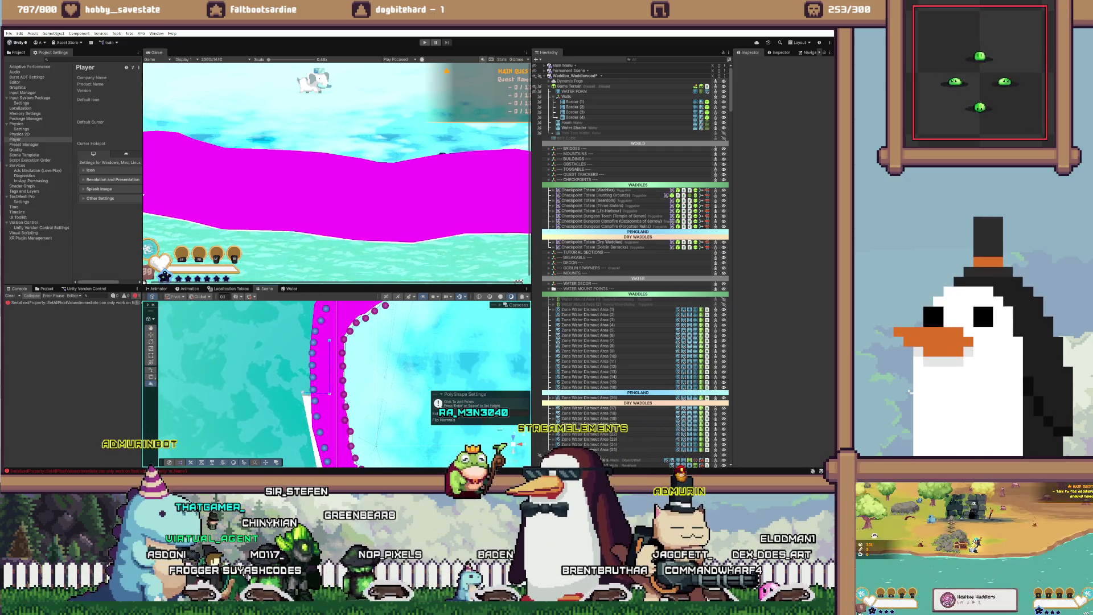
{"action": "key", "text": "Up"}
{"action": "key", "text": "Up"}
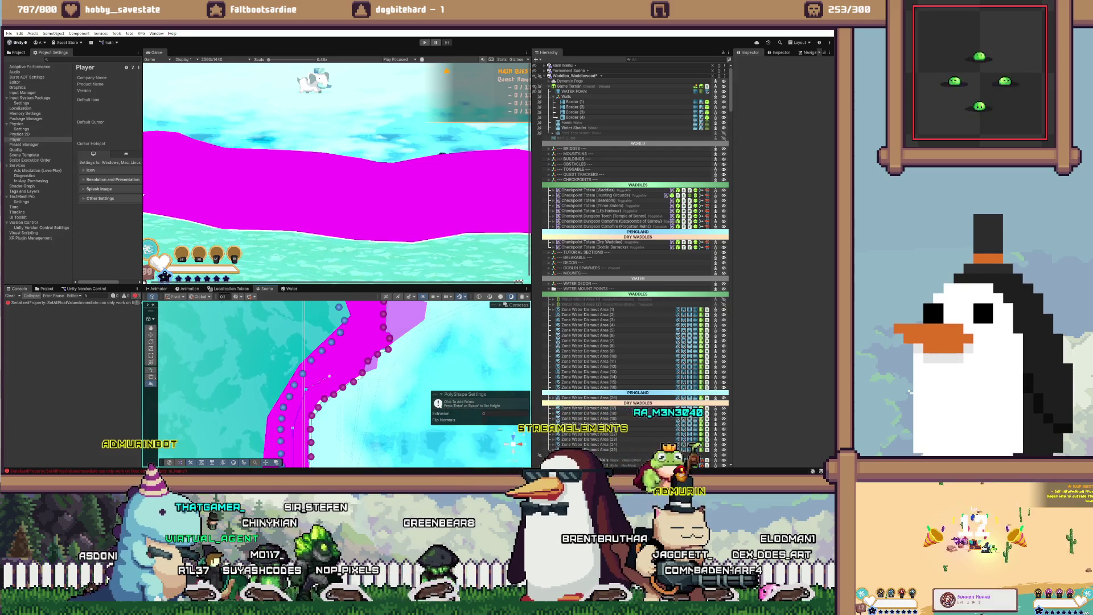
{"action": "key", "text": "Right"}
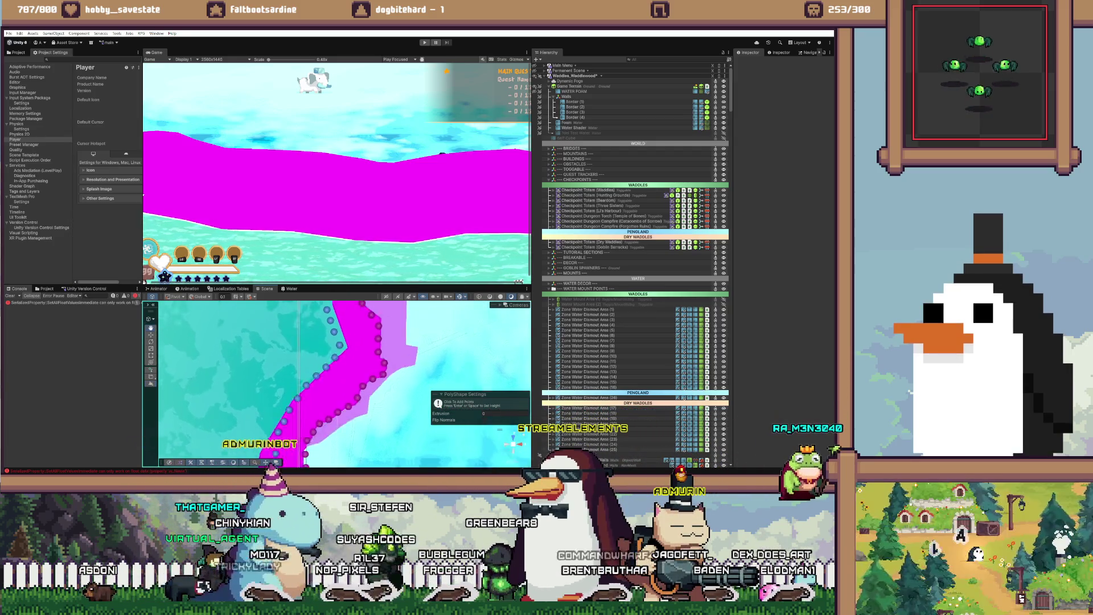
{"action": "key", "text": "Up"}
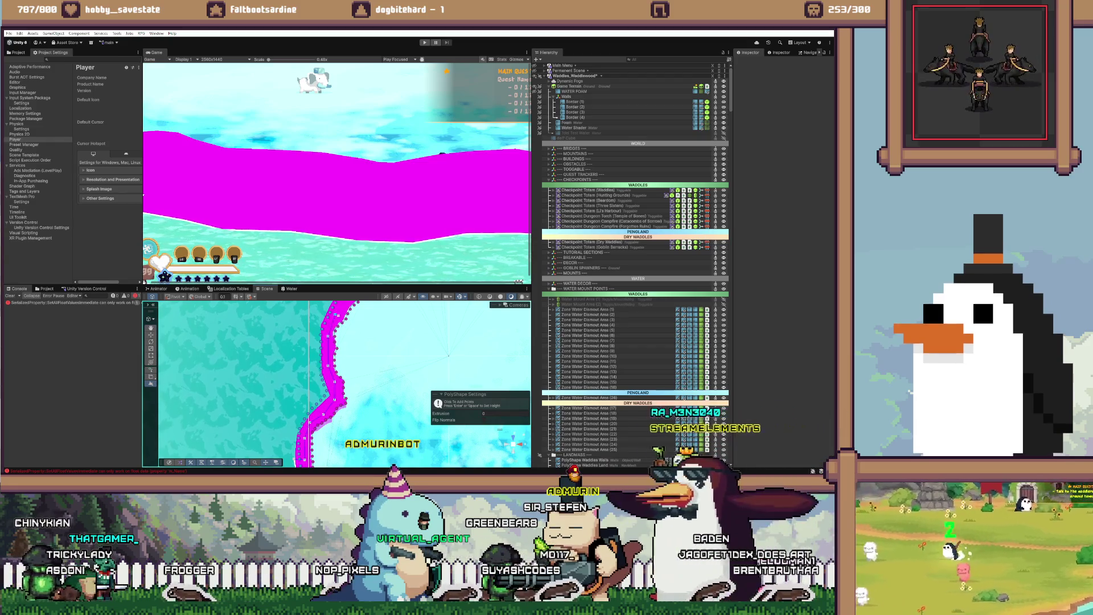
{"action": "key", "text": "Up"}
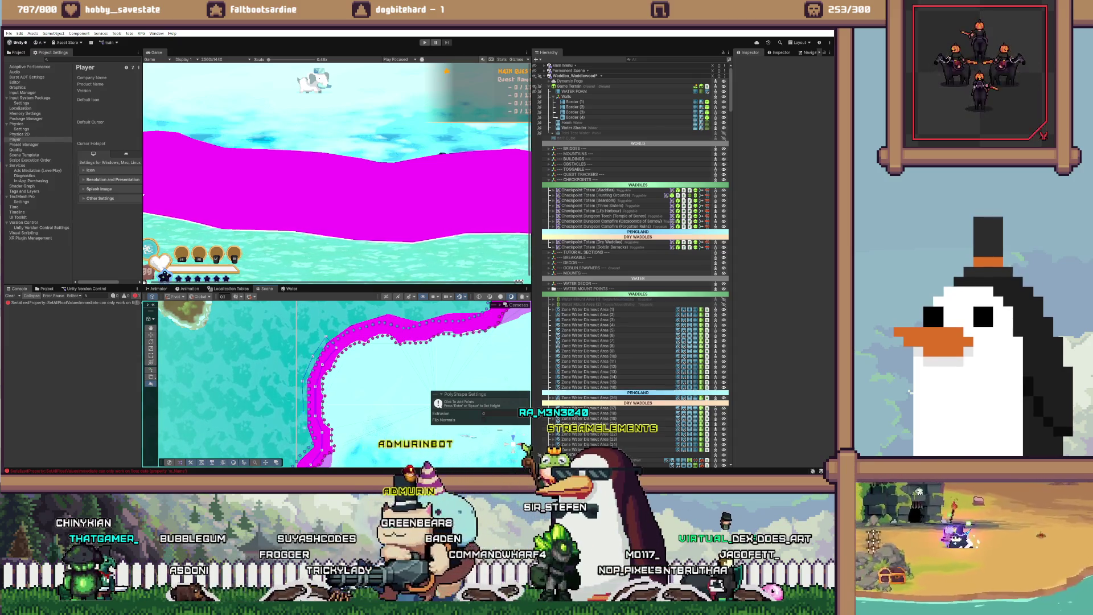
{"action": "key", "text": "Down"}
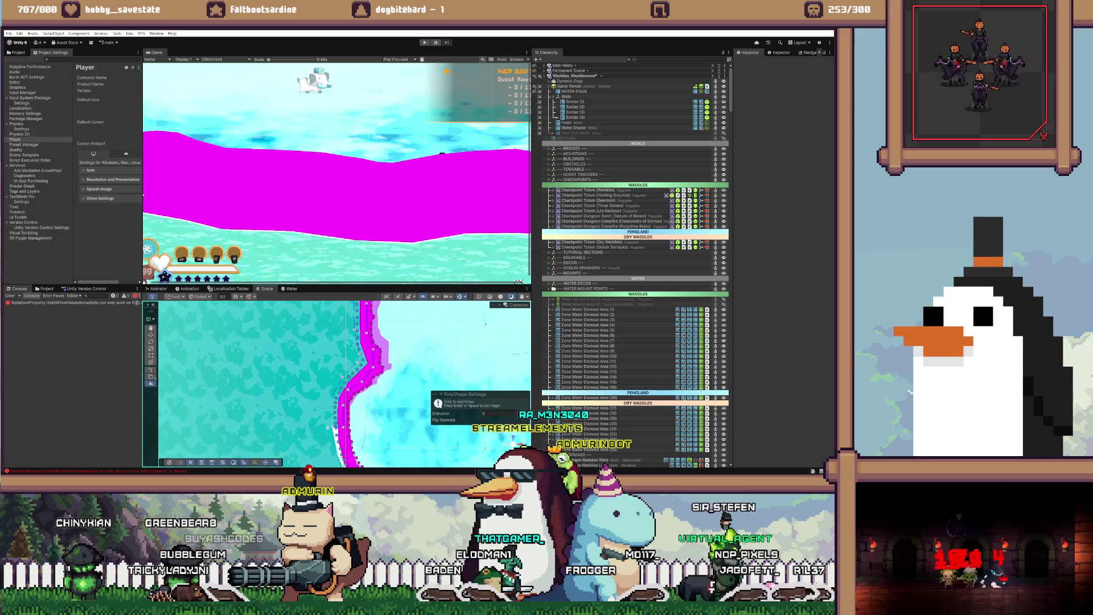
{"action": "key", "text": "Up"}
{"action": "key", "text": "Right"}
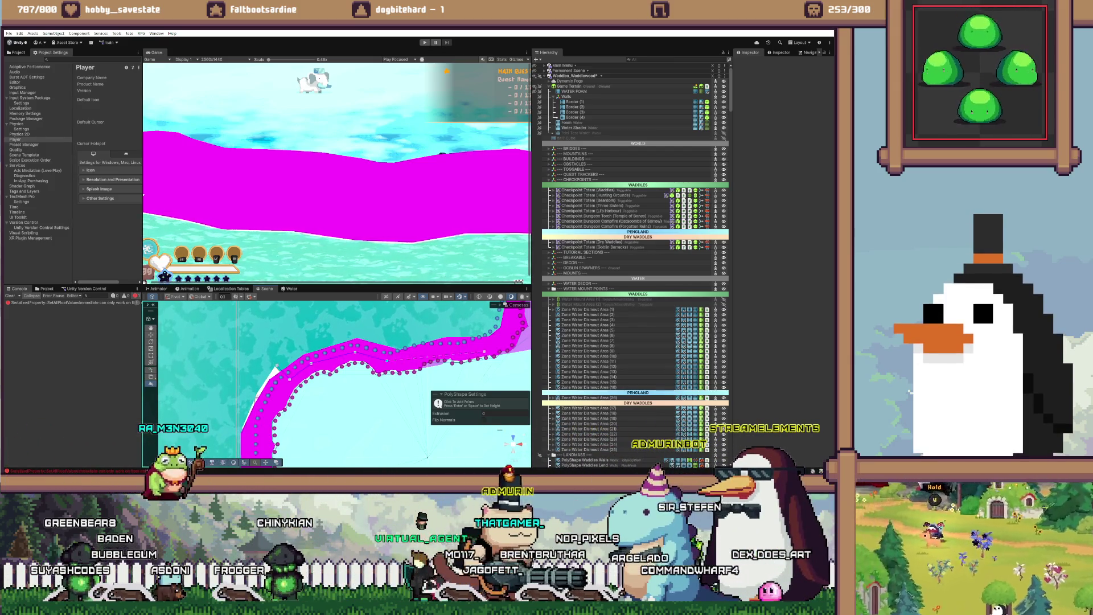
Step: Zoom out and back in to check how closely the outline follows the shoreline
{"action": "scroll", "coordinate": [428, 458], "scroll_direction": "right", "scroll_amount": 5}
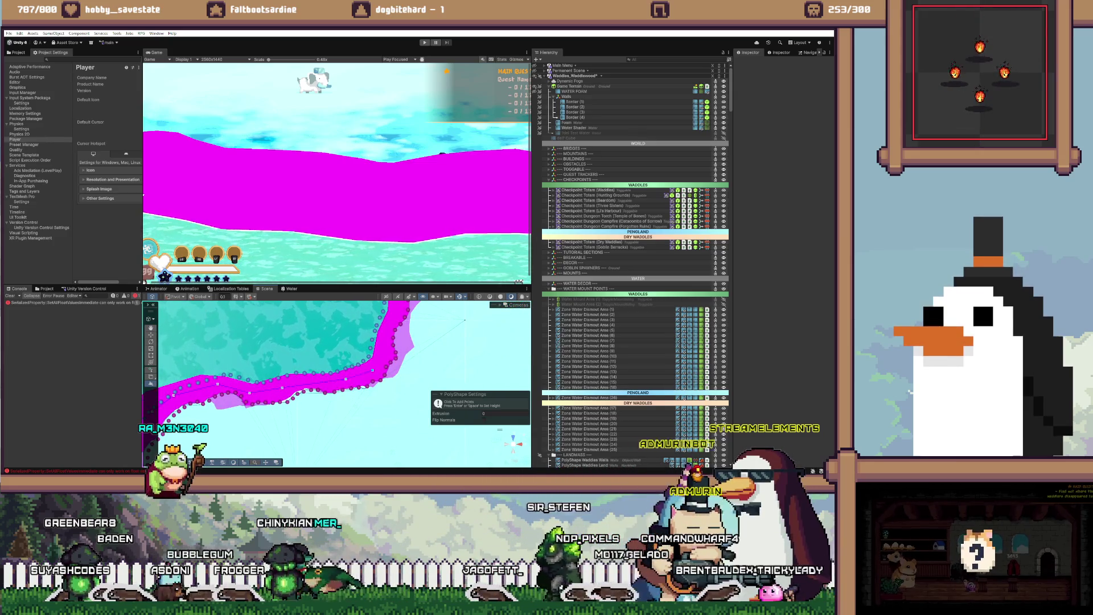
{"action": "scroll", "coordinate": [336, 381], "scroll_direction": "up", "scroll_amount": 3}
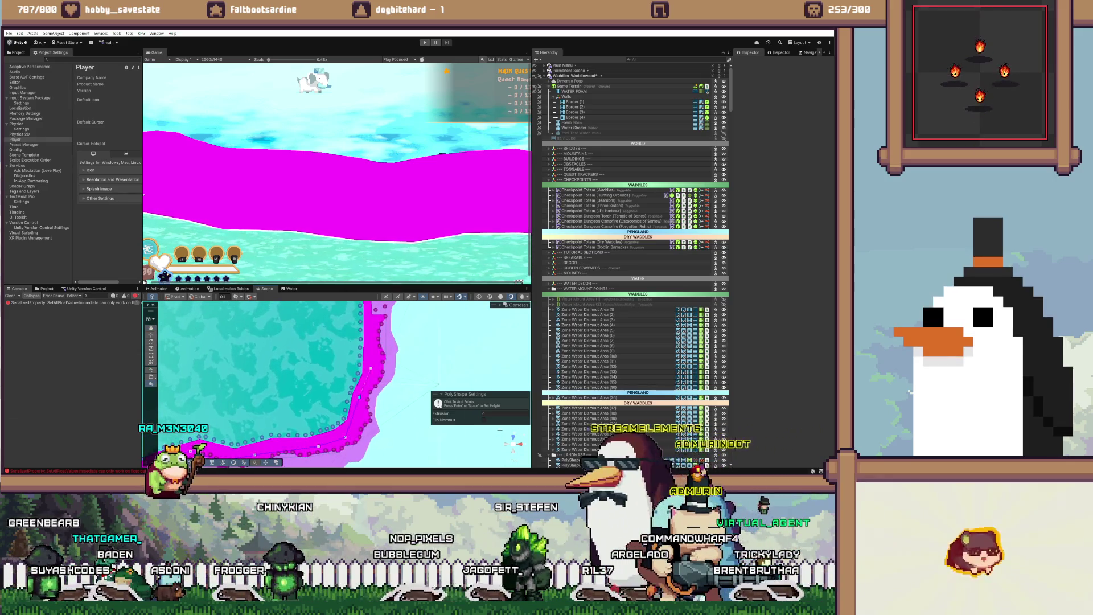
{"action": "scroll", "coordinate": [335, 382], "scroll_direction": "up", "scroll_amount": 3}
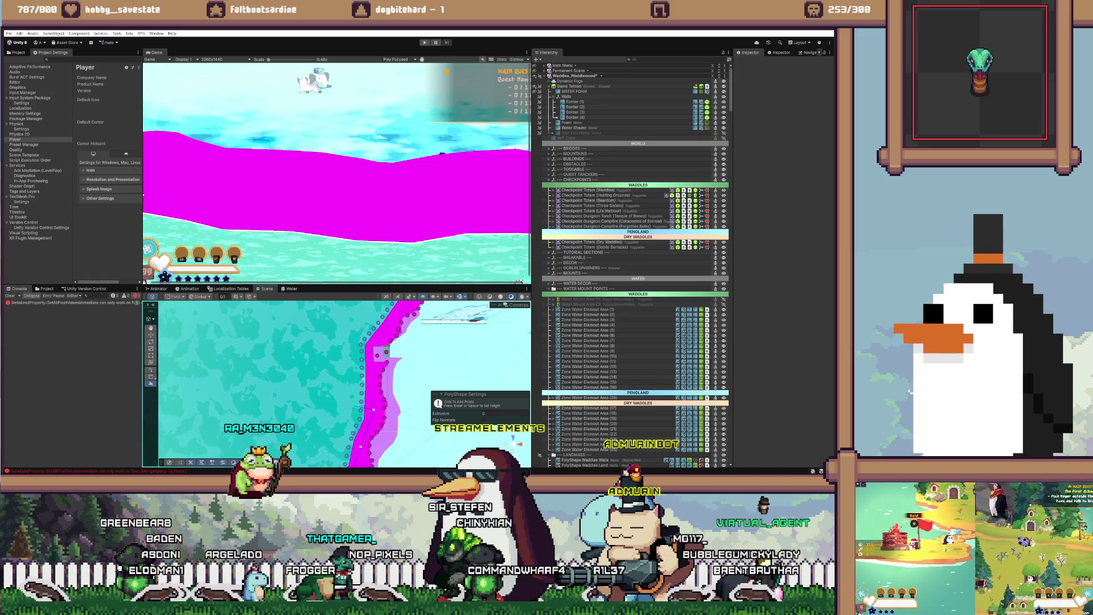
{"action": "scroll", "coordinate": [336, 384], "scroll_direction": "down", "scroll_amount": 3}
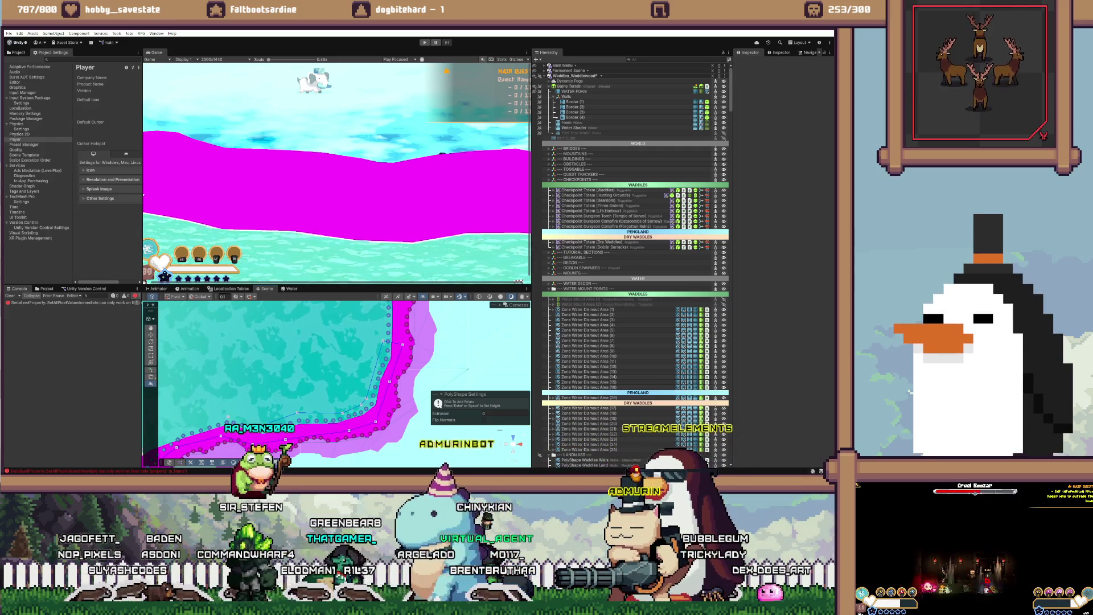
{"action": "scroll", "coordinate": [336, 385], "scroll_direction": "left", "scroll_amount": 3}
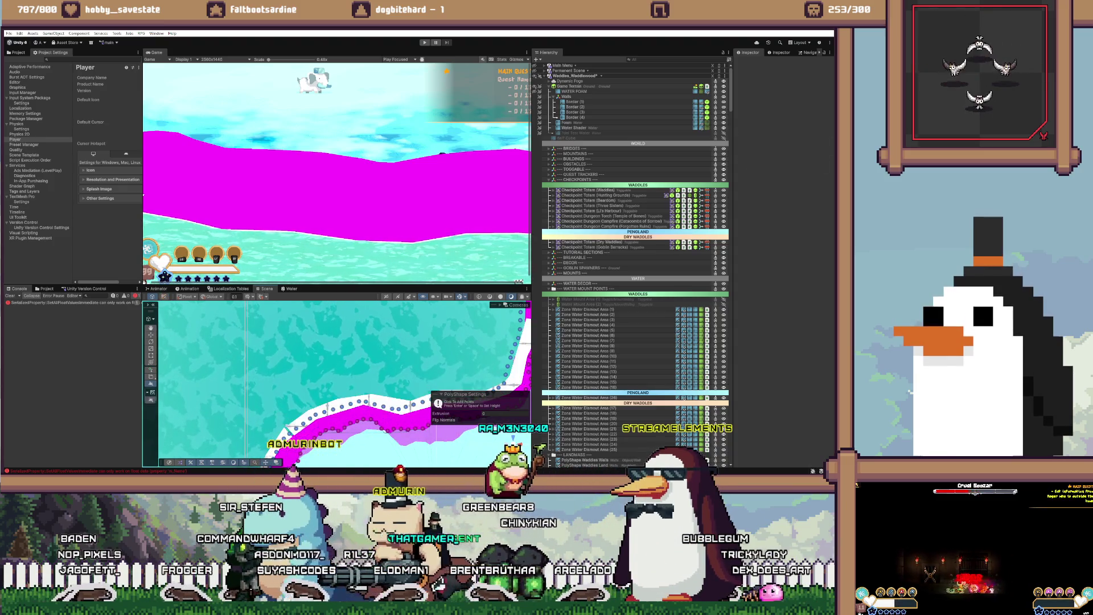
{"action": "scroll", "coordinate": [335, 384], "scroll_direction": "right", "scroll_amount": 5}
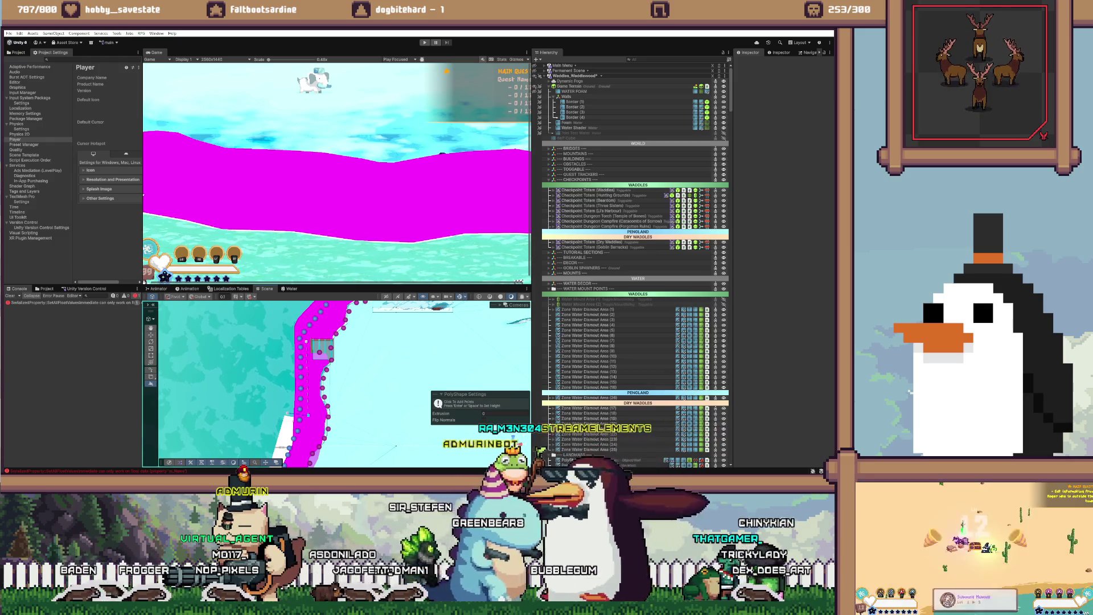
{"action": "scroll", "coordinate": [335, 384], "scroll_direction": "up", "scroll_amount": 3}
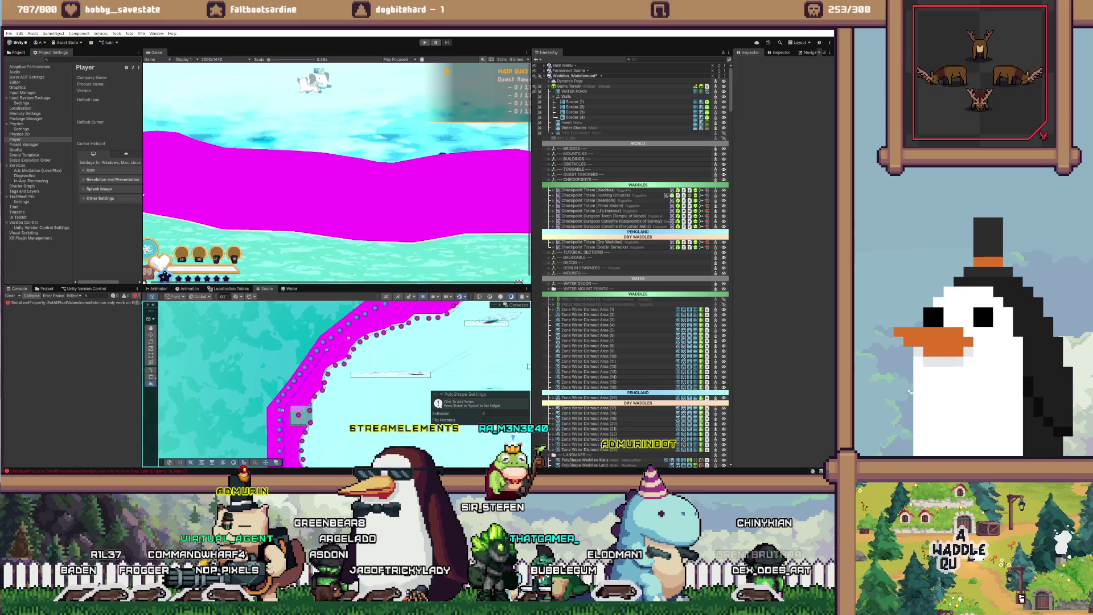
{"action": "scroll", "coordinate": [345, 384], "scroll_direction": "up", "scroll_amount": 3}
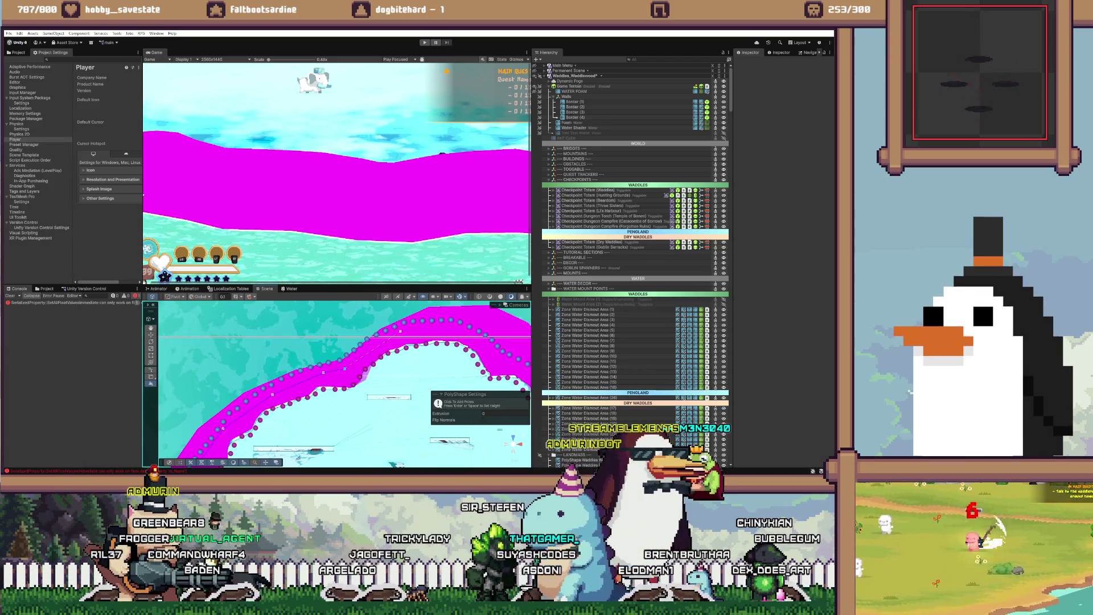
{"action": "scroll", "coordinate": [345, 383], "scroll_direction": "down", "scroll_amount": 5}
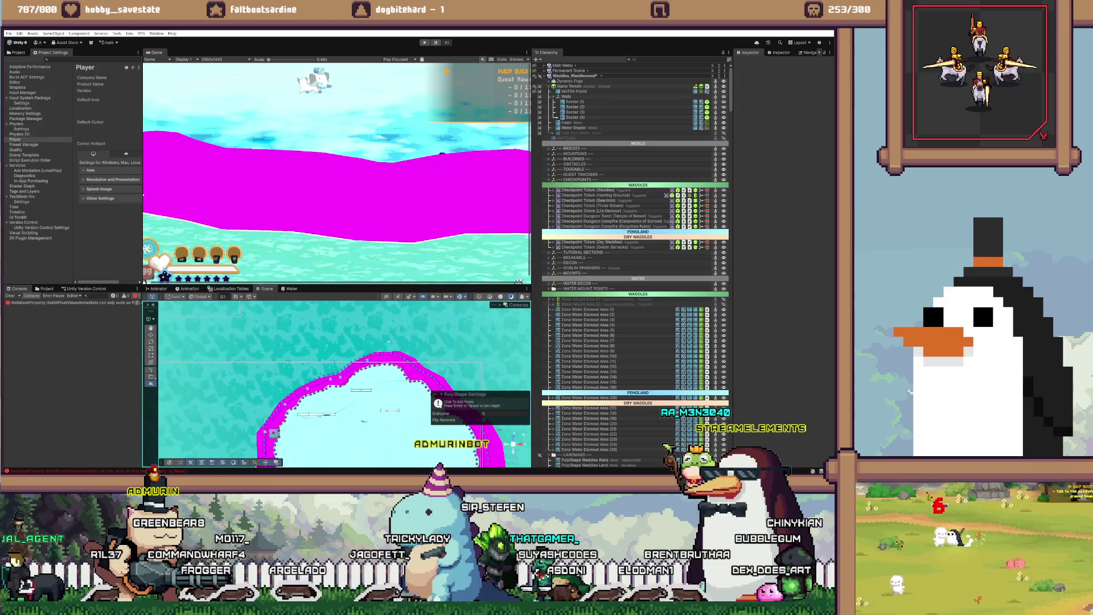
{"action": "scroll", "coordinate": [345, 383], "scroll_direction": "up", "scroll_amount": 5}
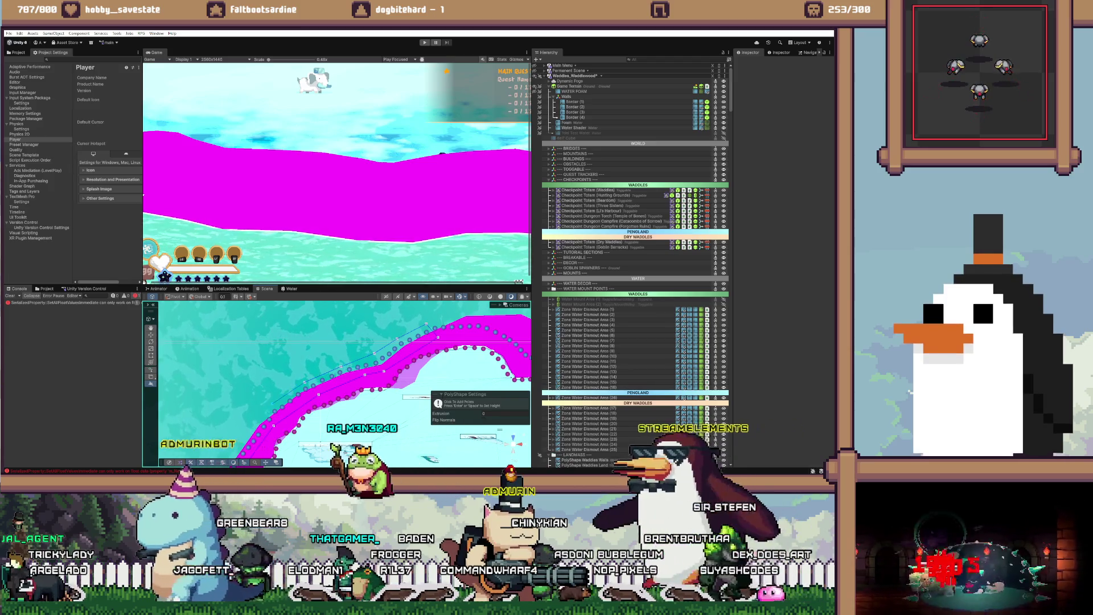
Step: Leave point editing so PolyShape (4)'s properties appear in the Inspector
{"action": "scroll", "coordinate": [336, 382], "scroll_direction": "up", "scroll_amount": 3}
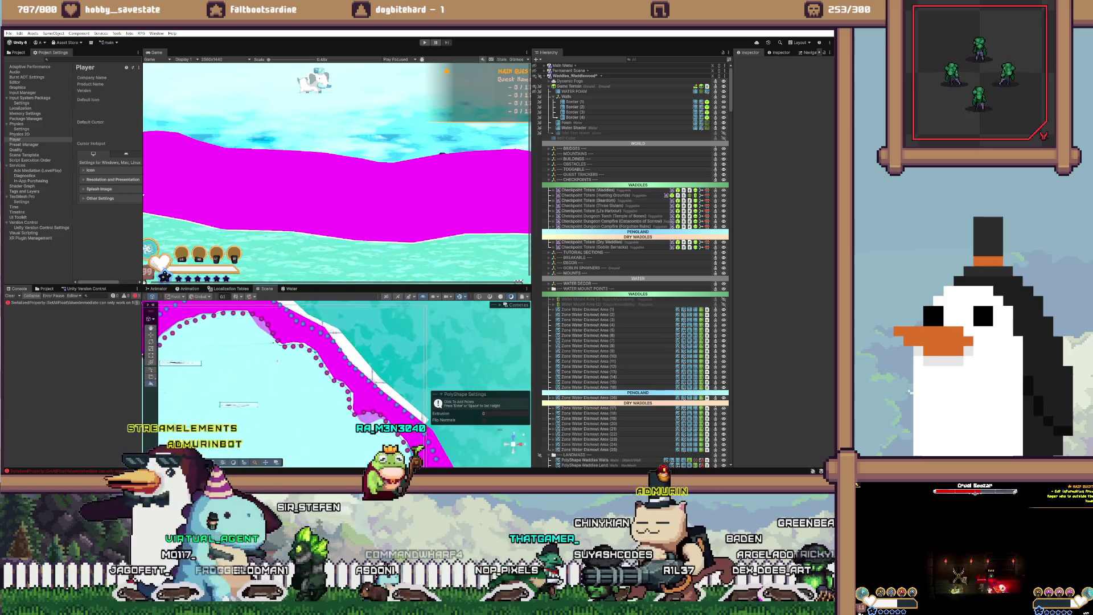
{"action": "key", "text": "Return"}
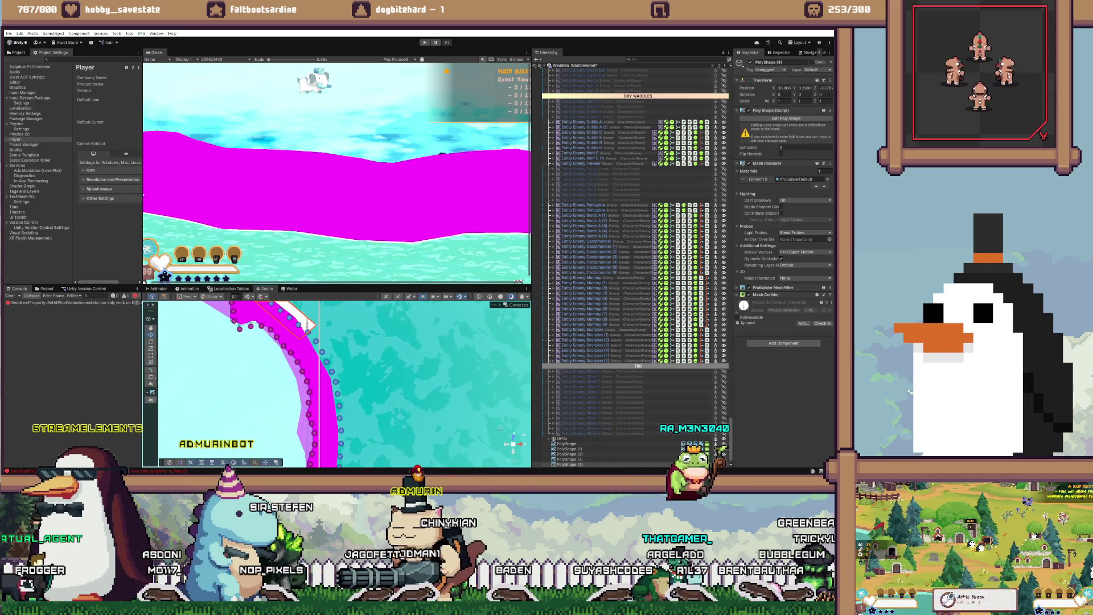
Step: Select Fog_749, resume PolyShape point editing, and bring the zone's curved upper points into view
{"action": "left_click", "coordinate": [420, 439]}
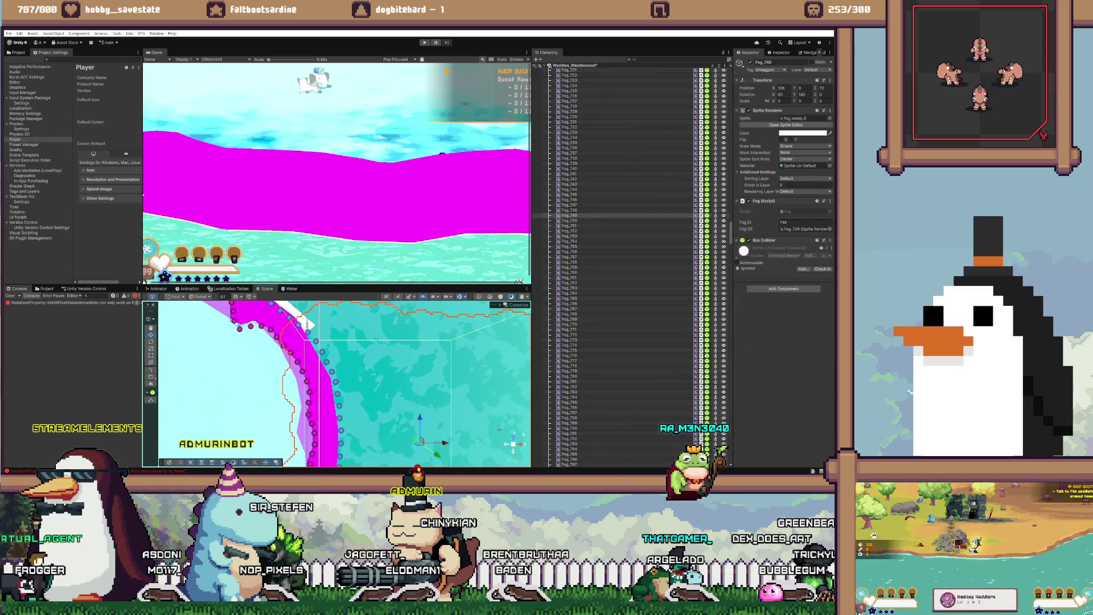
{"action": "left_click", "coordinate": [151, 383]}
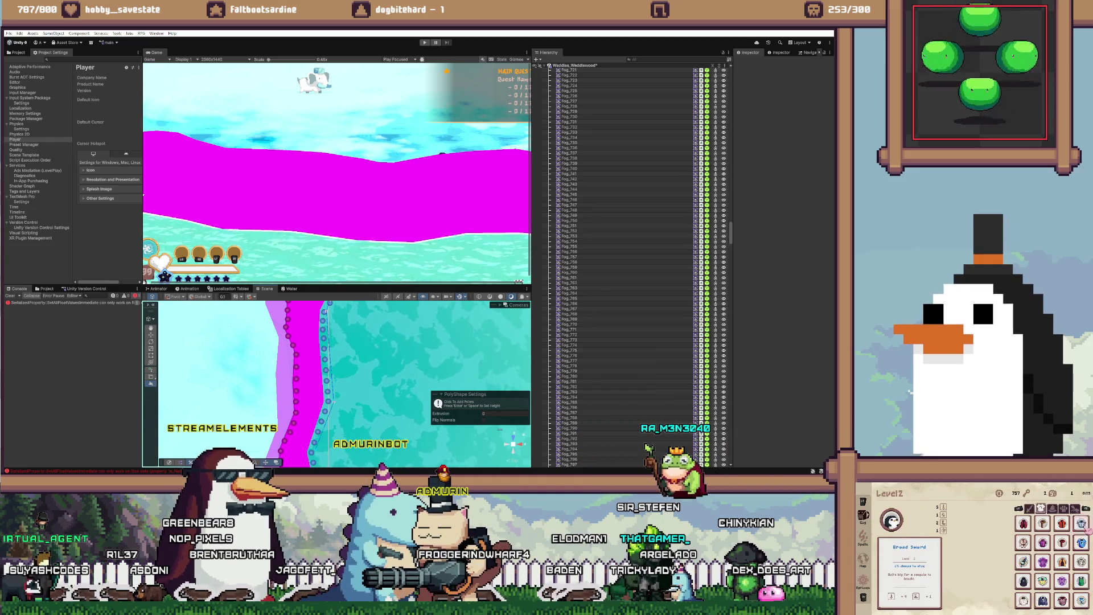
{"action": "scroll", "coordinate": [336, 382], "scroll_direction": "down", "scroll_amount": 3}
{"action": "scroll", "coordinate": [336, 382], "scroll_direction": "up", "scroll_amount": 3}
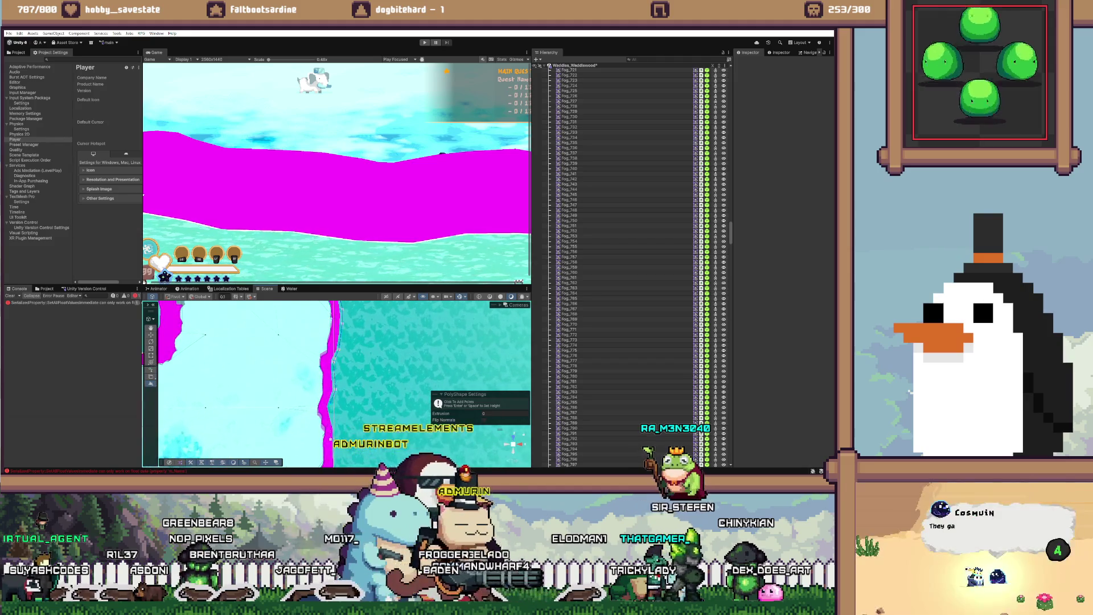
{"action": "scroll", "coordinate": [398, 382], "scroll_direction": "up", "scroll_amount": 3}
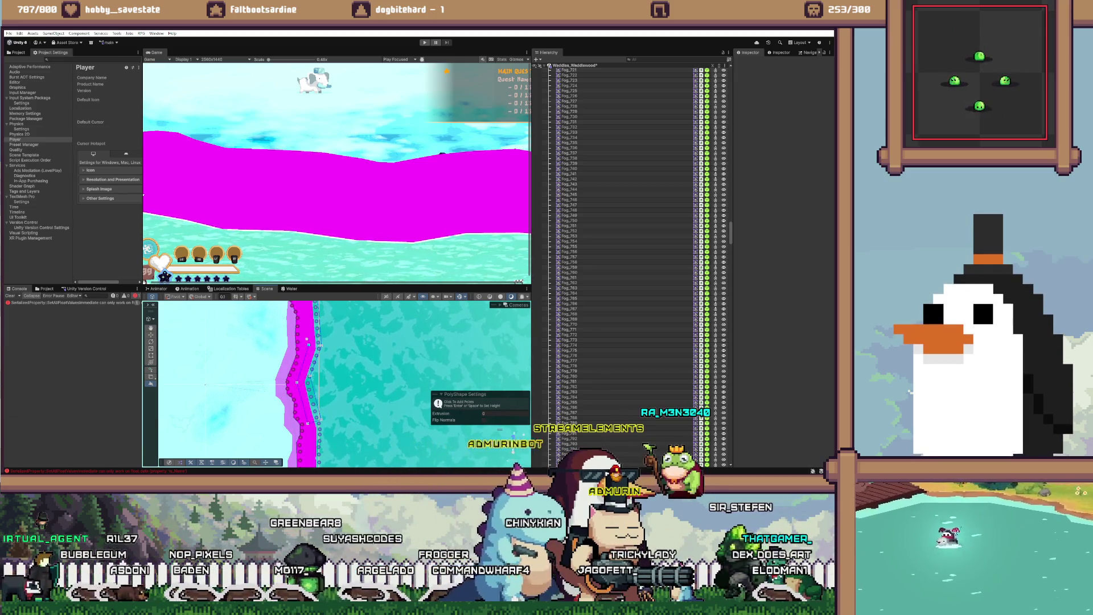
{"action": "scroll", "coordinate": [513, 435], "scroll_direction": "down", "scroll_amount": 2}
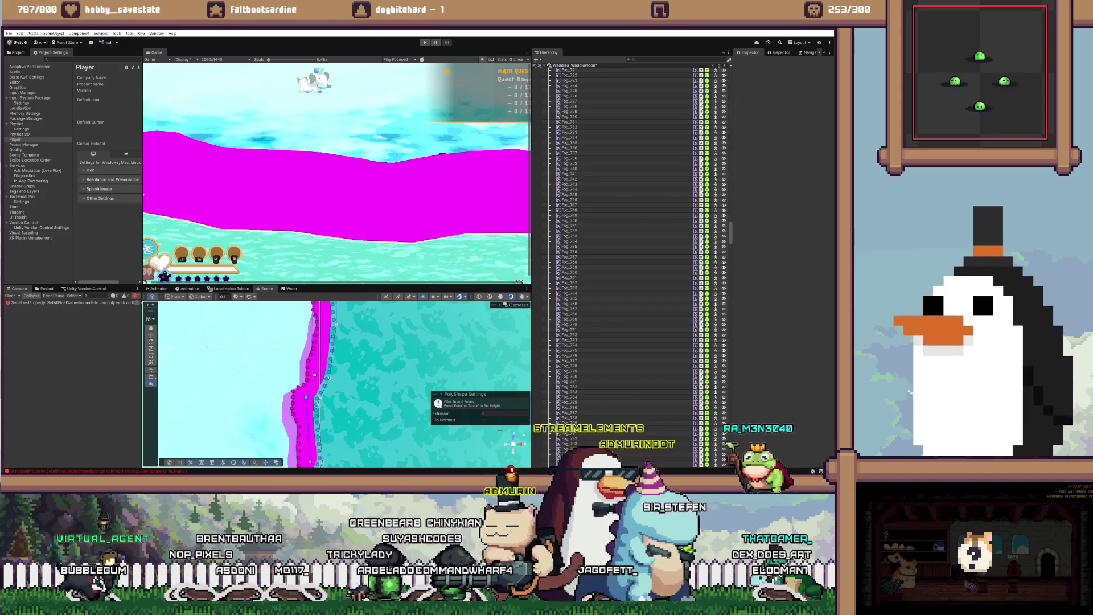
{"action": "left_click_drag", "start_coordinate": [329, 392], "coordinate": [300, 308]}
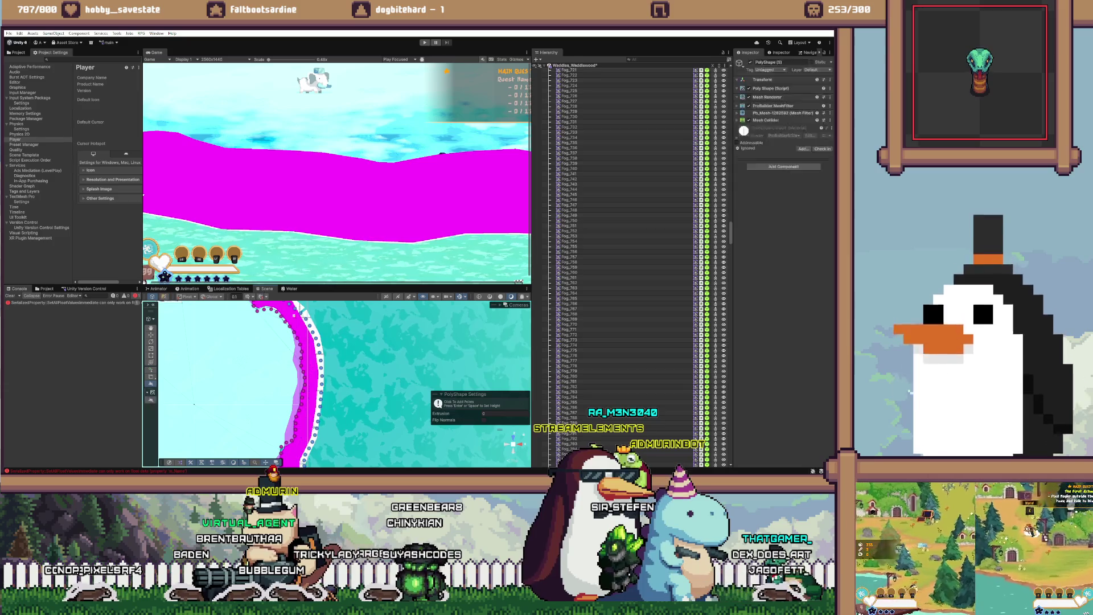
{"action": "left_click_drag", "start_coordinate": [300, 308], "coordinate": [310, 319]}
{"action": "scroll", "coordinate": [336, 381], "scroll_direction": "up", "scroll_amount": 2}
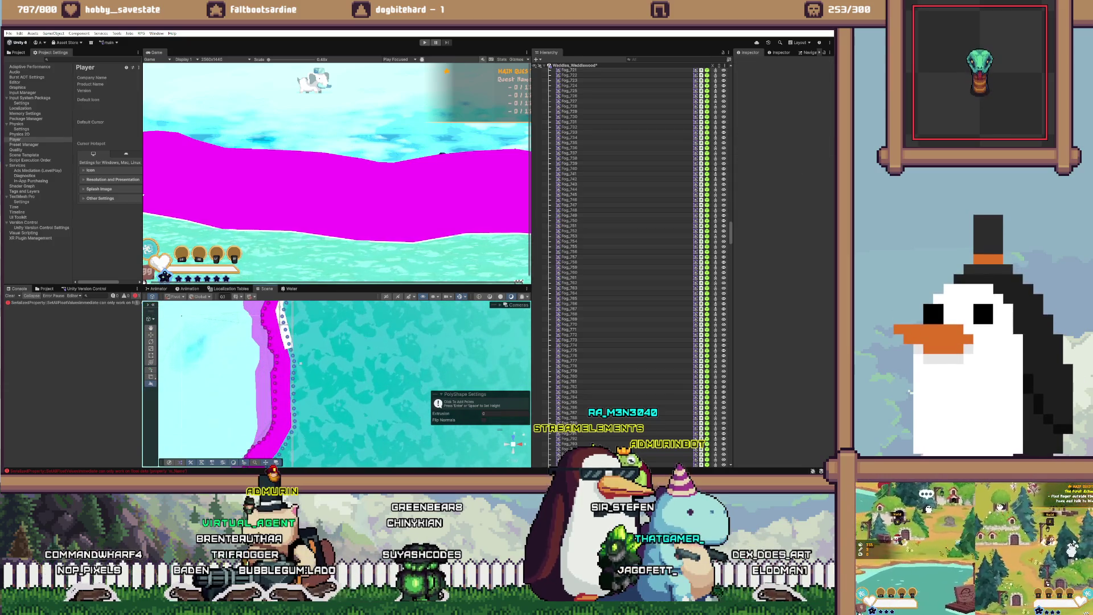
{"action": "scroll", "coordinate": [305, 359], "scroll_direction": "up", "scroll_amount": 3}
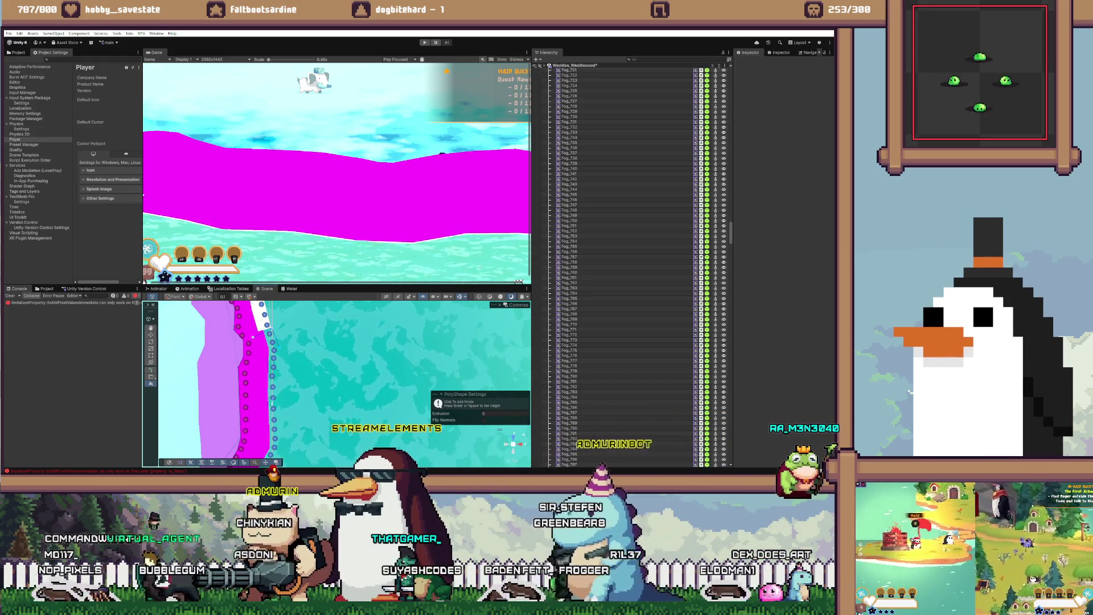
{"action": "left_click_drag", "start_coordinate": [253, 337], "coordinate": [302, 326]}
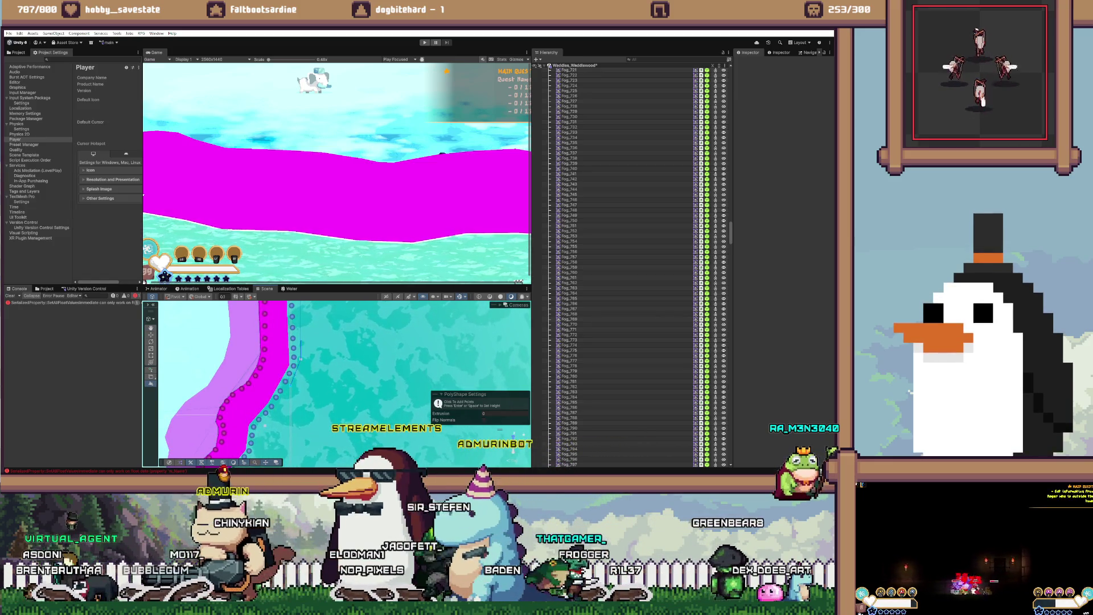
{"action": "left_click_drag", "start_coordinate": [261, 370], "coordinate": [285, 324]}
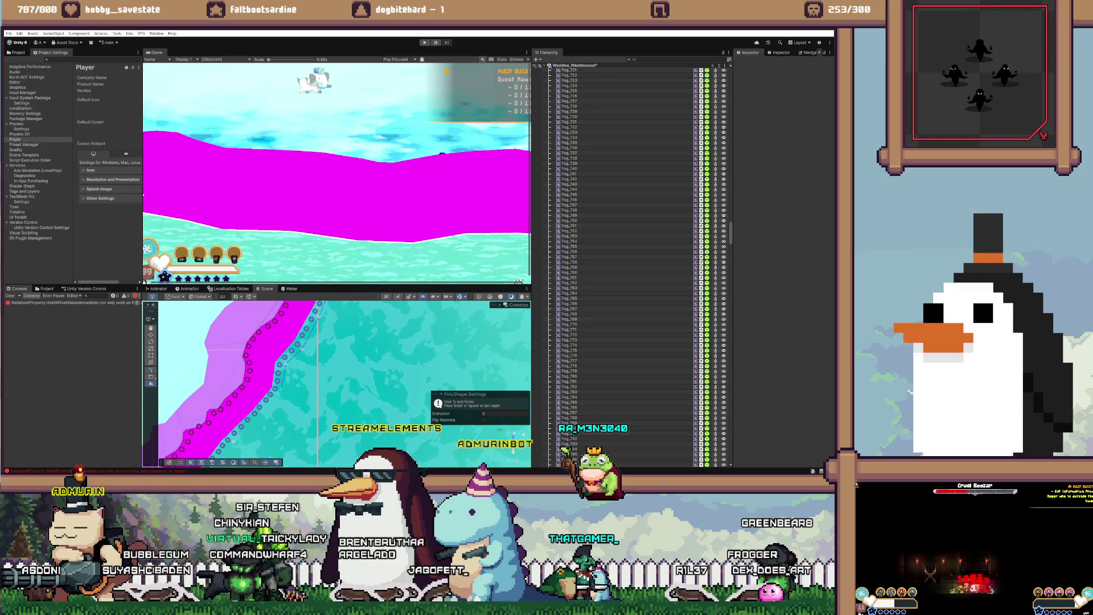
{"action": "left_click_drag", "start_coordinate": [322, 316], "coordinate": [349, 308]}
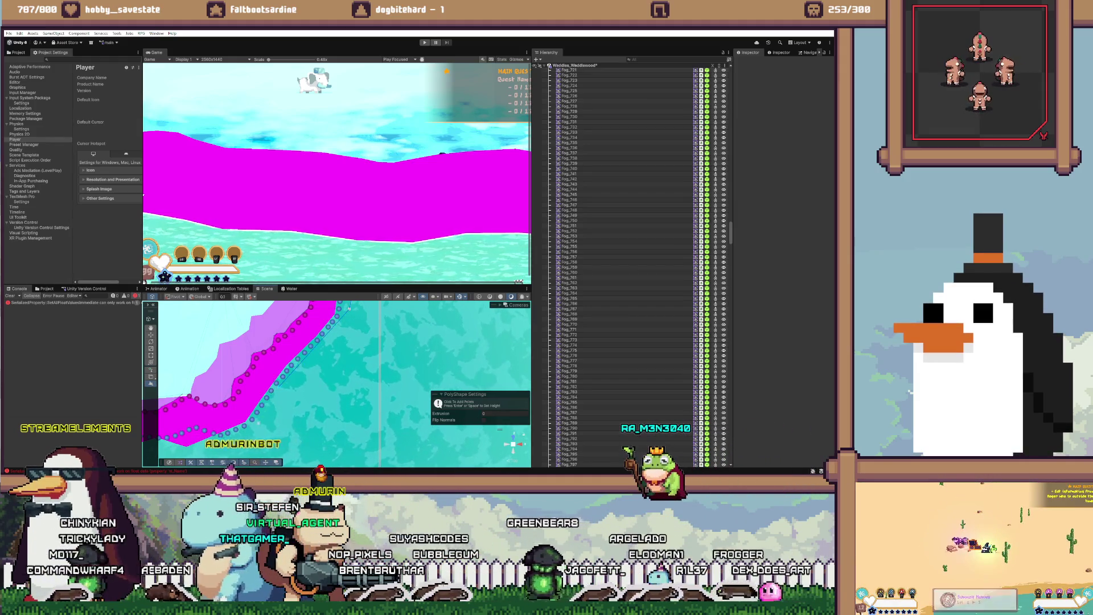
{"action": "scroll", "coordinate": [336, 381], "scroll_direction": "down", "scroll_amount": 5}
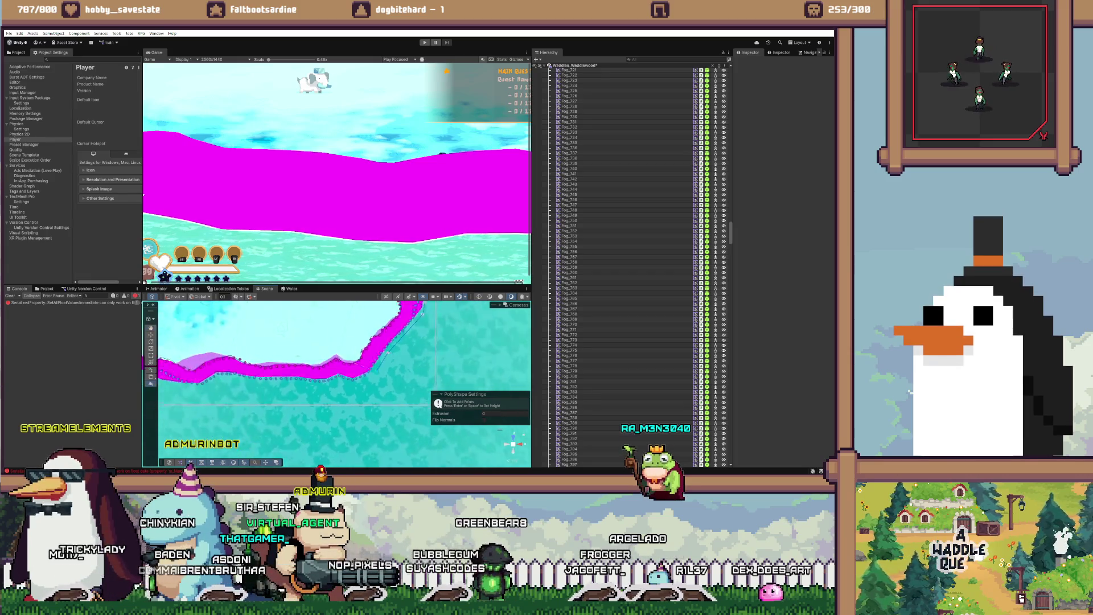
{"action": "scroll", "coordinate": [322, 318], "scroll_direction": "up", "scroll_amount": 5}
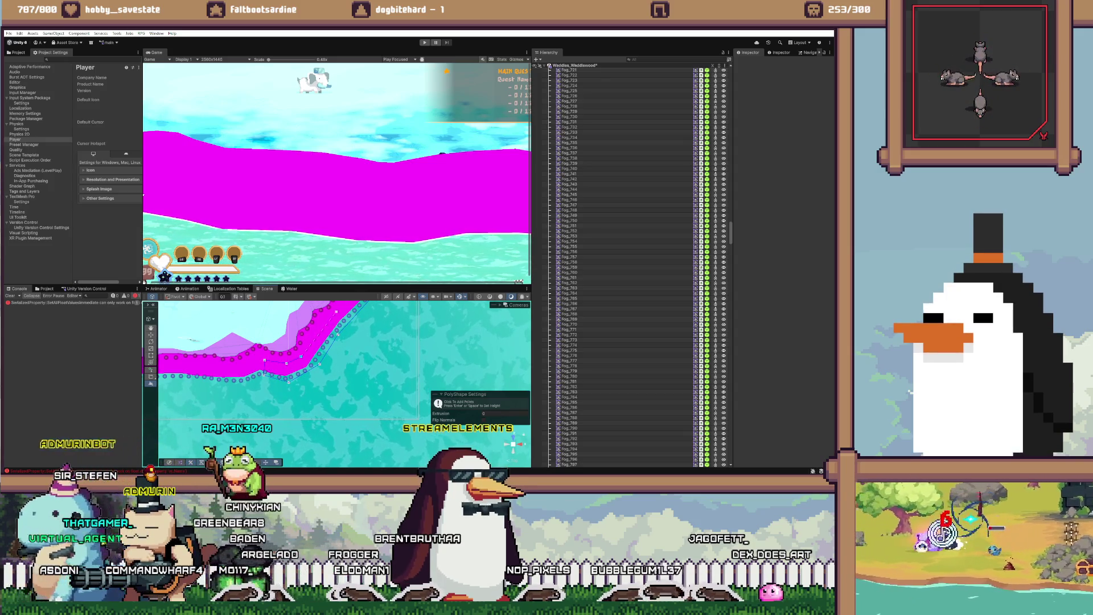
Step: Follow the water shape's edges with the arrow keys, then finish editing PolyShape (6)'s points
{"action": "key", "text": "Up"}
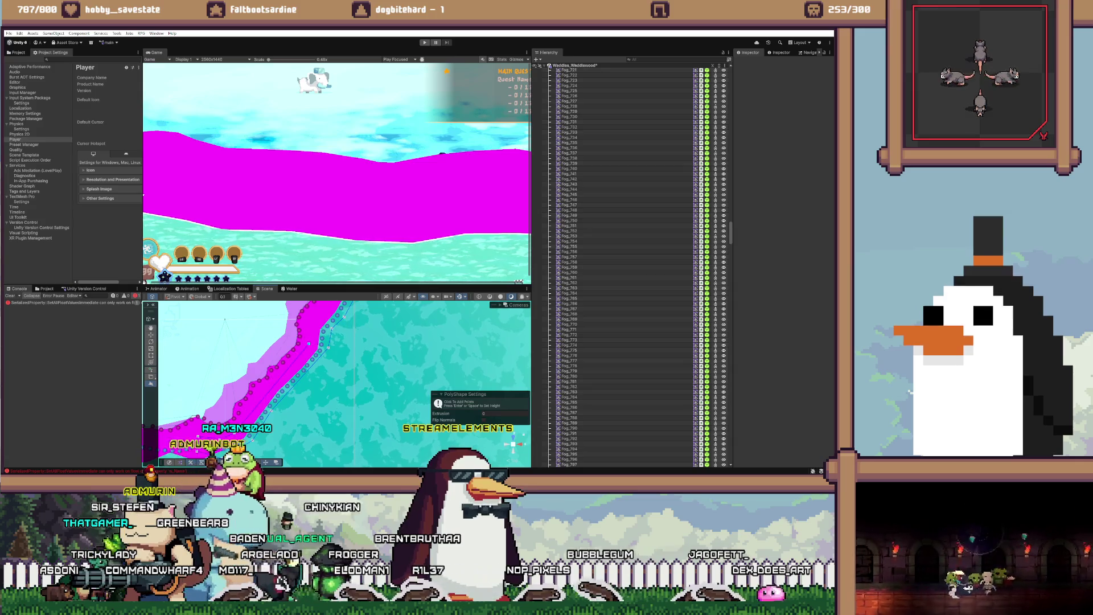
{"action": "key", "text": "Up"}
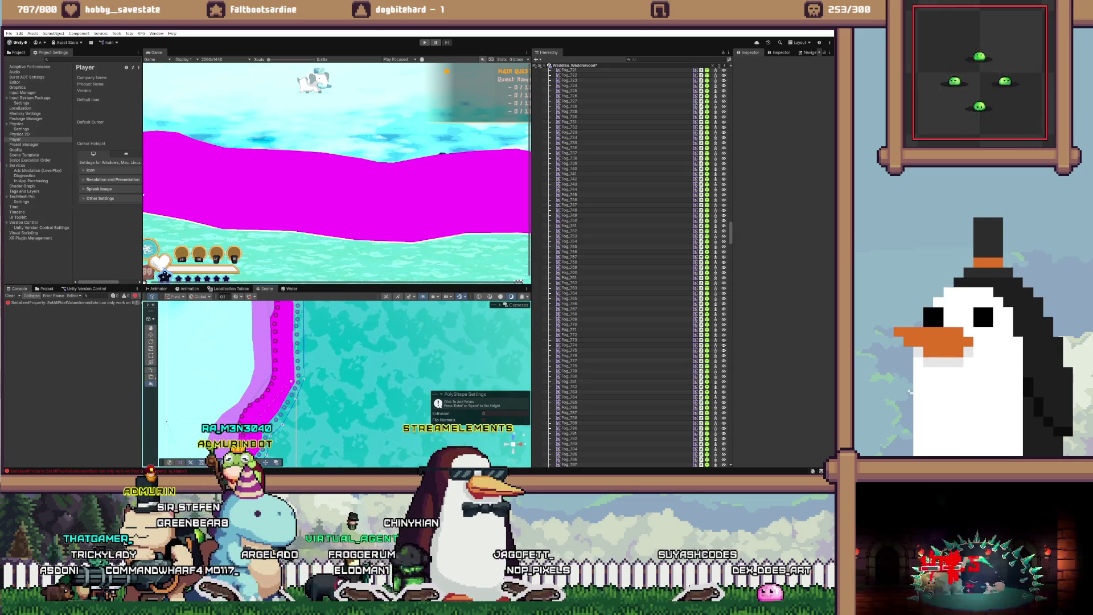
{"action": "key", "text": "Up"}
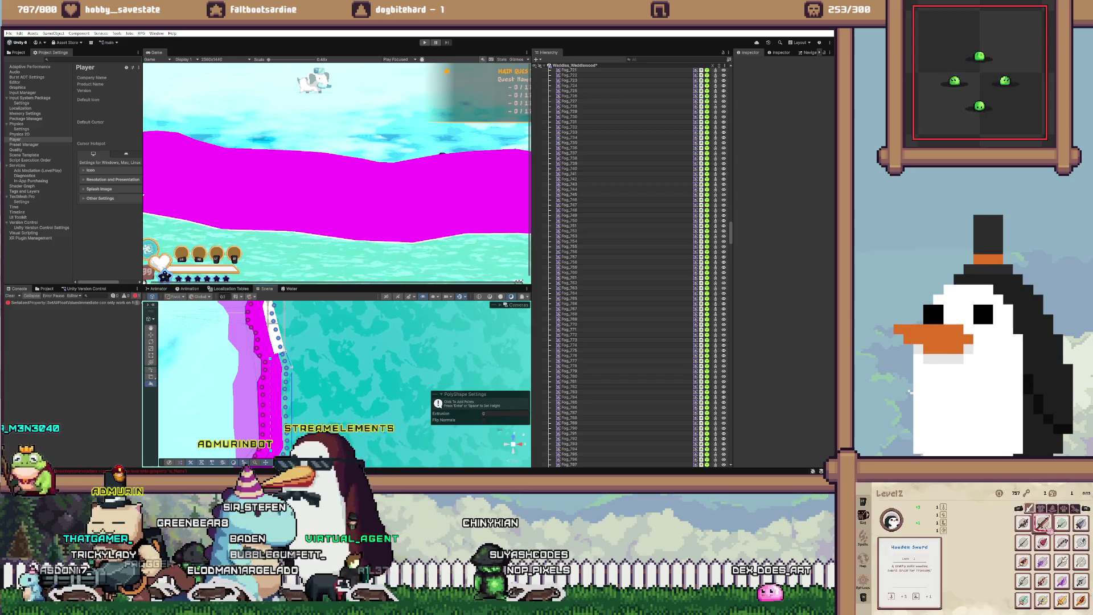
{"action": "key", "text": "Down"}
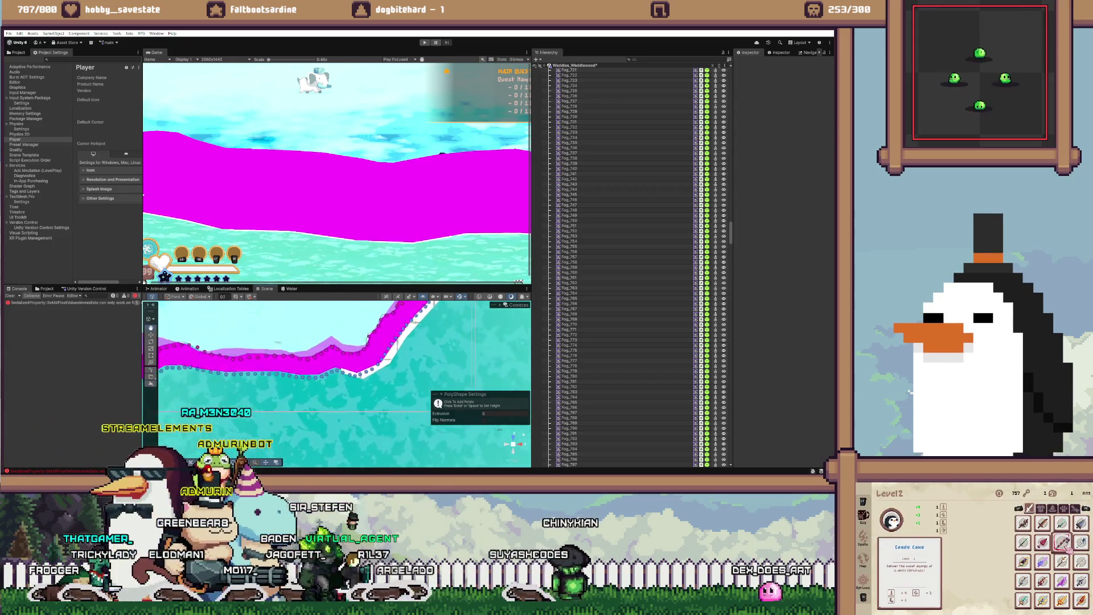
{"action": "key", "text": "Down"}
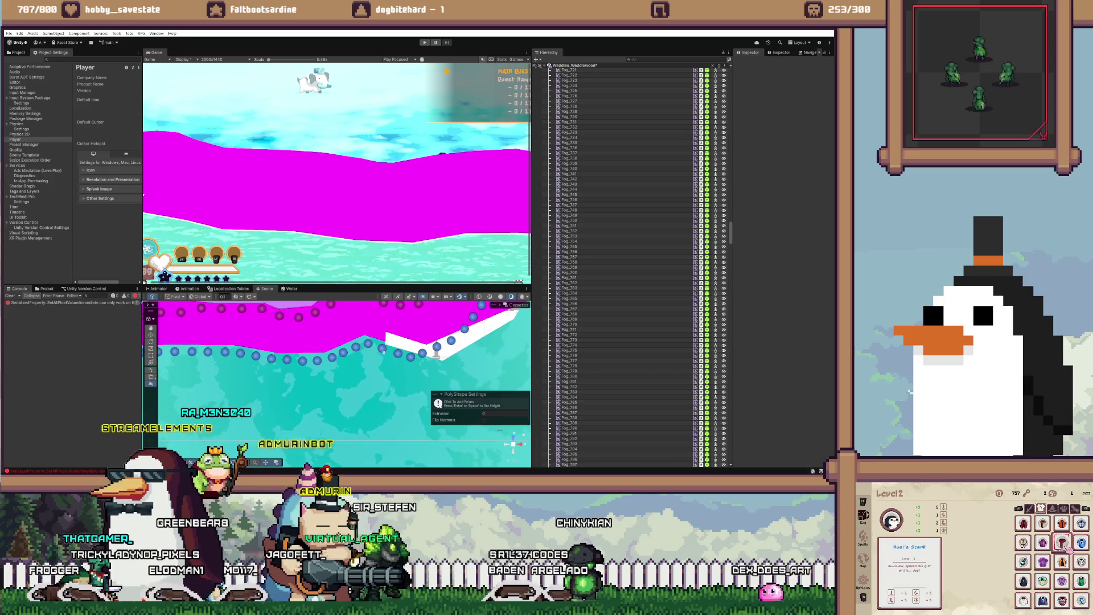
{"action": "key", "text": "Down"}
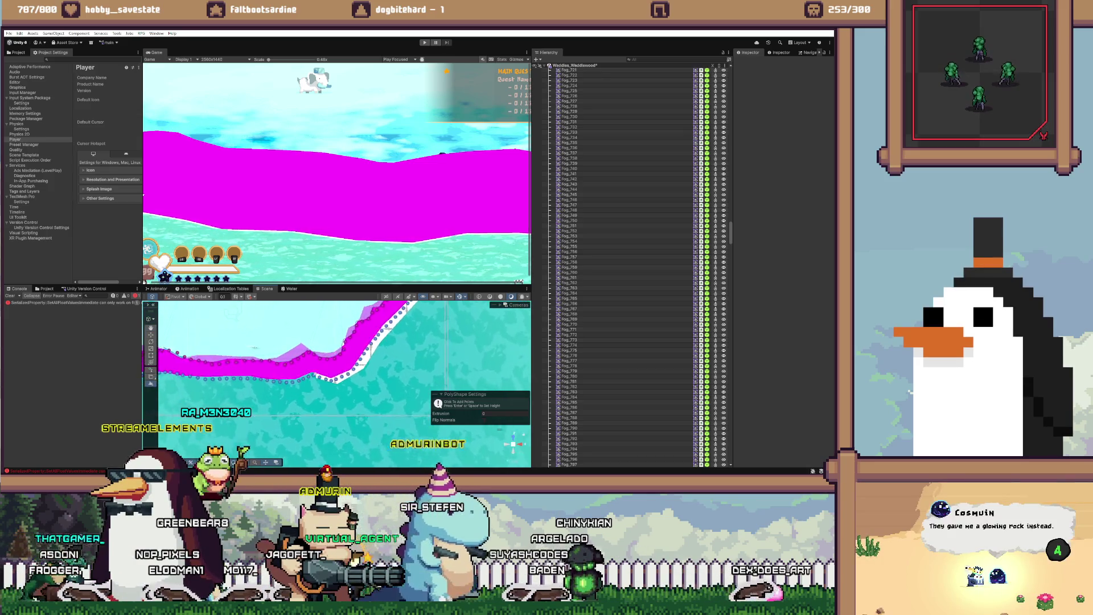
{"action": "key", "text": "Down"}
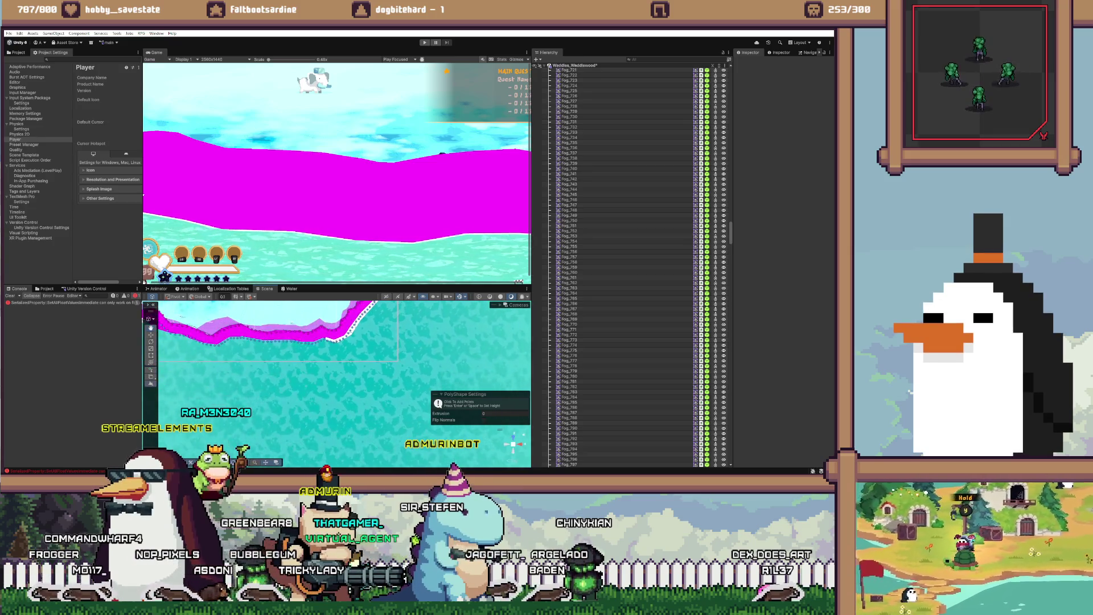
{"action": "key", "text": "Up"}
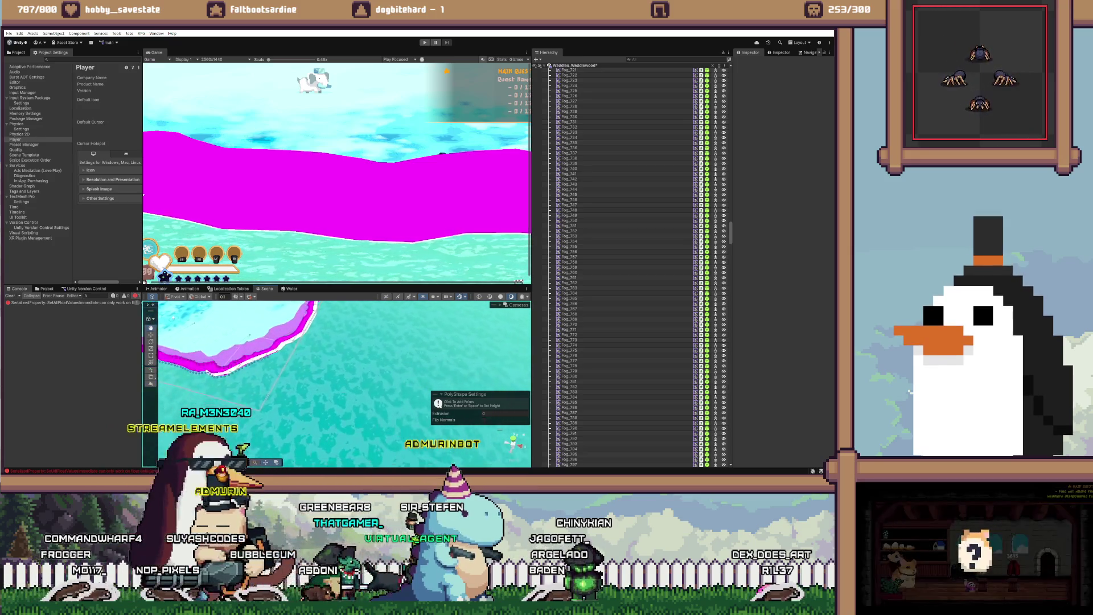
{"action": "key", "text": "Up"}
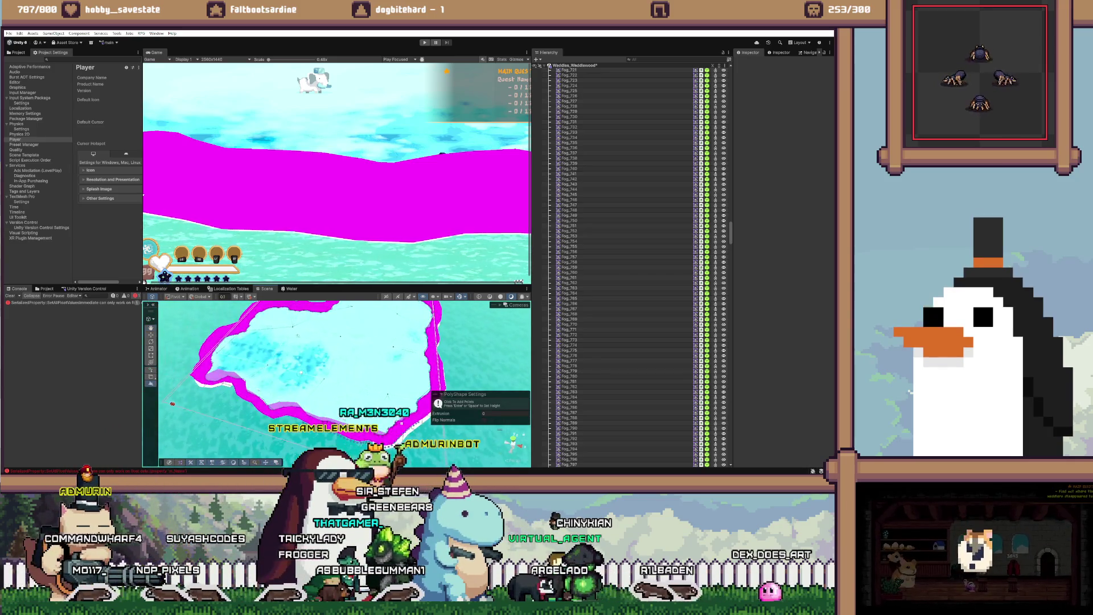
{"action": "key", "text": "Return"}
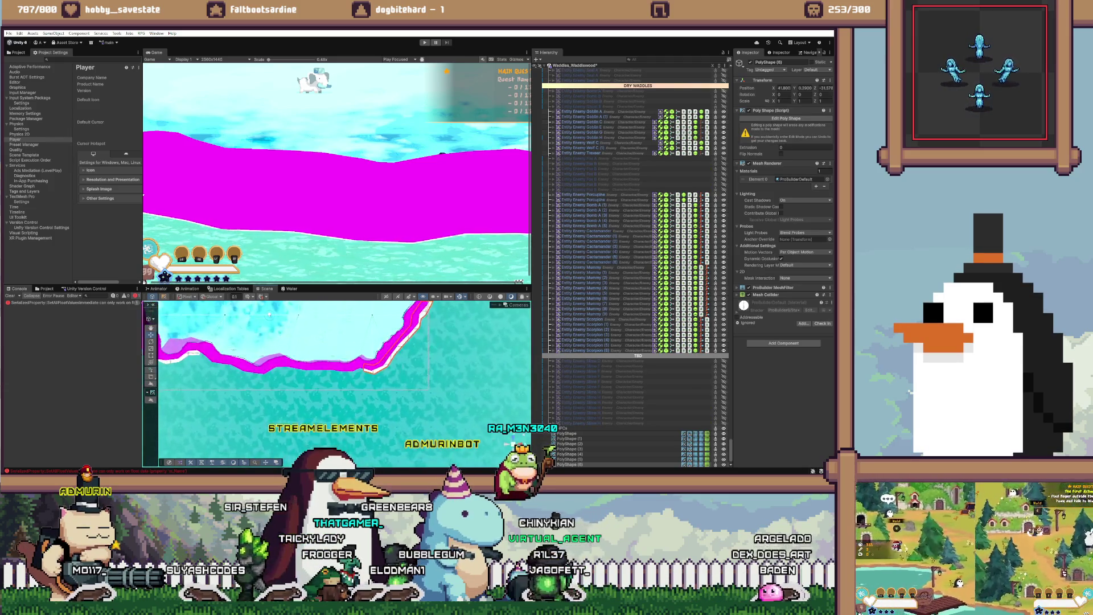
{"action": "key", "text": "f"}
{"action": "key", "text": "Right"}
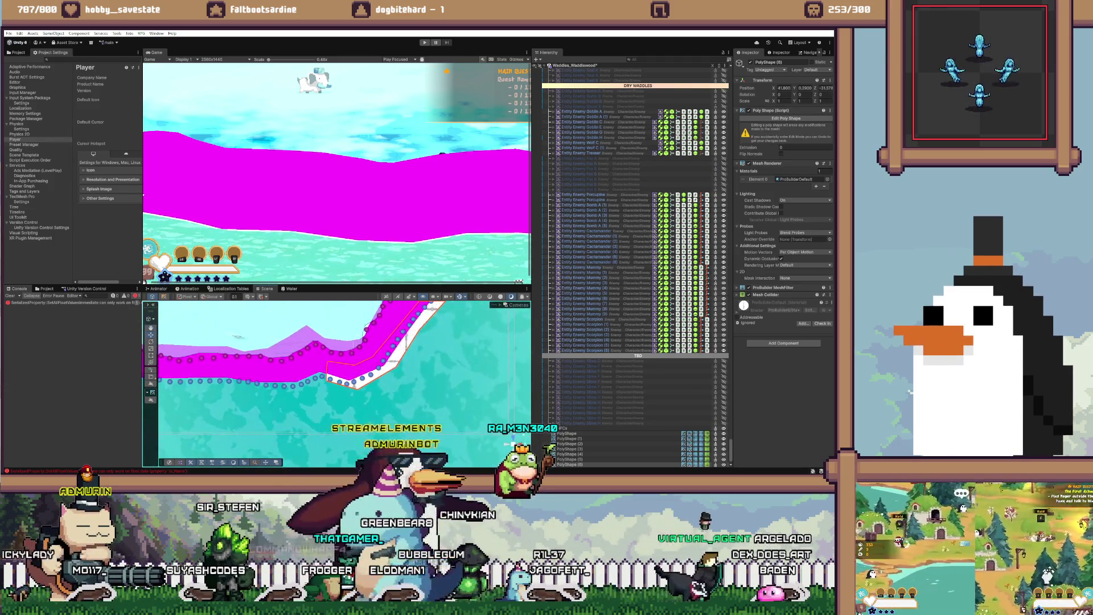
{"action": "left_click", "coordinate": [787, 118]}
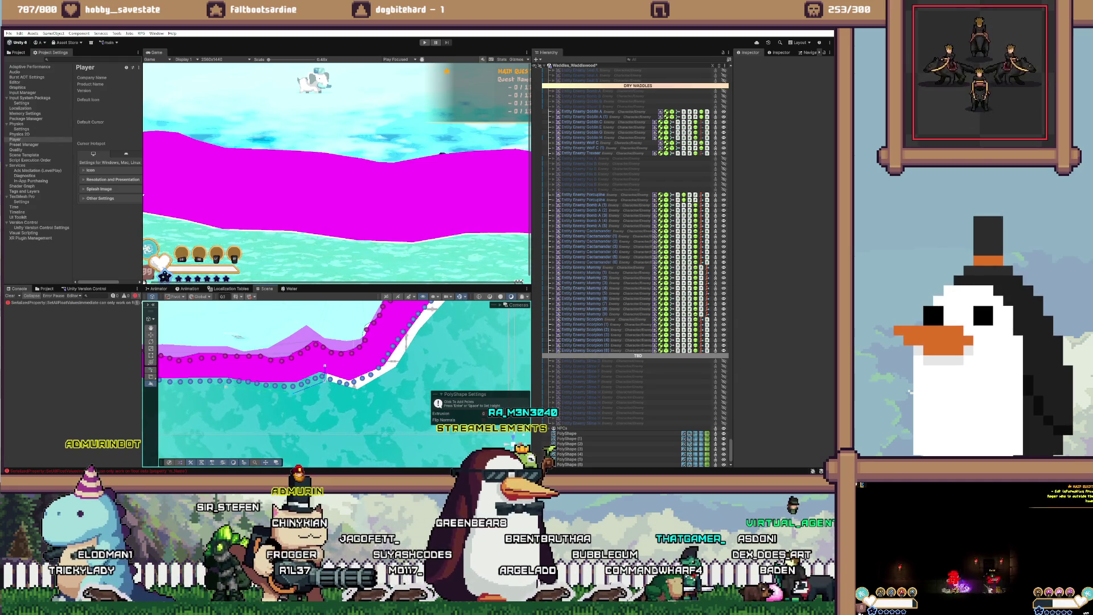
{"action": "scroll", "coordinate": [342, 370], "scroll_direction": "left", "scroll_amount": 5}
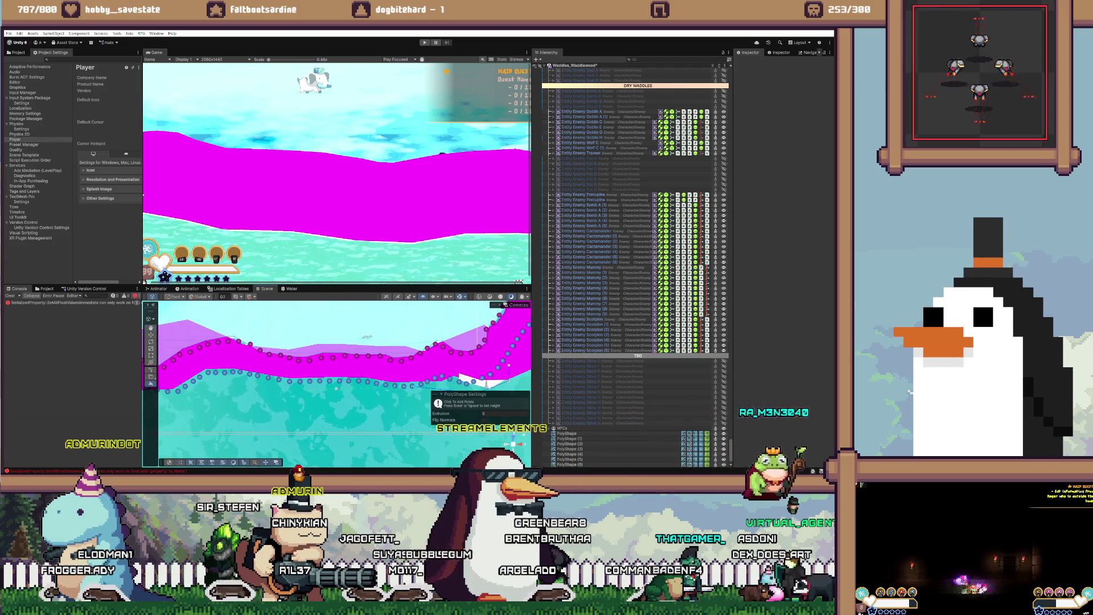
{"action": "scroll", "coordinate": [341, 370], "scroll_direction": "right", "scroll_amount": 5}
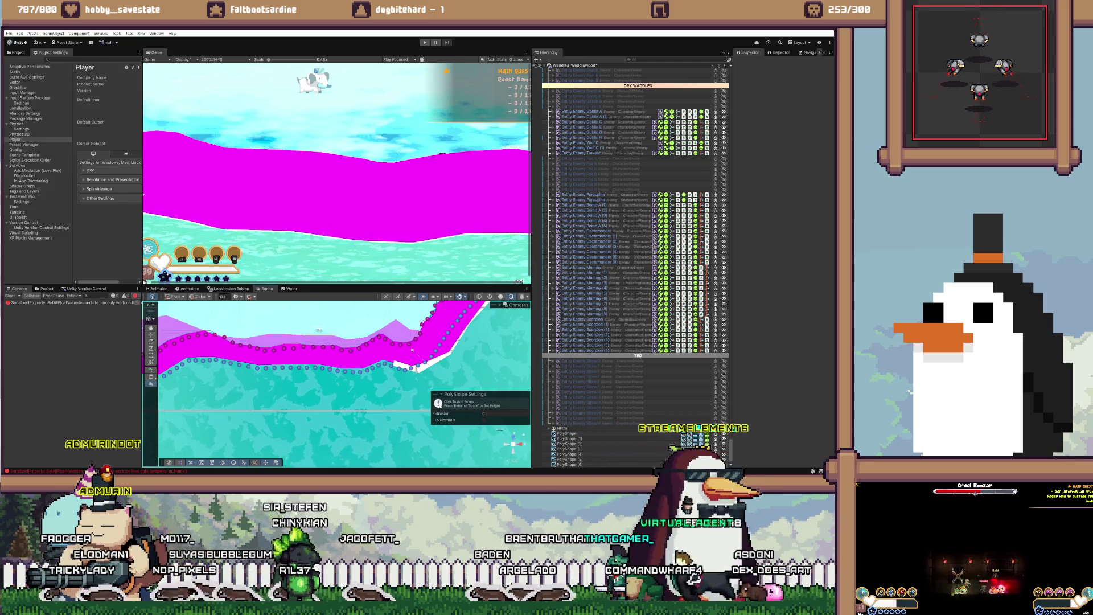
{"action": "scroll", "coordinate": [336, 381], "scroll_direction": "up", "scroll_amount": 3}
{"action": "scroll", "coordinate": [336, 382], "scroll_direction": "down", "scroll_amount": 3}
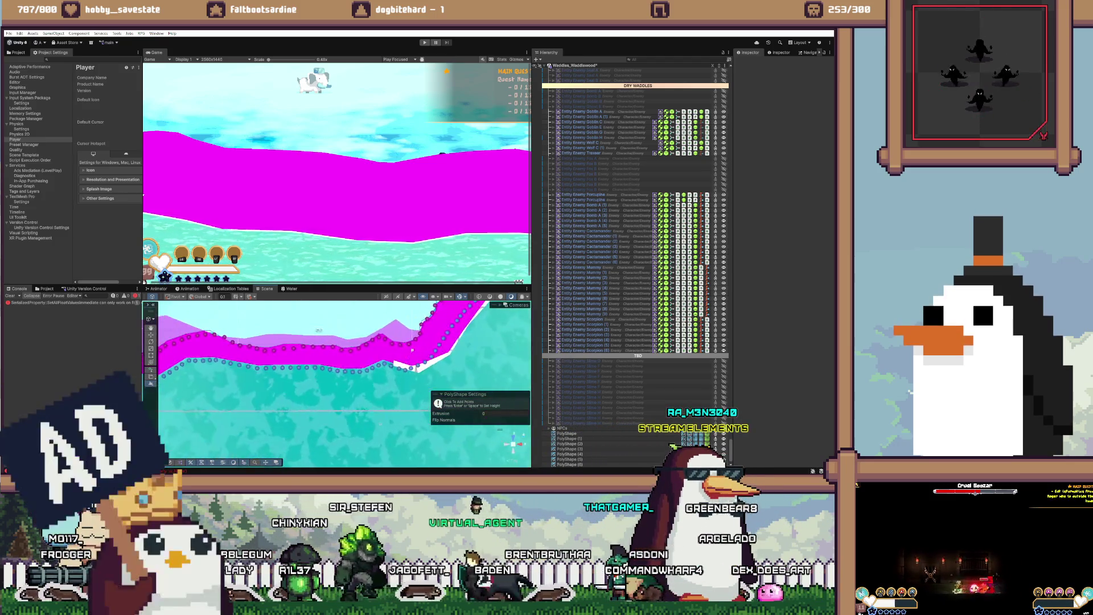
{"action": "scroll", "coordinate": [336, 381], "scroll_direction": "up", "scroll_amount": 2}
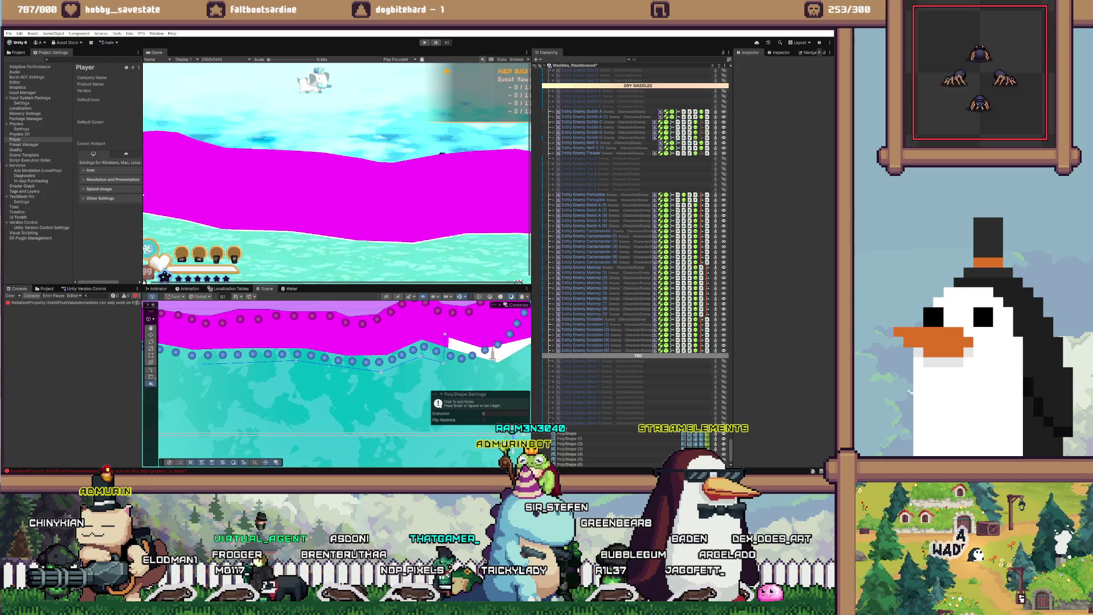
{"action": "scroll", "coordinate": [336, 376], "scroll_direction": "down", "scroll_amount": 5}
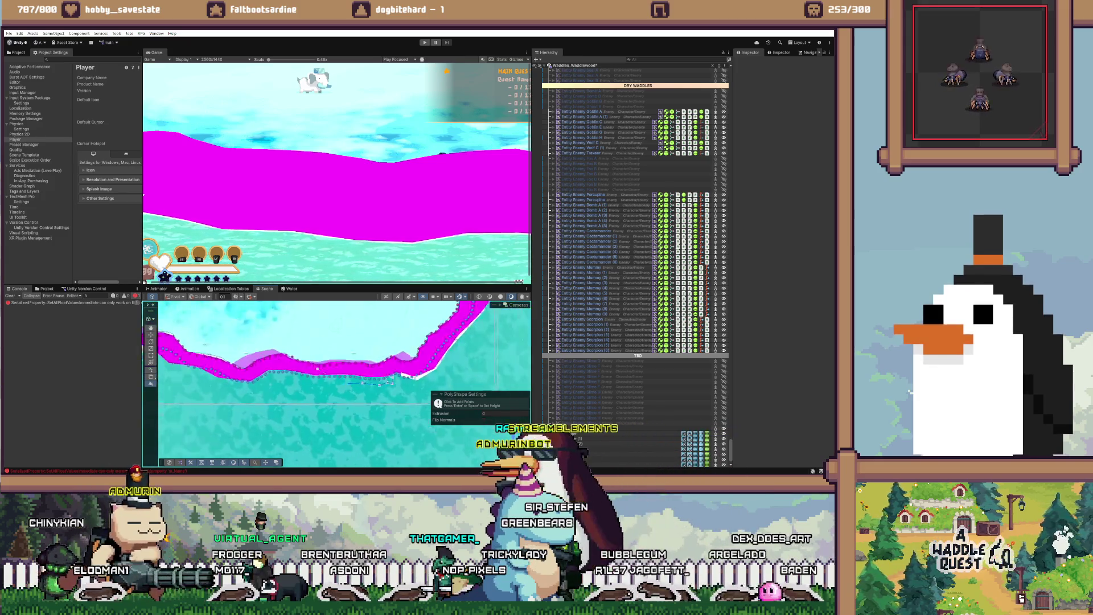
{"action": "scroll", "coordinate": [317, 369], "scroll_direction": "down", "scroll_amount": 3}
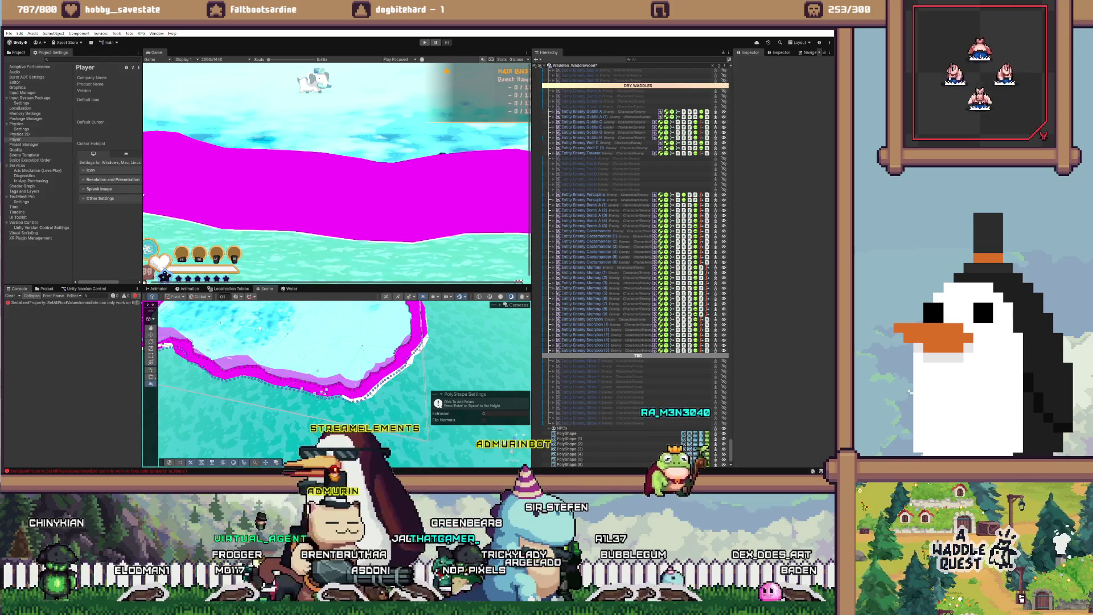
{"action": "scroll", "coordinate": [341, 365], "scroll_direction": "up", "scroll_amount": 2}
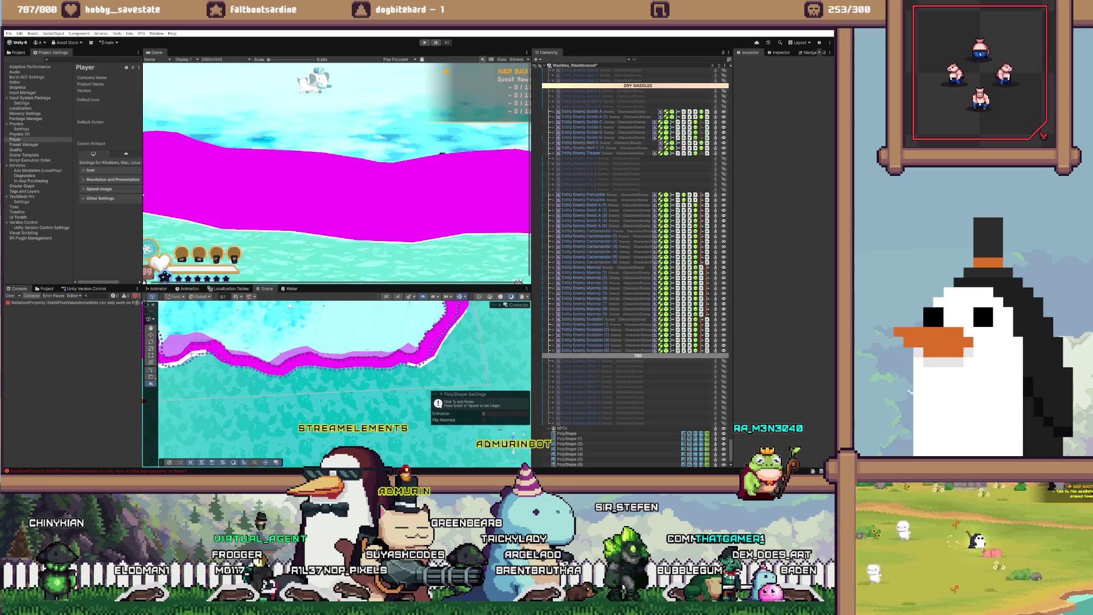
{"action": "scroll", "coordinate": [336, 376], "scroll_direction": "up", "scroll_amount": 3}
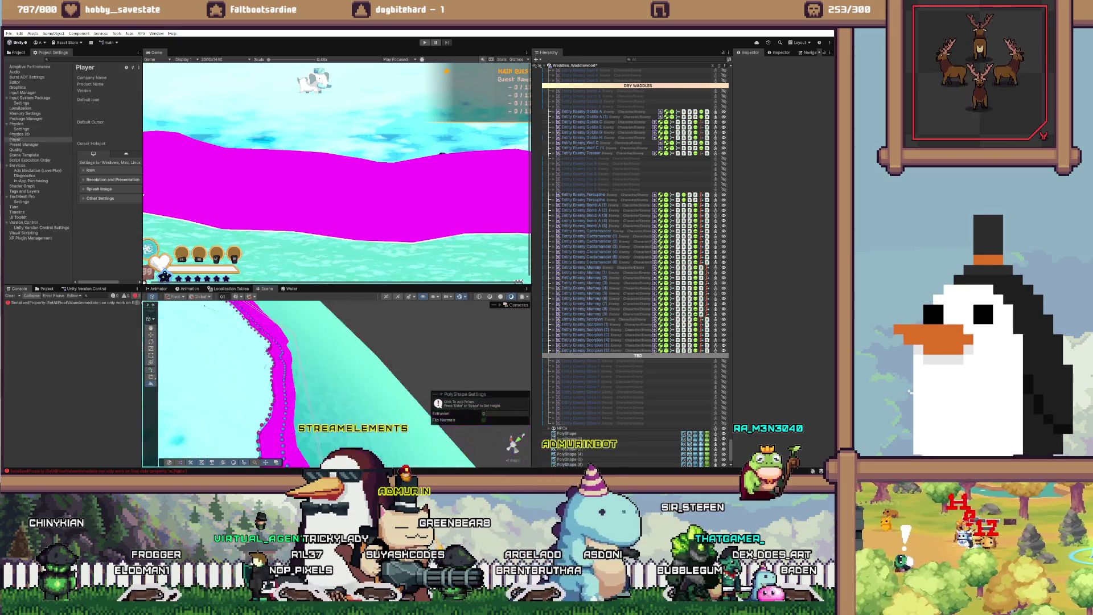
{"action": "scroll", "coordinate": [335, 370], "scroll_direction": "up", "scroll_amount": 2}
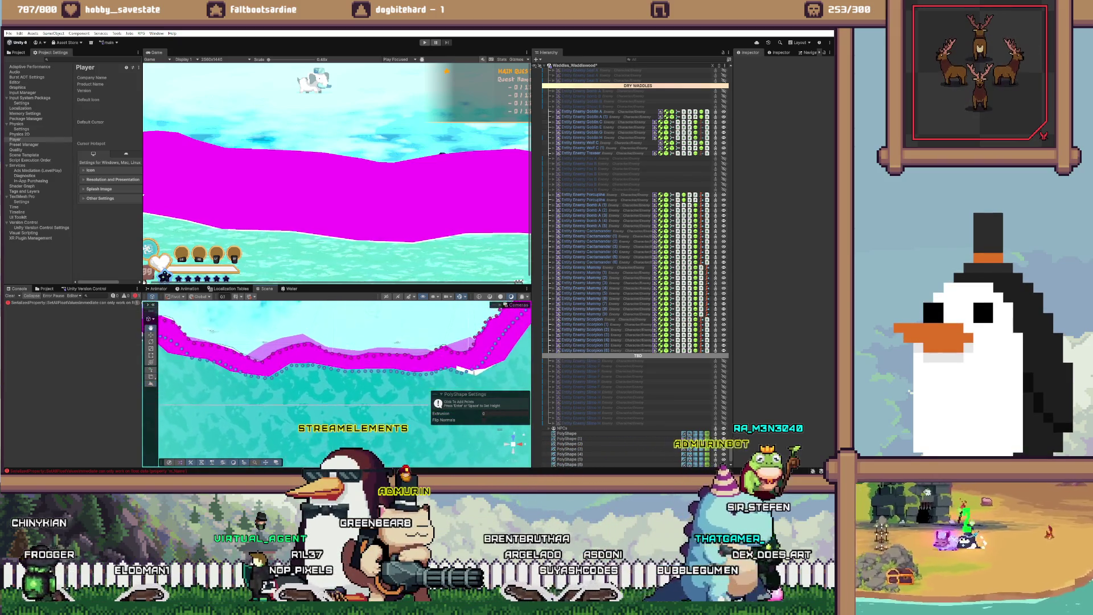
{"action": "scroll", "coordinate": [336, 370], "scroll_direction": "up", "scroll_amount": 2}
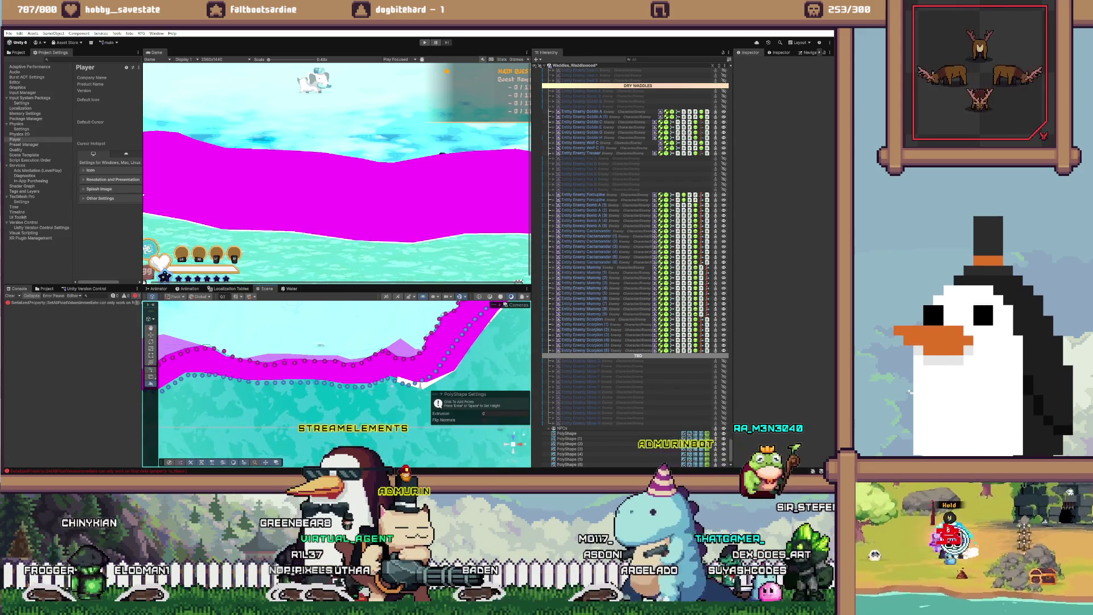
{"action": "scroll", "coordinate": [336, 370], "scroll_direction": "up", "scroll_amount": 2}
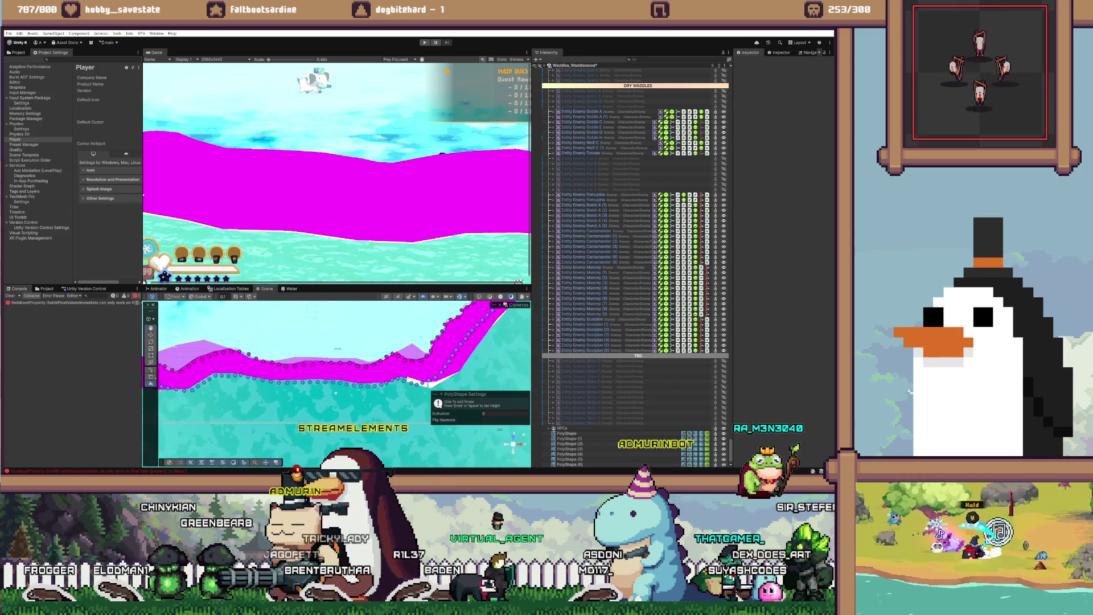
{"action": "scroll", "coordinate": [336, 370], "scroll_direction": "right", "scroll_amount": 5}
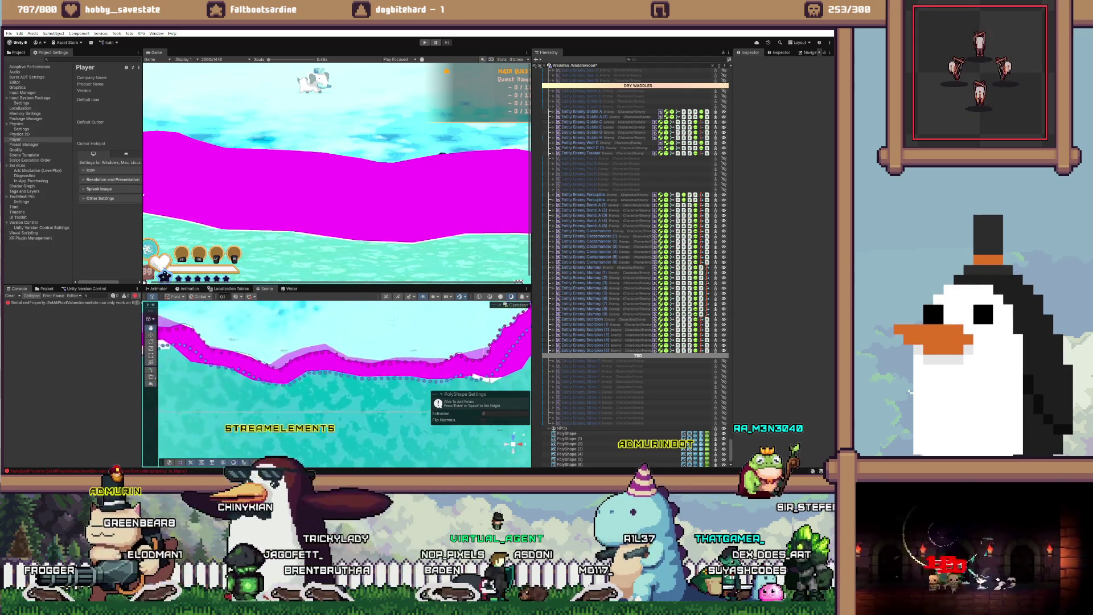
{"action": "scroll", "coordinate": [336, 370], "scroll_direction": "right", "scroll_amount": 5}
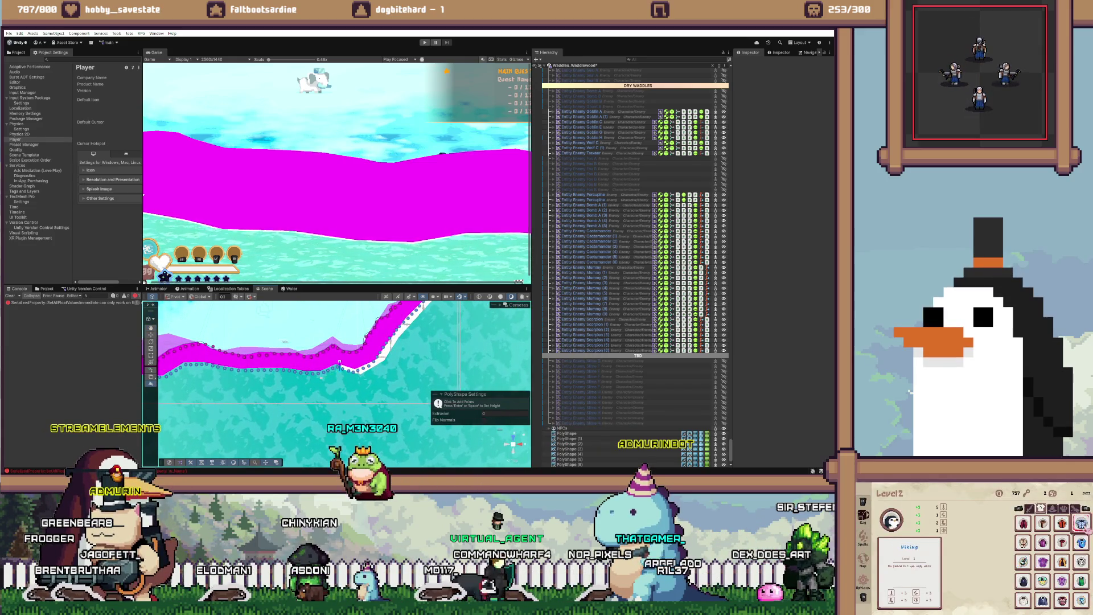
{"action": "scroll", "coordinate": [336, 370], "scroll_direction": "left", "scroll_amount": 3}
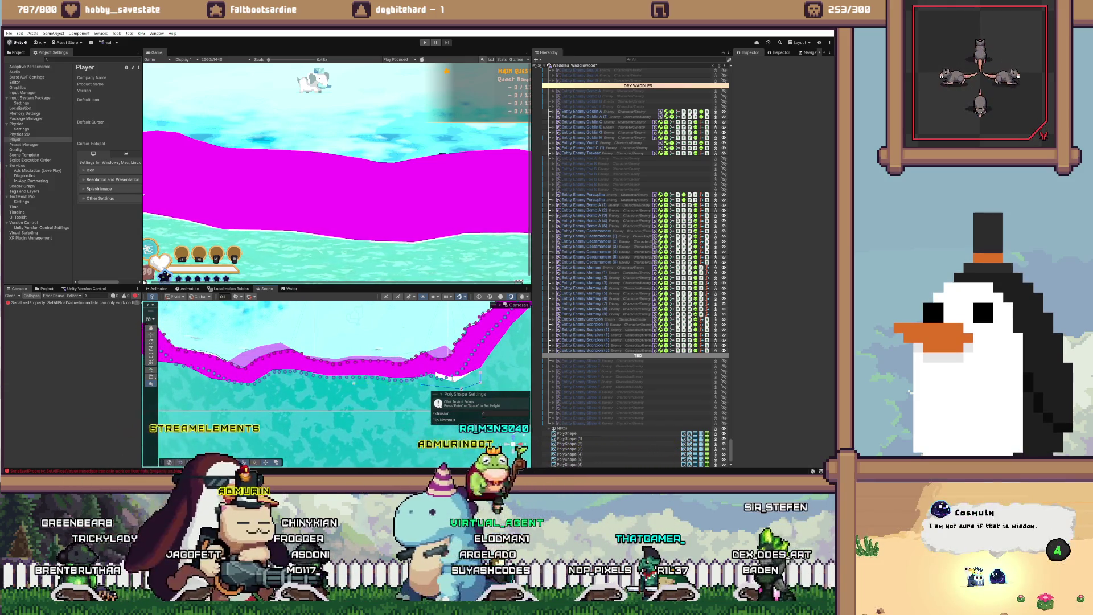
{"action": "scroll", "coordinate": [336, 370], "scroll_direction": "right", "scroll_amount": 2}
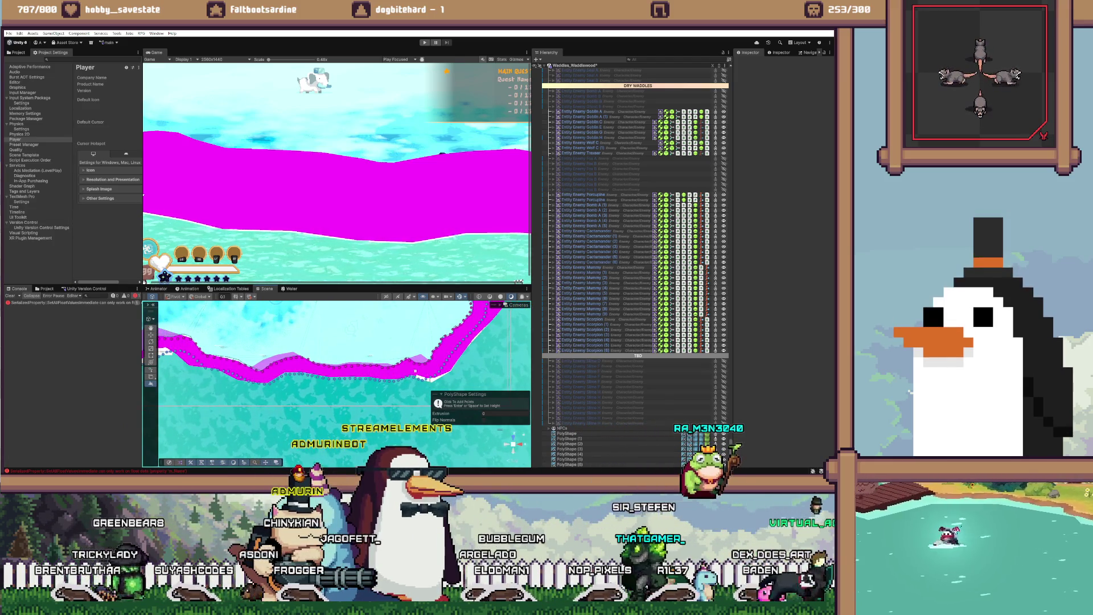
{"action": "scroll", "coordinate": [336, 370], "scroll_direction": "left", "scroll_amount": 2}
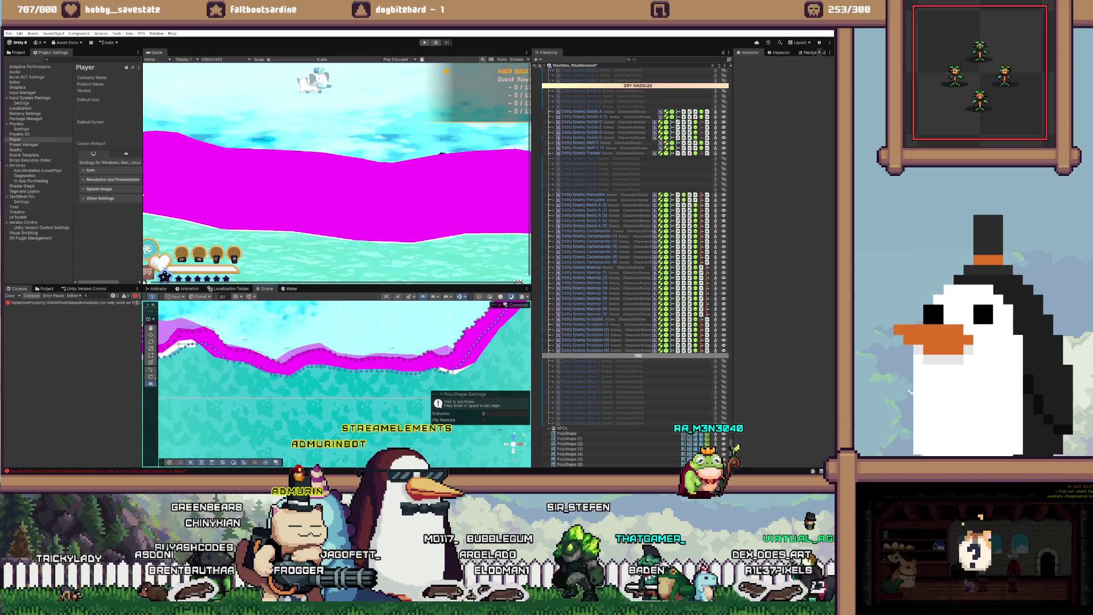
{"action": "scroll", "coordinate": [336, 370], "scroll_direction": "down", "scroll_amount": 3}
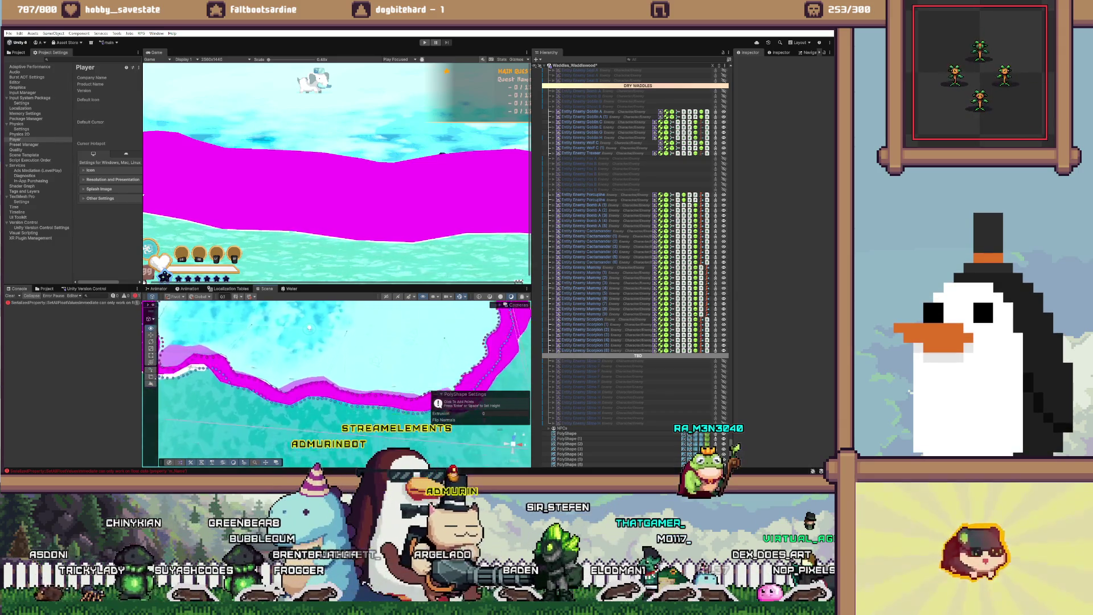
{"action": "key", "text": "Return"}
Step: Scroll to the top of the Hierarchy and collapse the long Dynamic Fogs list
{"action": "scroll", "coordinate": [336, 370], "scroll_direction": "right", "scroll_amount": 5}
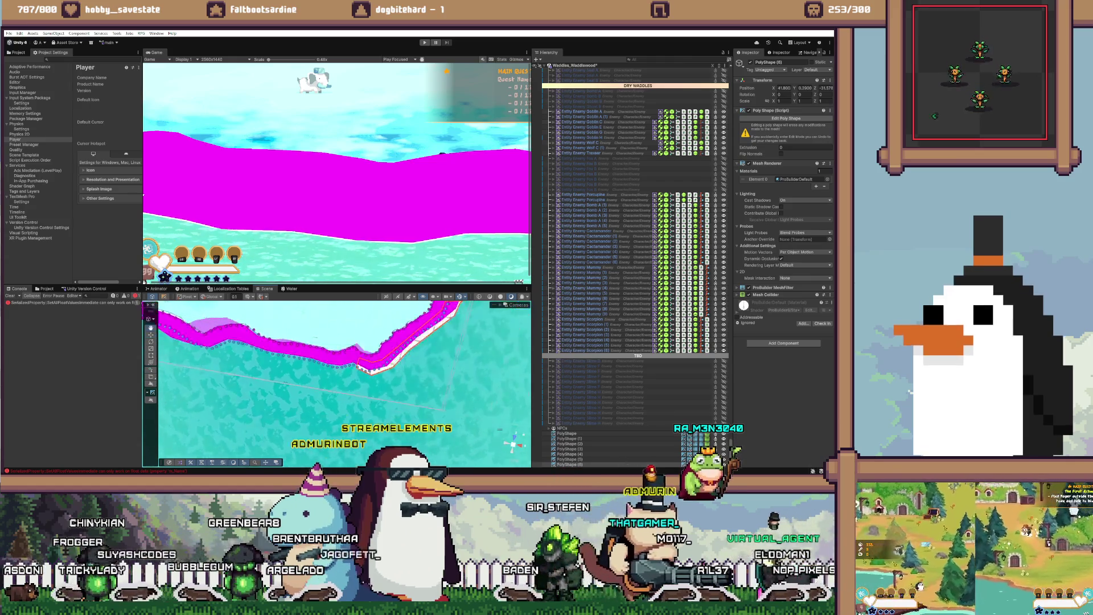
{"action": "scroll", "coordinate": [335, 370], "scroll_direction": "left", "scroll_amount": 3}
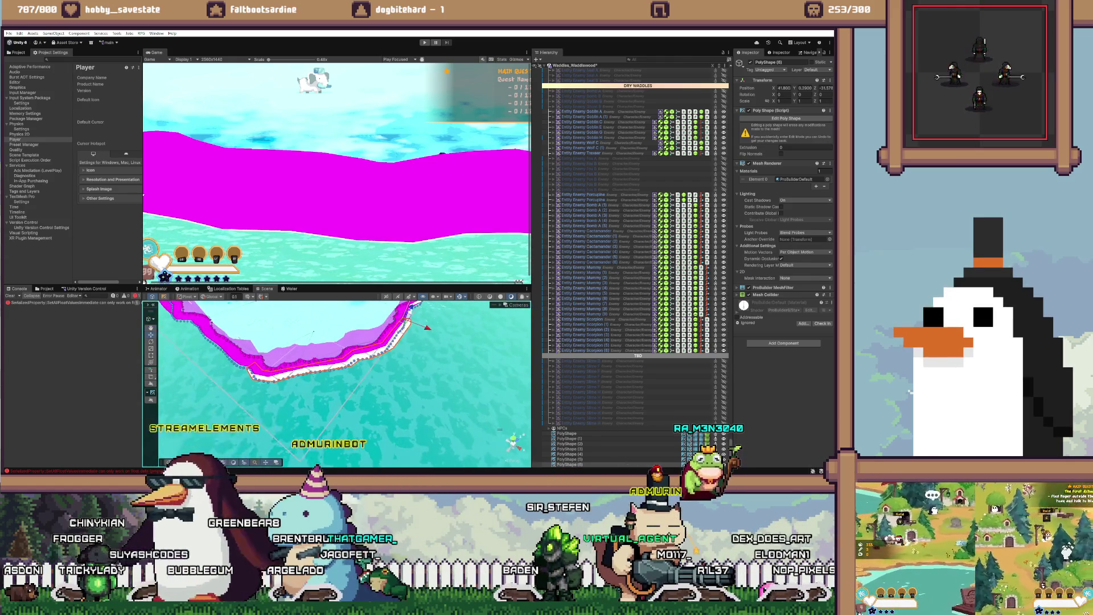
{"action": "scroll", "coordinate": [335, 370], "scroll_direction": "up", "scroll_amount": 5}
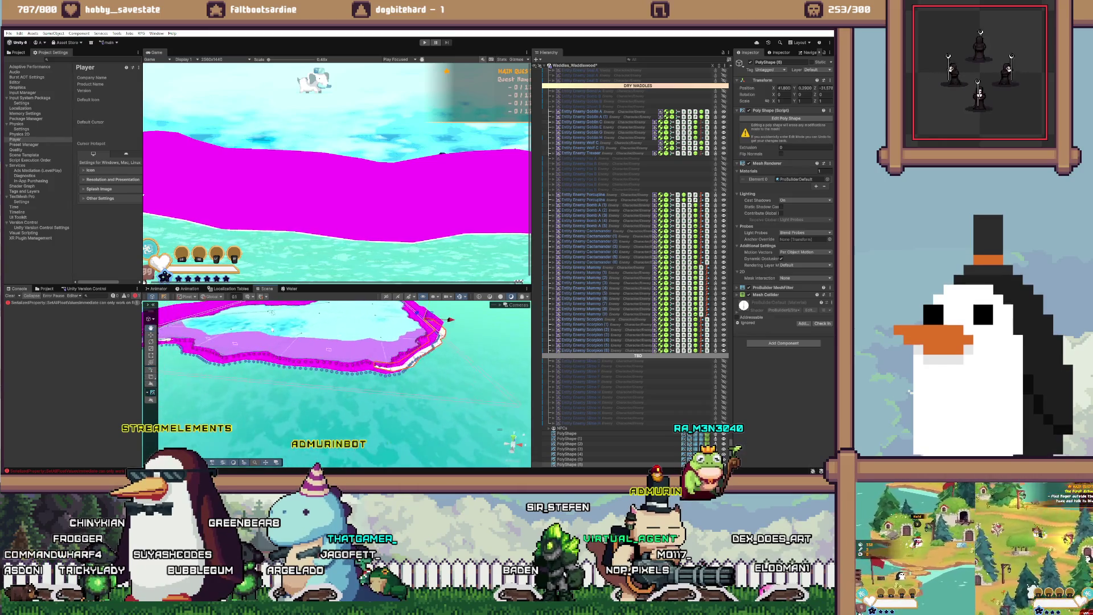
{"action": "scroll", "coordinate": [632, 268], "scroll_direction": "up", "scroll_amount": 15}
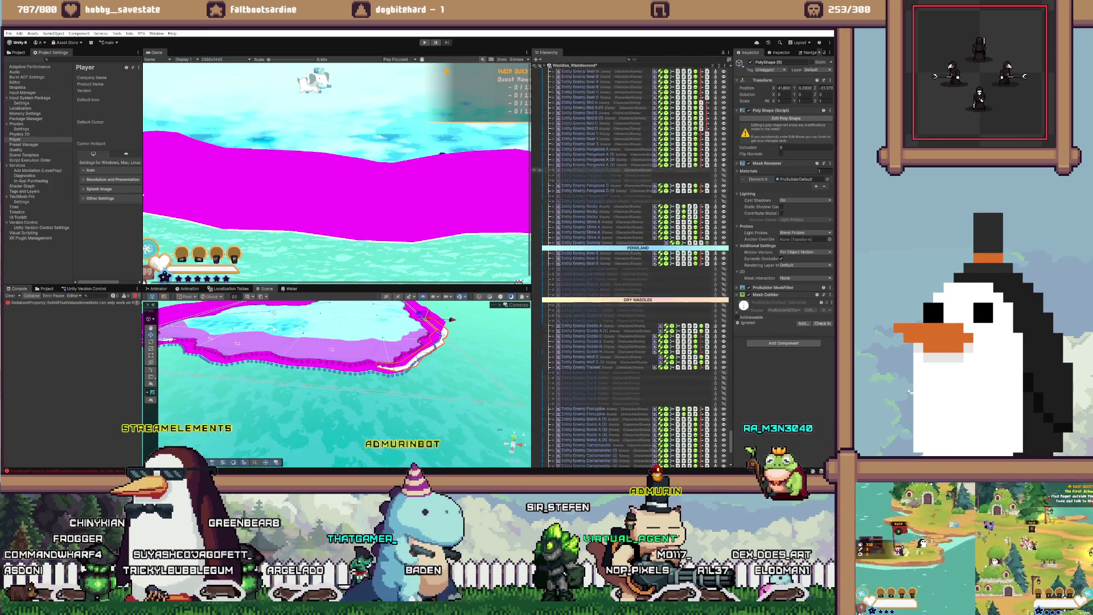
{"action": "scroll", "coordinate": [632, 268], "scroll_direction": "up", "scroll_amount": 15}
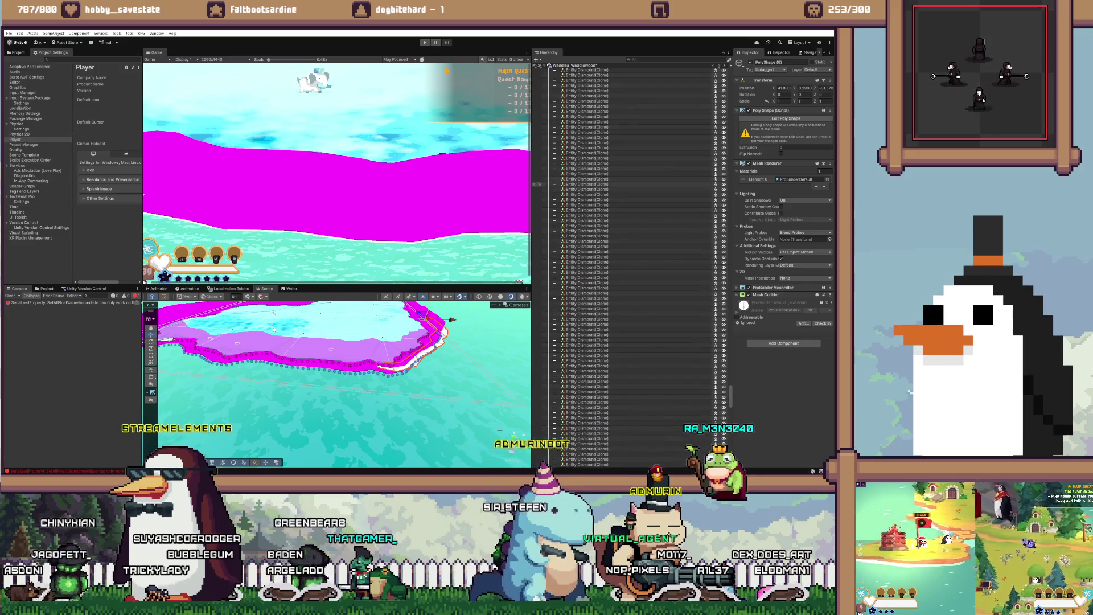
{"action": "scroll", "coordinate": [632, 267], "scroll_direction": "up", "scroll_amount": 20}
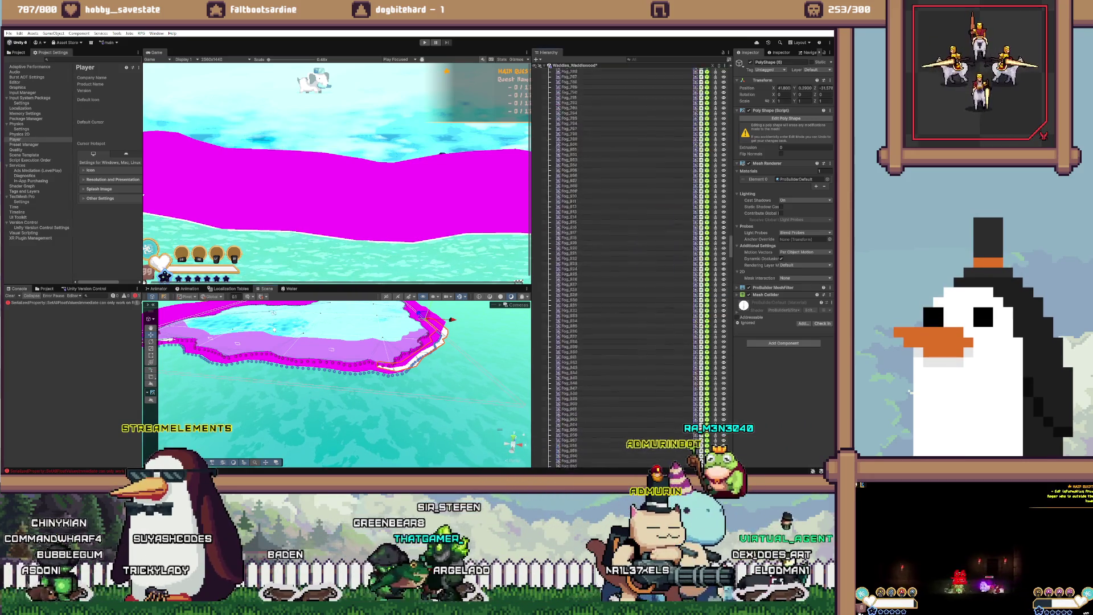
{"action": "scroll", "coordinate": [626, 268], "scroll_direction": "up", "scroll_amount": 20}
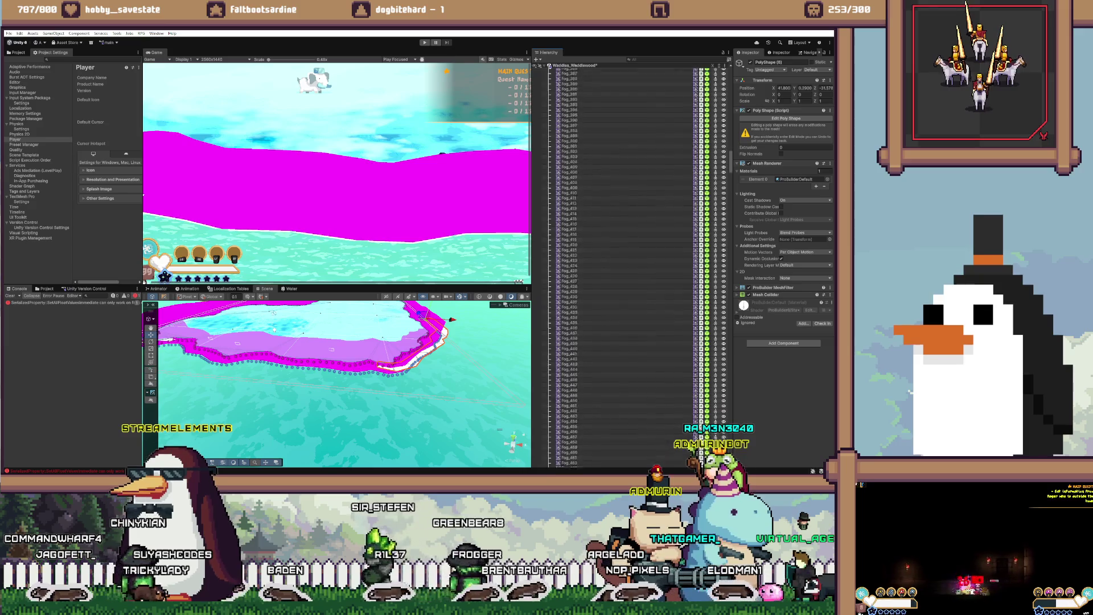
{"action": "scroll", "coordinate": [626, 268], "scroll_direction": "up", "scroll_amount": 5}
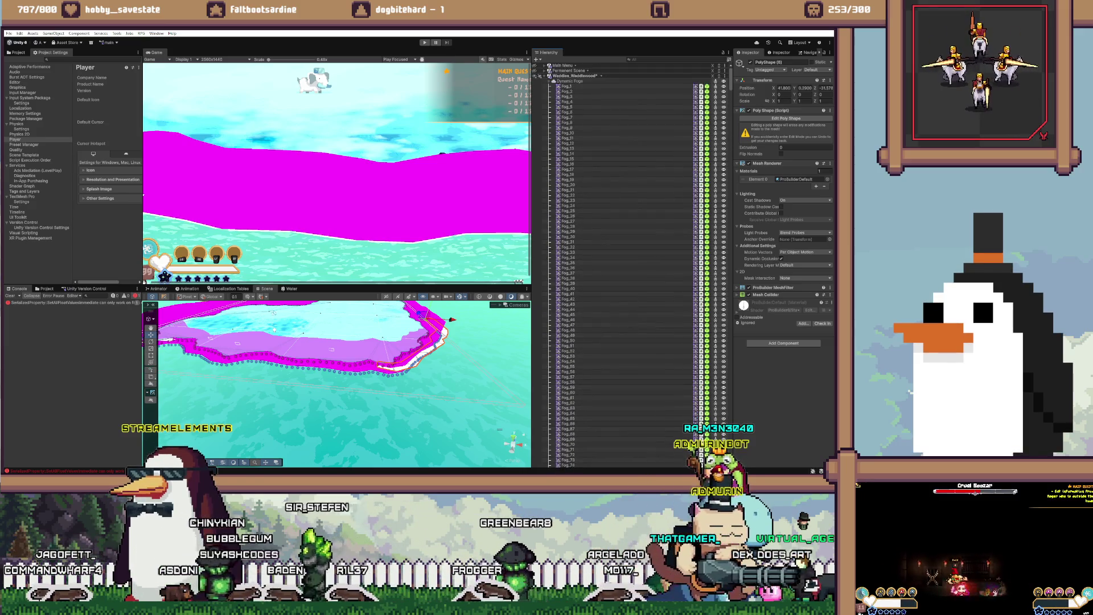
{"action": "left_click", "coordinate": [554, 81]}
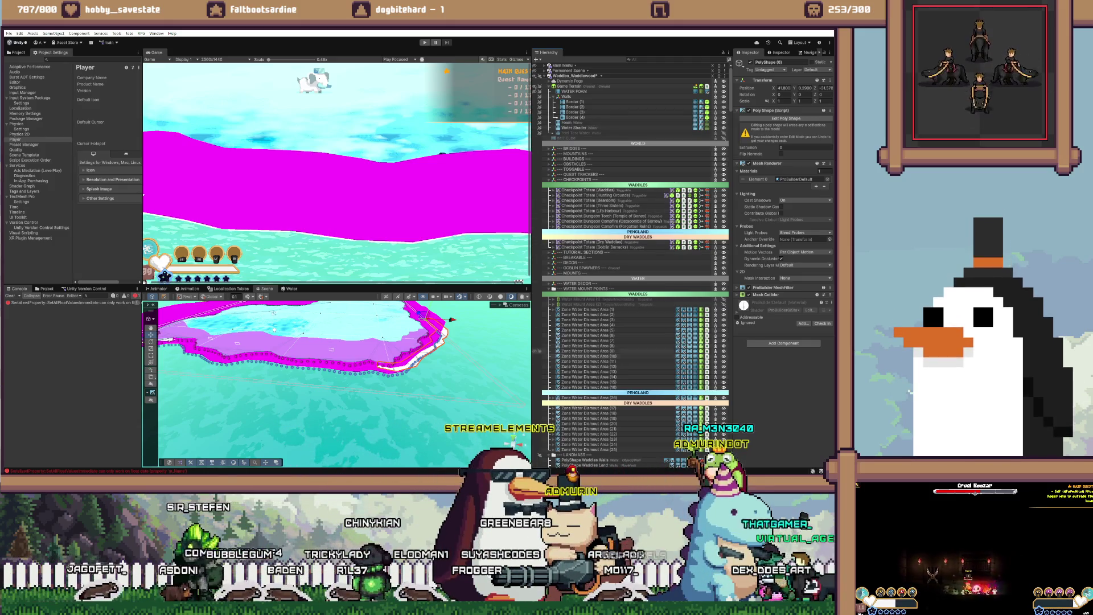
Step: Collapse the Enemies group to reach the PolyShape objects
{"action": "scroll", "coordinate": [626, 268], "scroll_direction": "down", "scroll_amount": 15}
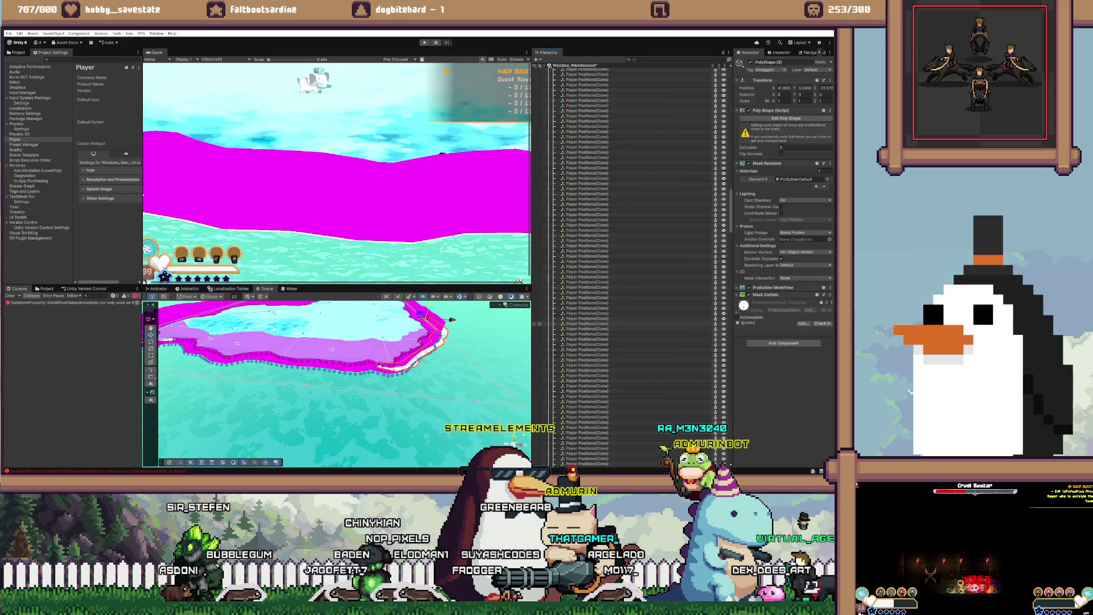
{"action": "scroll", "coordinate": [627, 267], "scroll_direction": "down", "scroll_amount": 10}
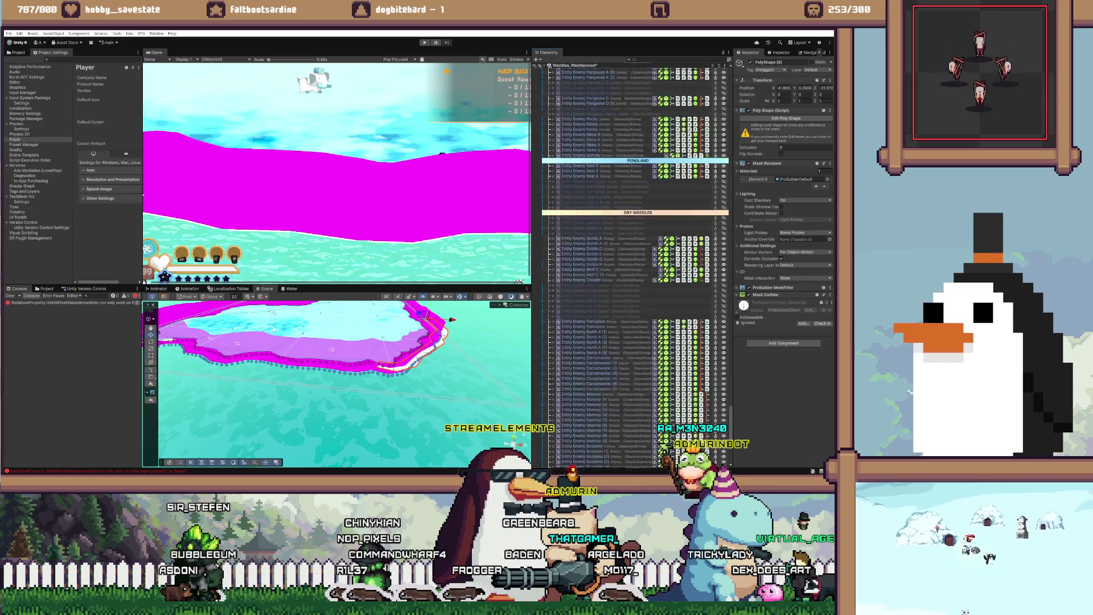
{"action": "scroll", "coordinate": [632, 267], "scroll_direction": "up", "scroll_amount": 15}
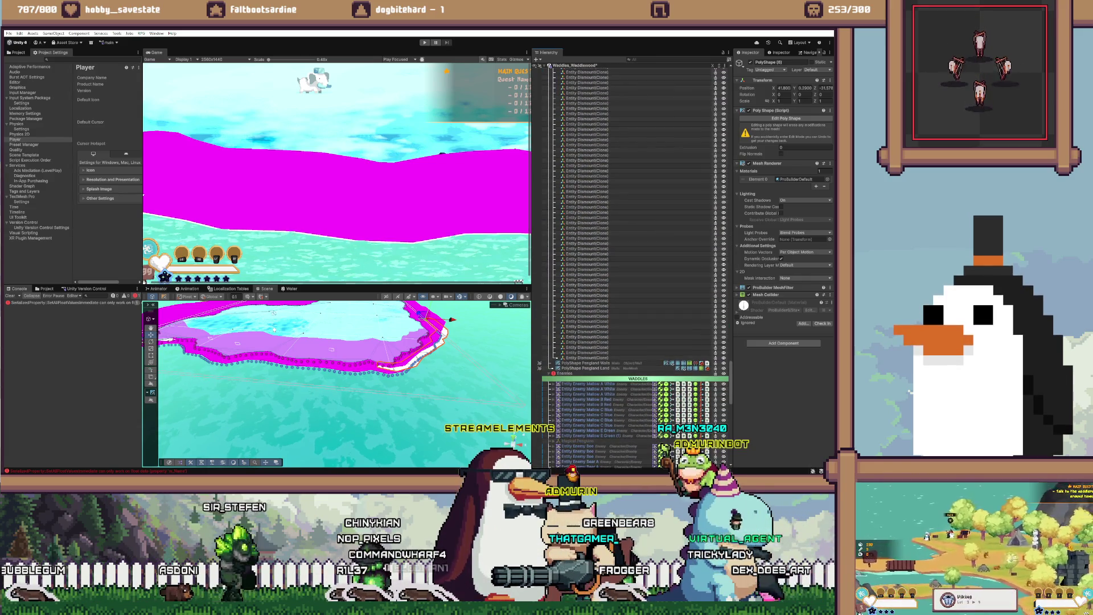
{"action": "left_click", "coordinate": [553, 373]}
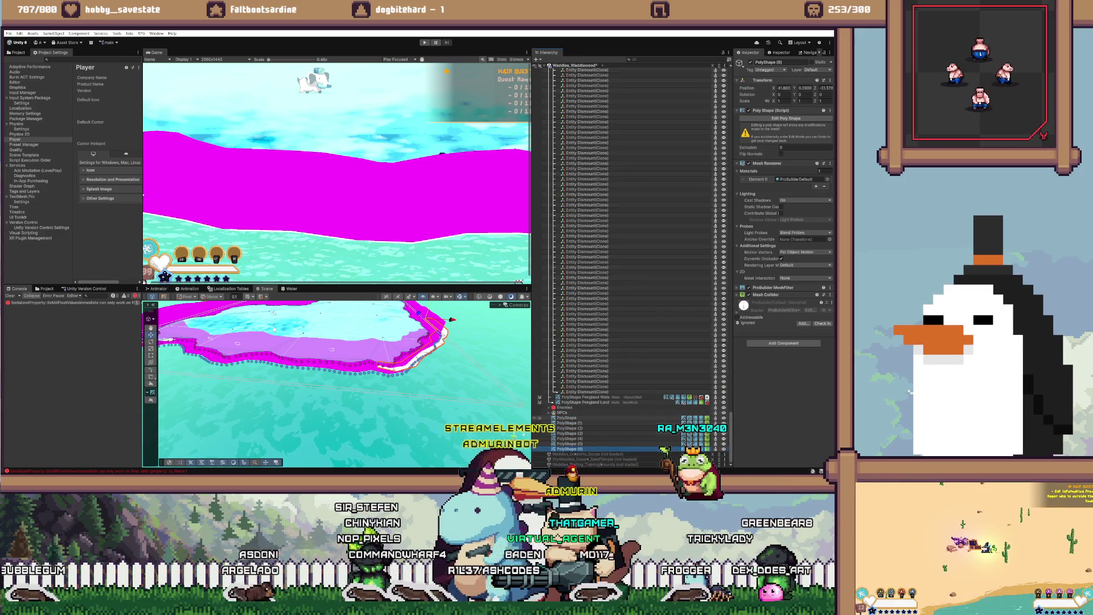
Step: Set all new PolyShapes' Position Y to 0, confirm Extrude, and move them among the water dismount zones
{"action": "left_click", "coordinate": [566, 418], "text": "shift"}
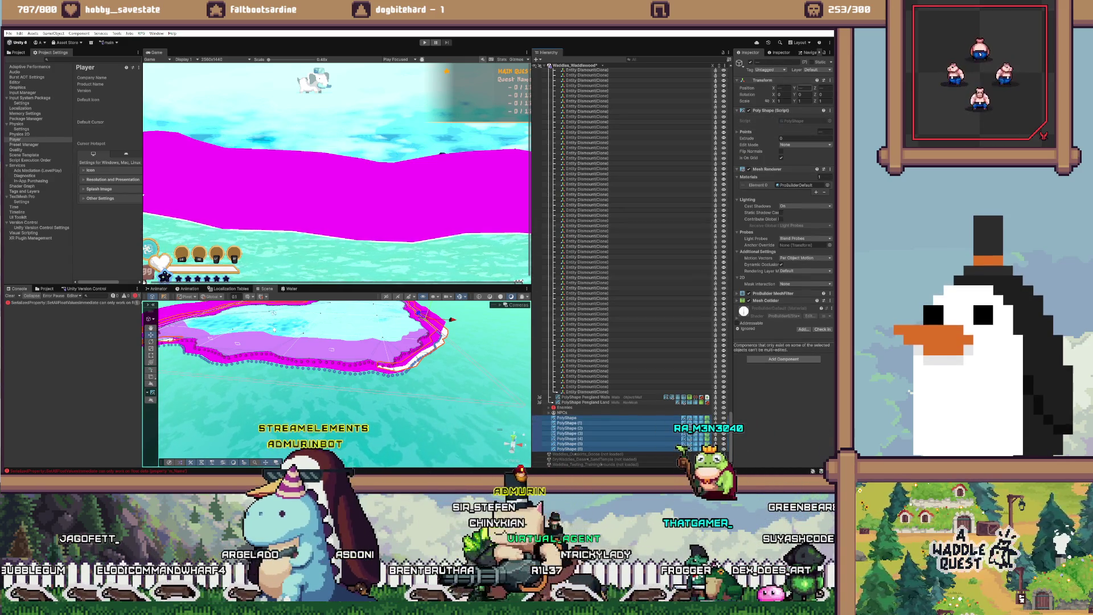
{"action": "left_click", "coordinate": [804, 88]}
{"action": "type", "text": "0"}
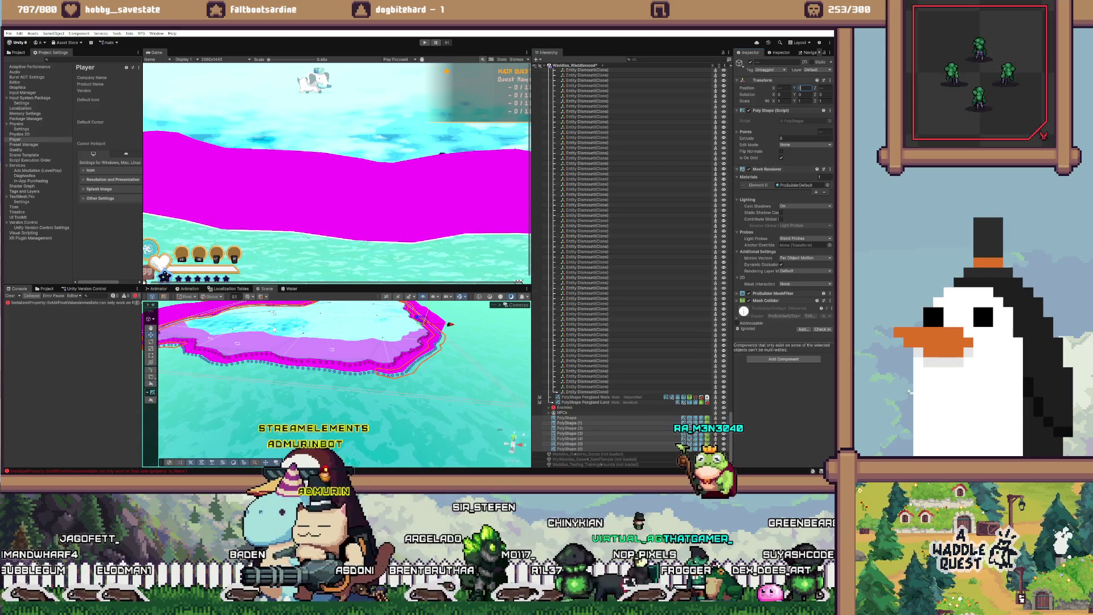
{"action": "left_click", "coordinate": [804, 138]}
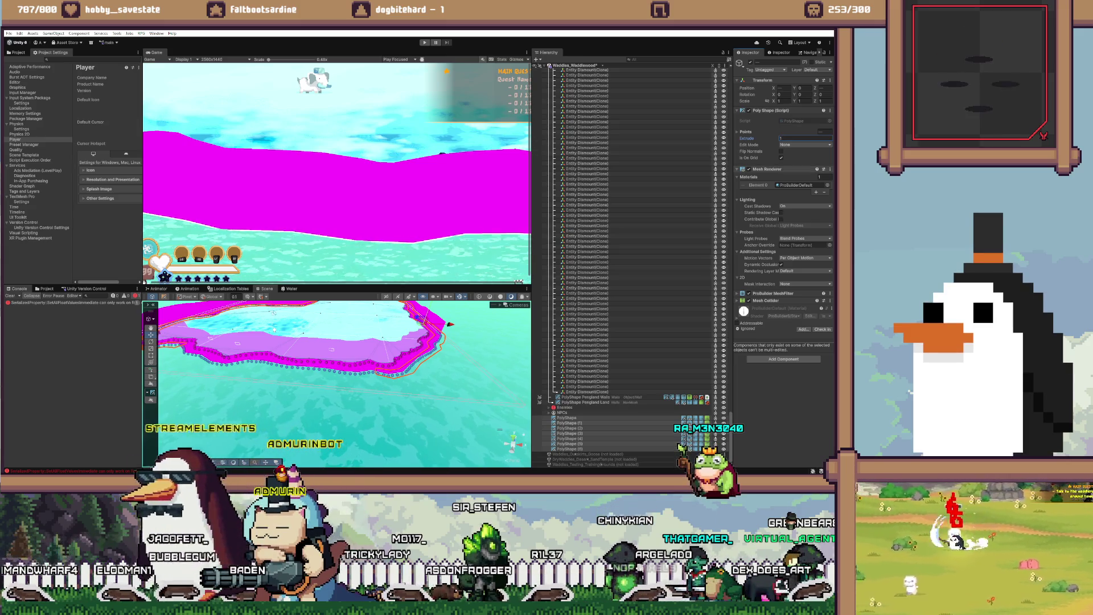
{"action": "key", "text": "Tab"}
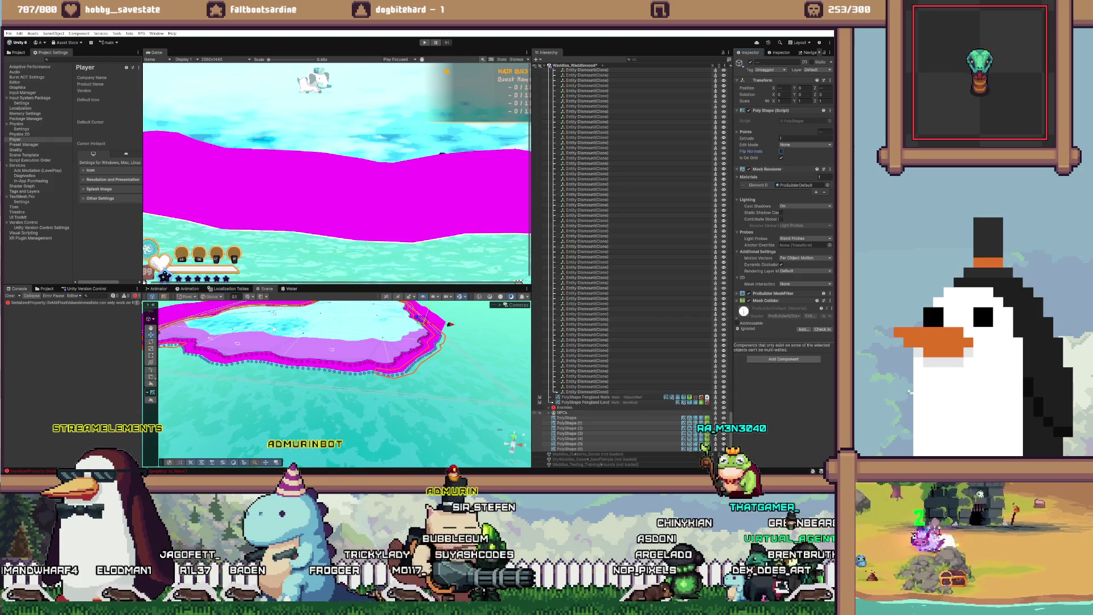
{"action": "left_click_drag", "start_coordinate": [569, 433], "coordinate": [569, 405]}
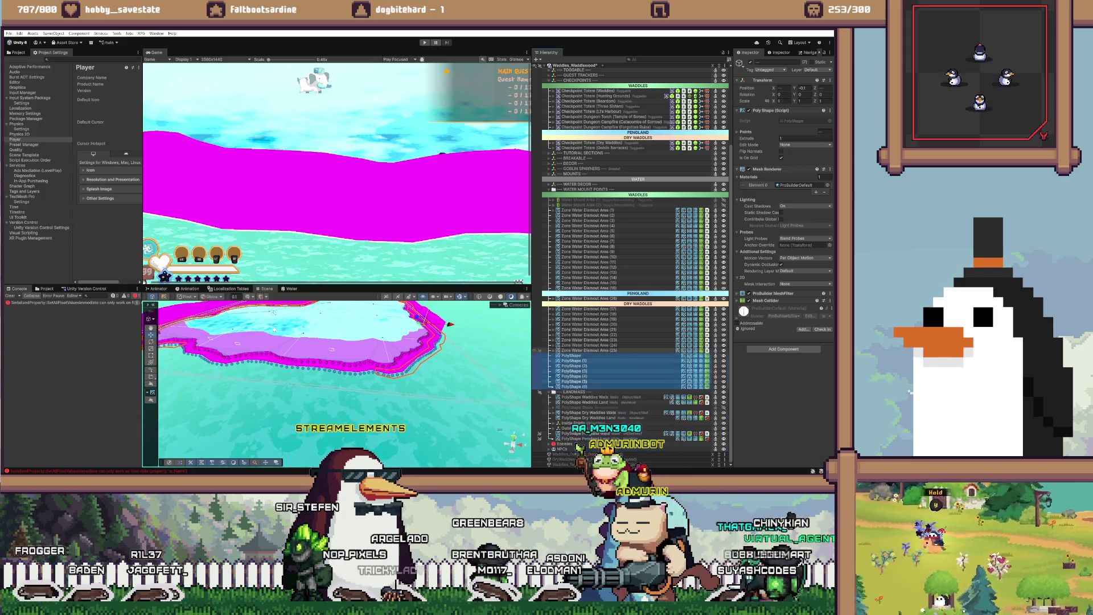
Step: Check Zone Water Dismount Area (25), then frame the plain PolyShape and orbit to a low side view
{"action": "left_click", "coordinate": [586, 350]}
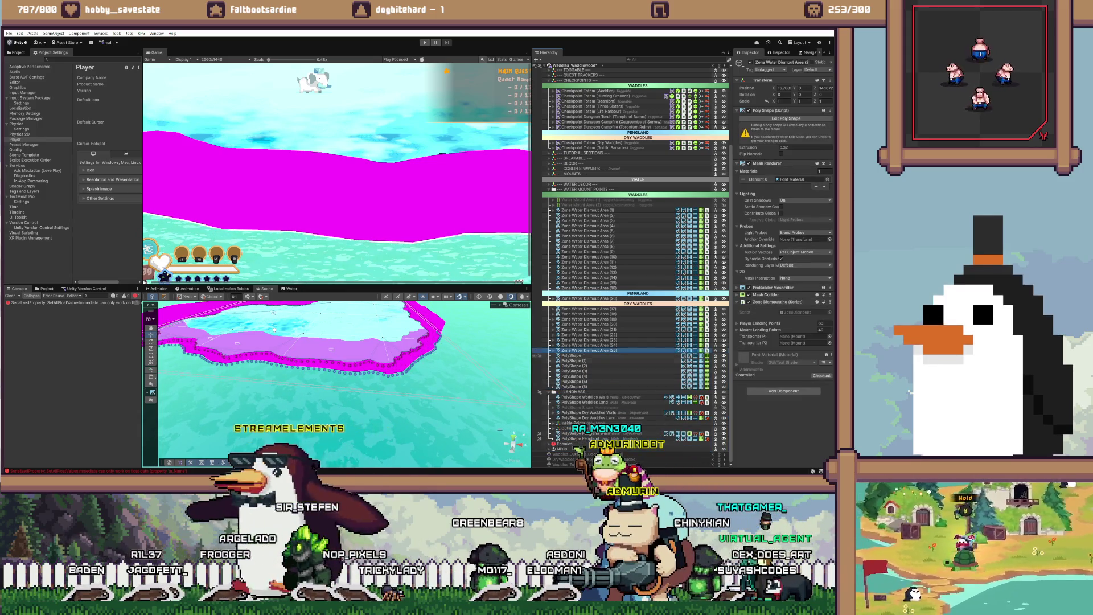
{"action": "left_click", "coordinate": [571, 356]}
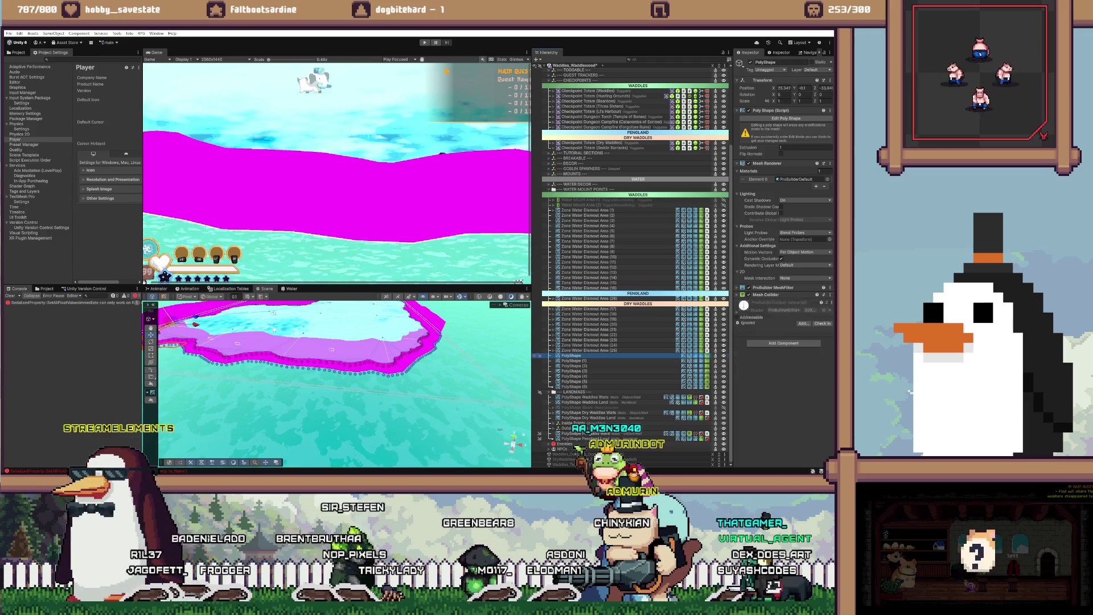
{"action": "key", "text": "f"}
{"action": "left_click_drag", "start_coordinate": [398, 376], "coordinate": [398, 336]}
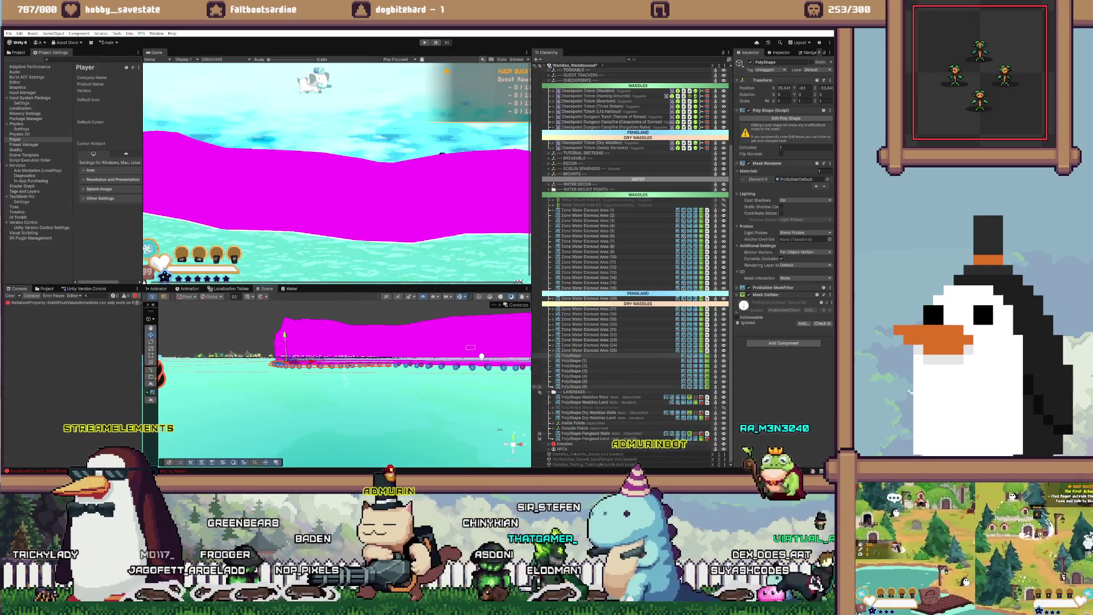
{"action": "left_click", "coordinate": [574, 387], "text": "shift"}
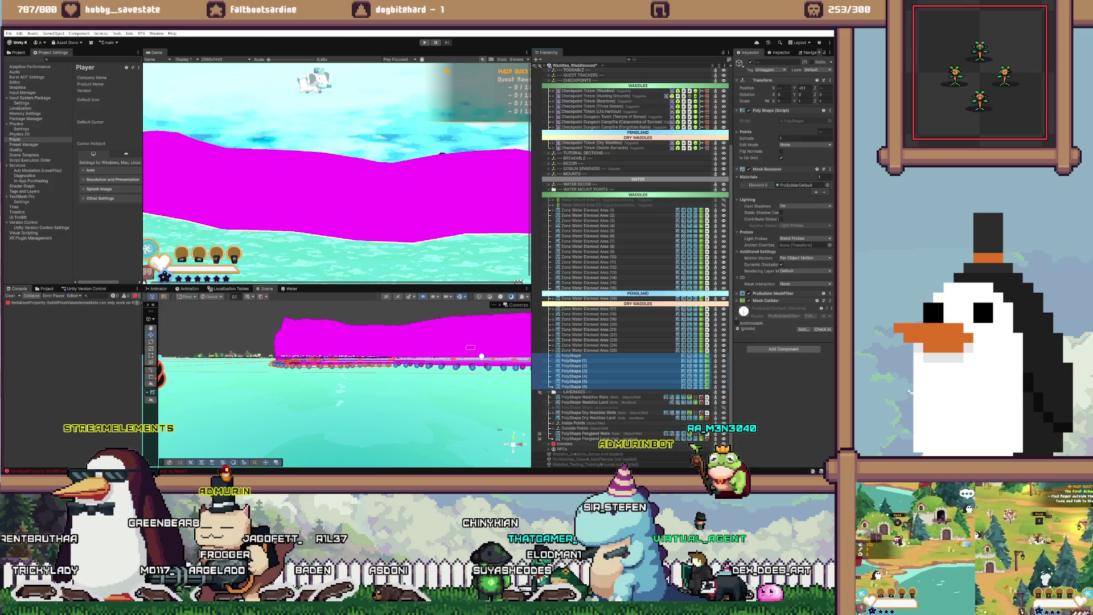
{"action": "left_click", "coordinate": [804, 138]}
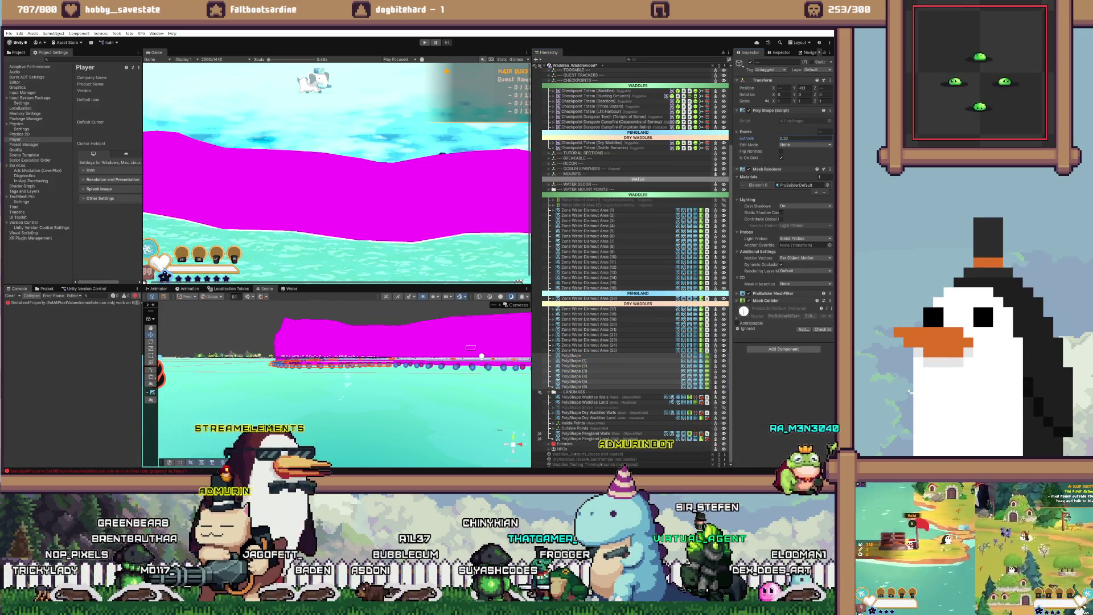
{"action": "left_click", "coordinate": [737, 131]}
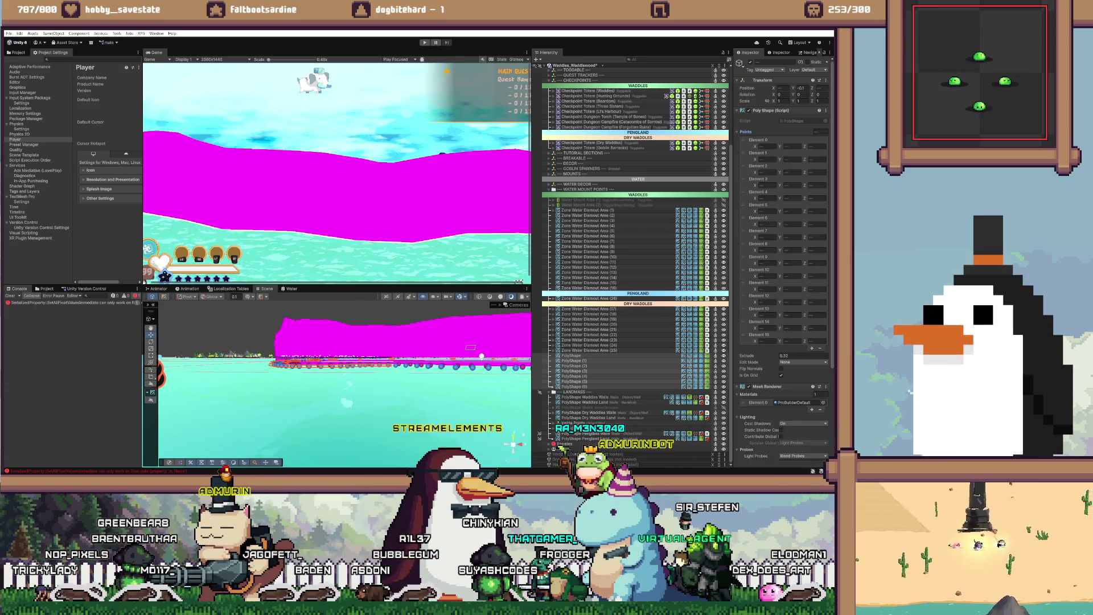
{"action": "mouse_move", "coordinate": [344, 393]}
{"action": "left_mouse_down"}
{"action": "mouse_move", "coordinate": [340, 407]}
{"action": "mouse_move", "coordinate": [332, 394]}
{"action": "left_mouse_up"}
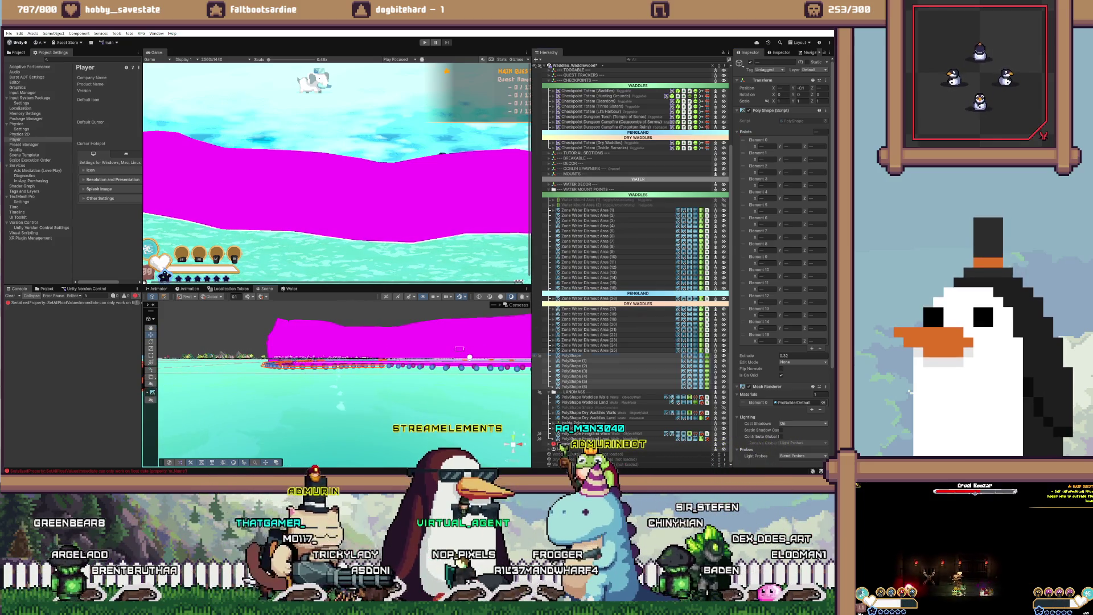
{"action": "left_click", "coordinate": [571, 356]}
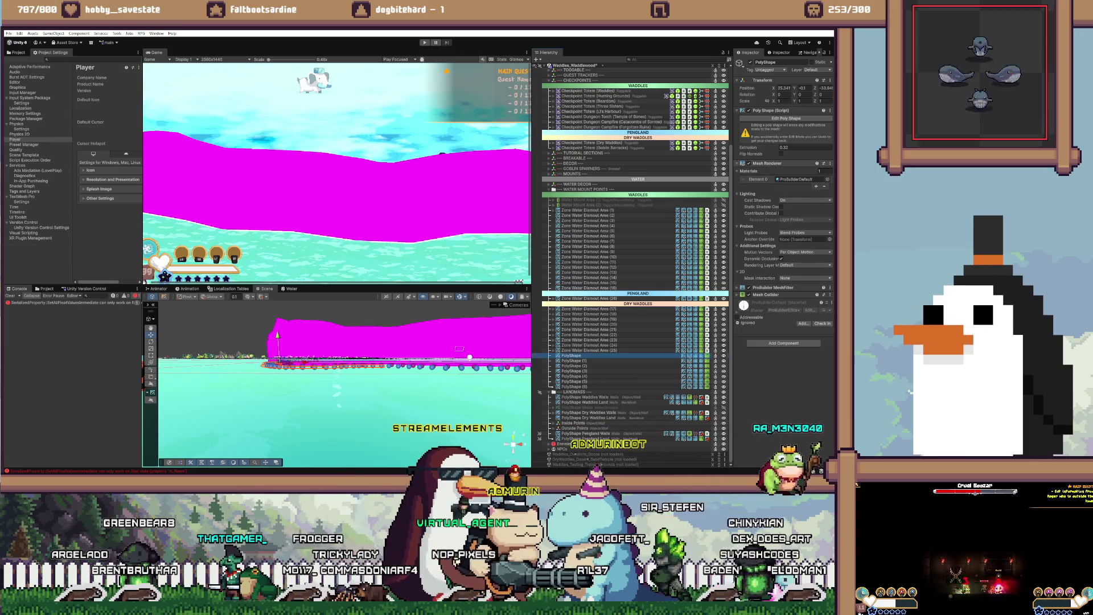
{"action": "scroll", "coordinate": [324, 397], "scroll_direction": "down", "scroll_amount": 2}
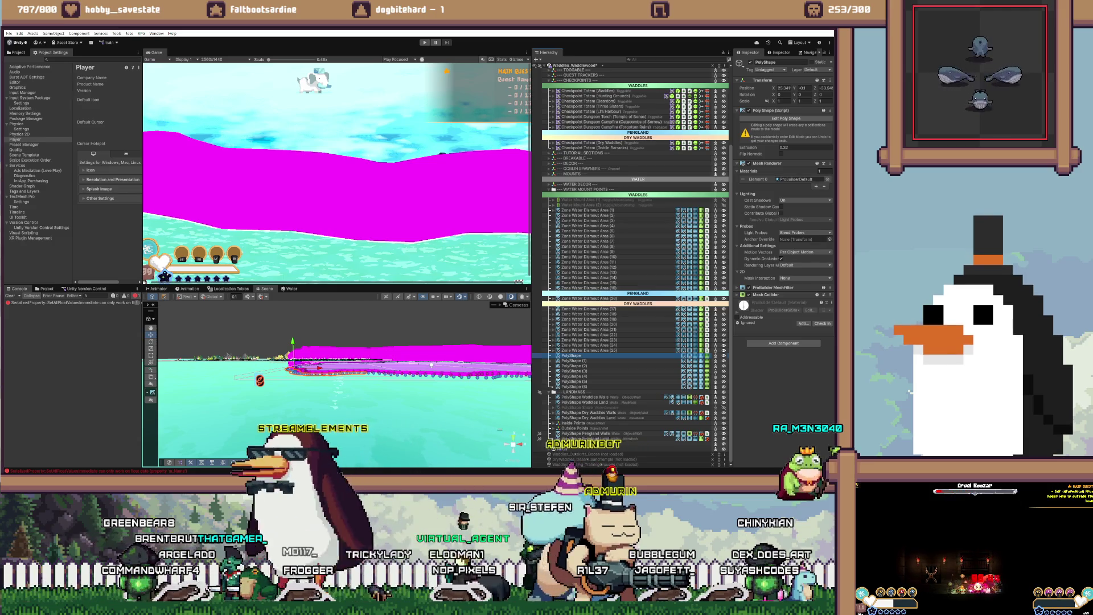
{"action": "left_click", "coordinate": [797, 179]}
{"action": "key", "text": "Delete"}
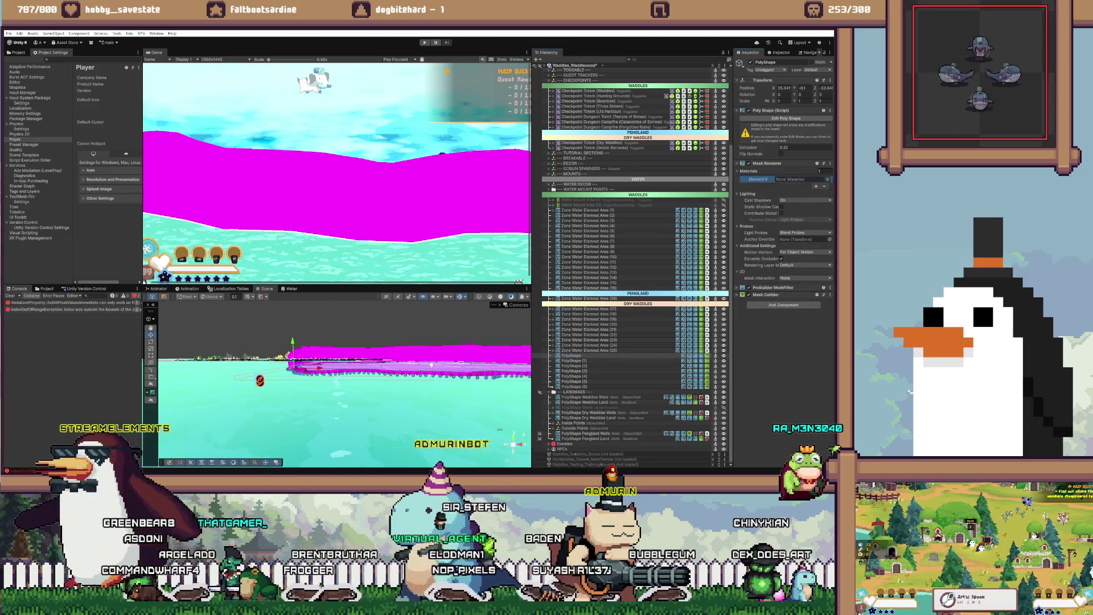
{"action": "key", "text": "ctrl+z"}
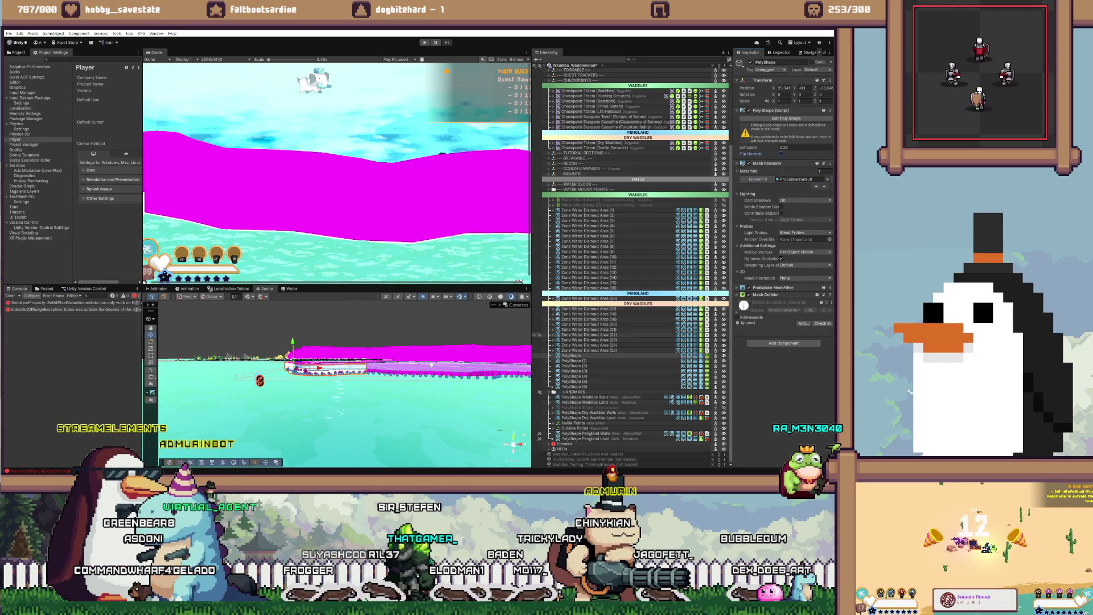
{"action": "left_click", "coordinate": [571, 387], "text": "shift"}
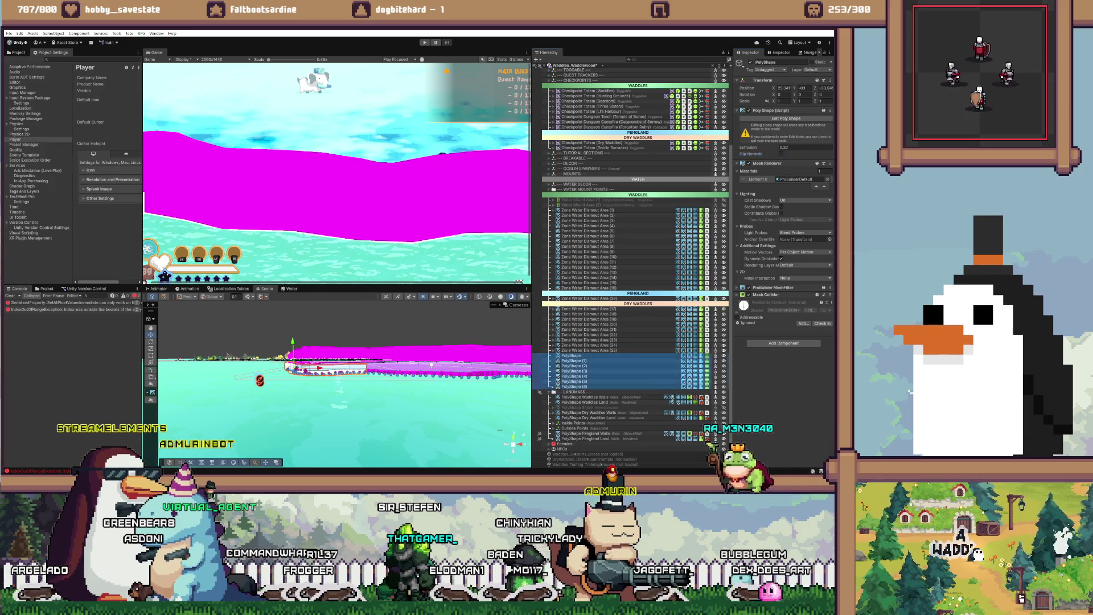
{"action": "left_click", "coordinate": [745, 131]}
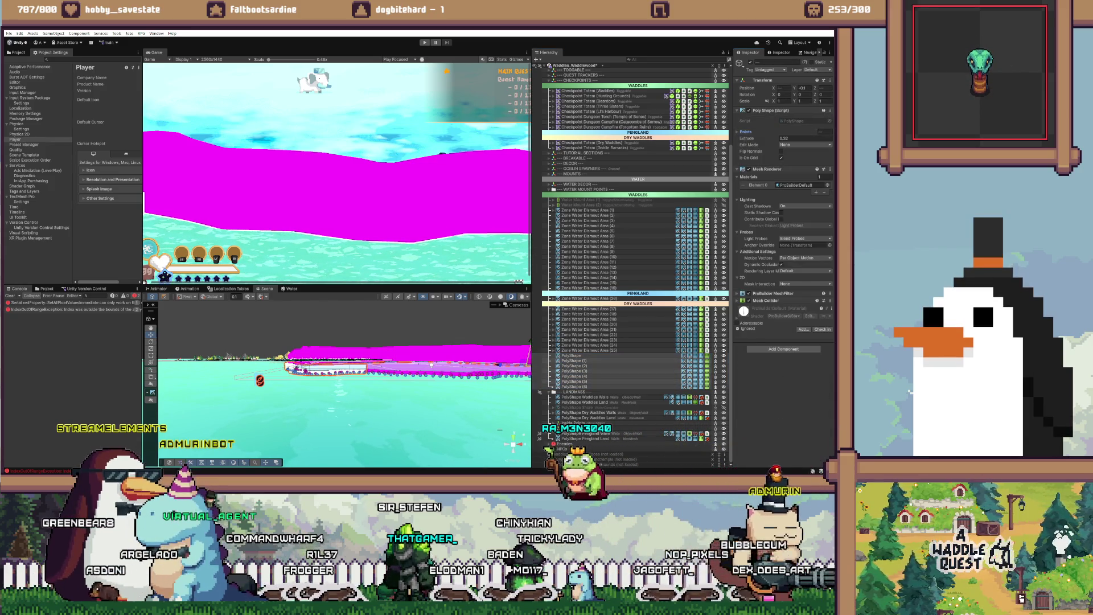
{"action": "left_click", "coordinate": [781, 151]}
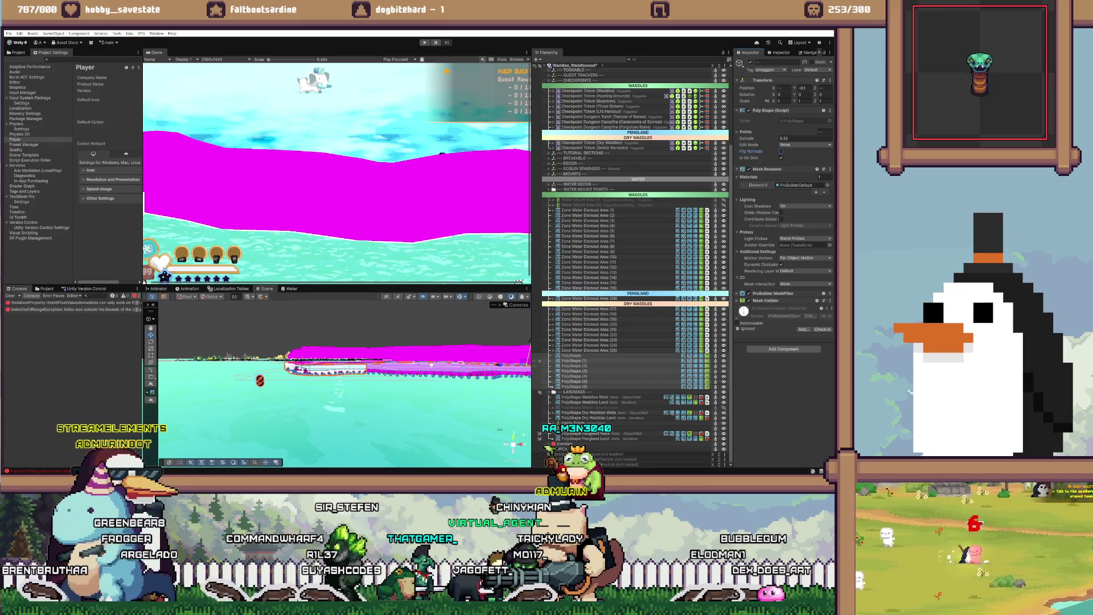
{"action": "left_click", "coordinate": [571, 360]}
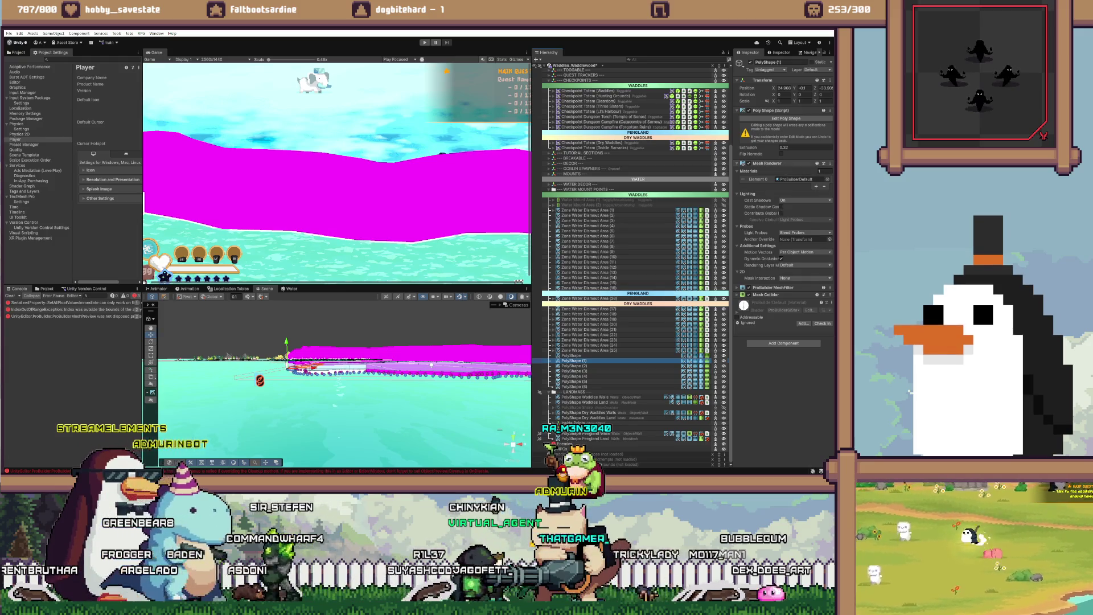
{"action": "left_click", "coordinate": [387, 362]}
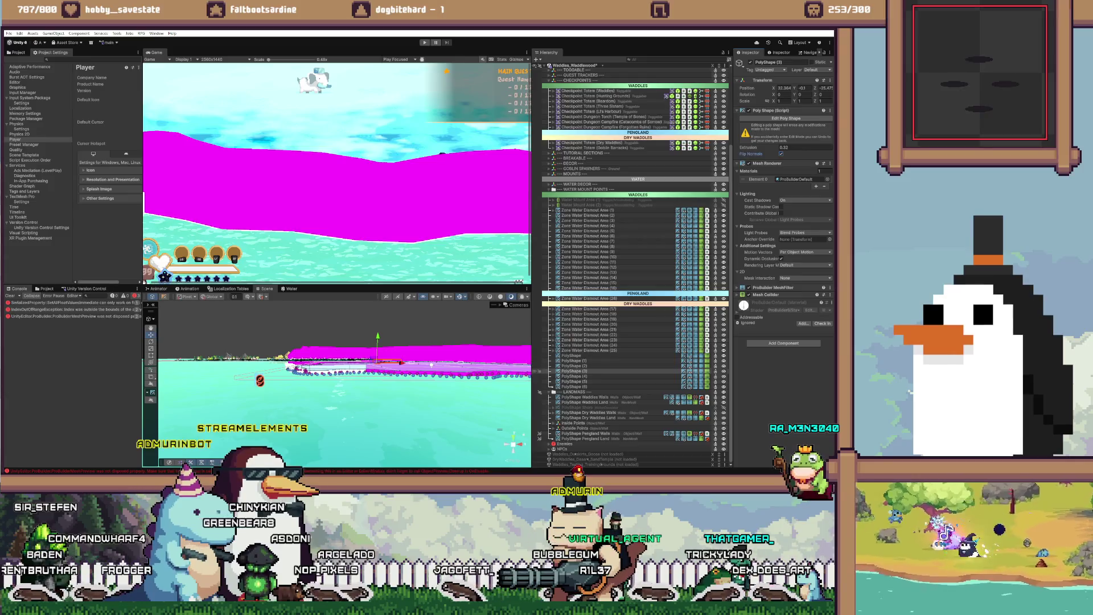
{"action": "left_click", "coordinate": [422, 362]}
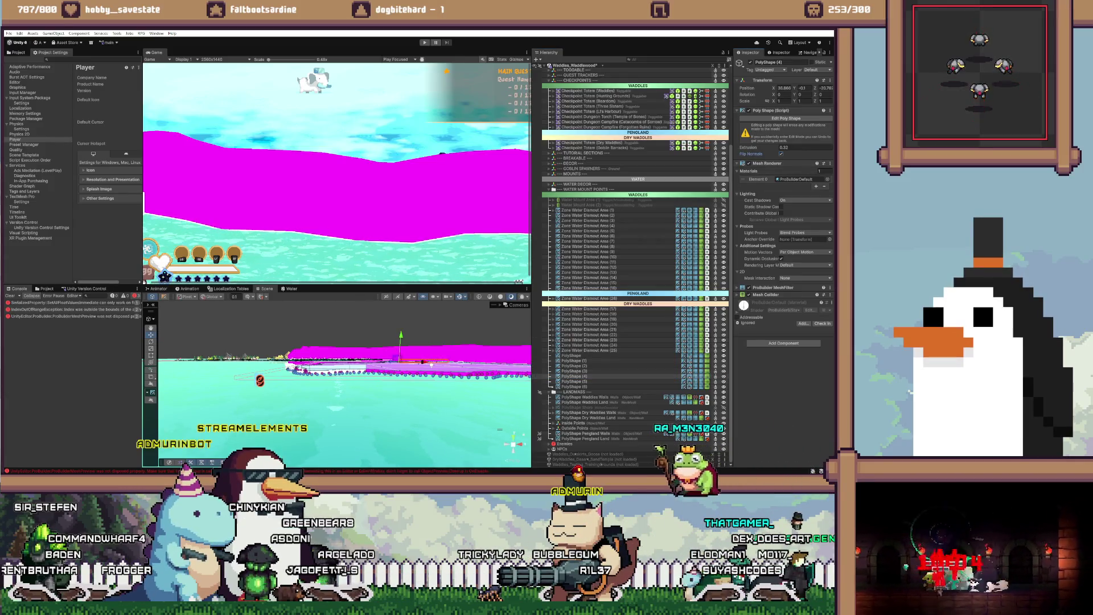
{"action": "left_click", "coordinate": [471, 362]}
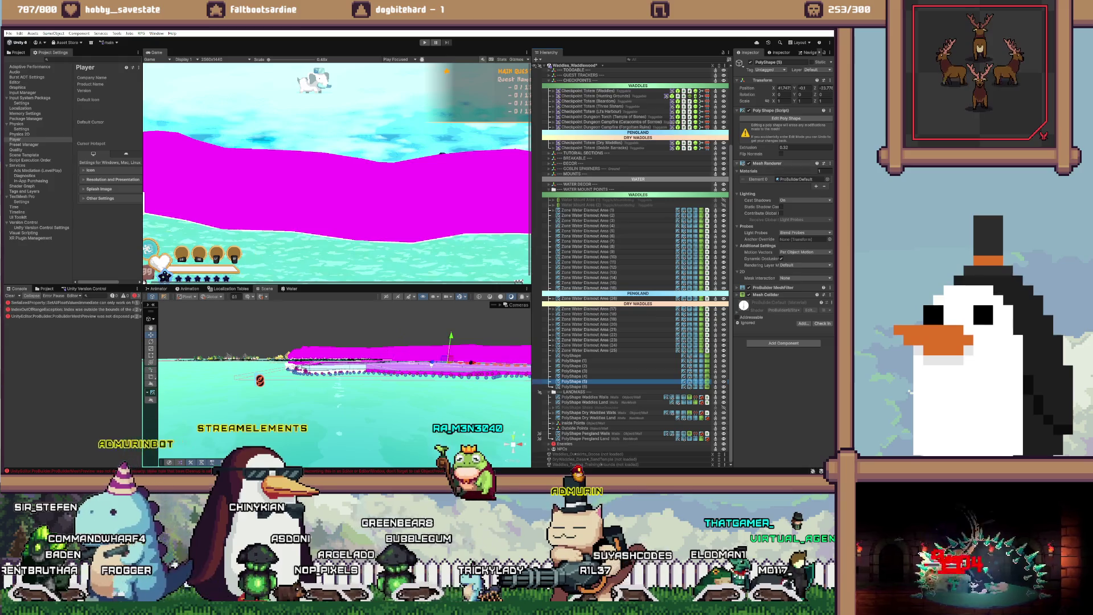
{"action": "left_click", "coordinate": [499, 365]}
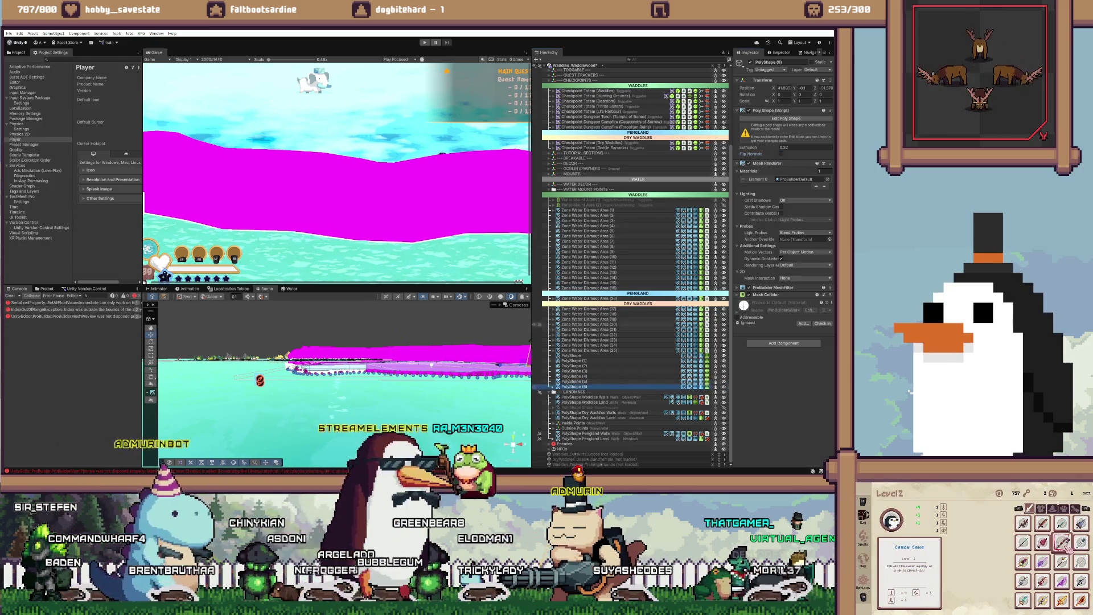
{"action": "key", "text": "f"}
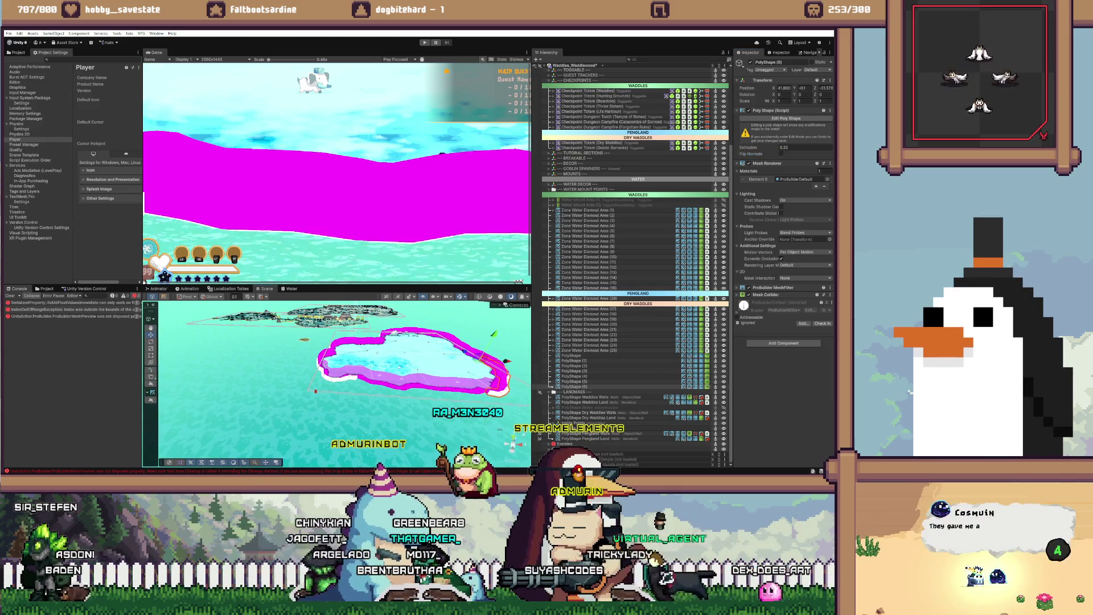
Step: Look straight down on the island shape and zoom in on its upper edge
{"action": "left_click", "coordinate": [514, 319]}
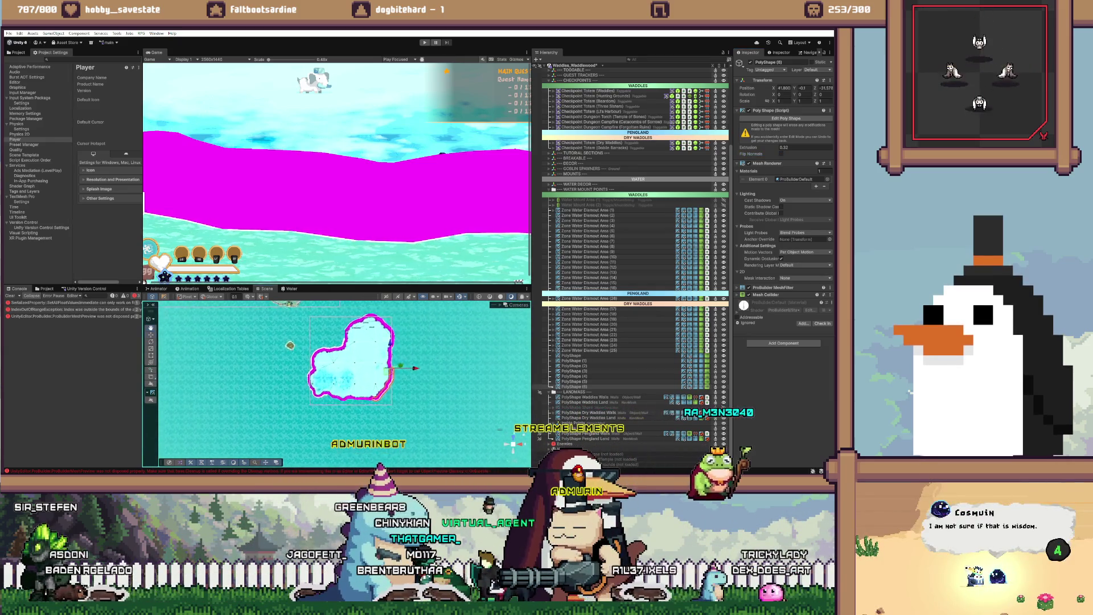
{"action": "scroll", "coordinate": [313, 418], "scroll_direction": "up", "scroll_amount": 5}
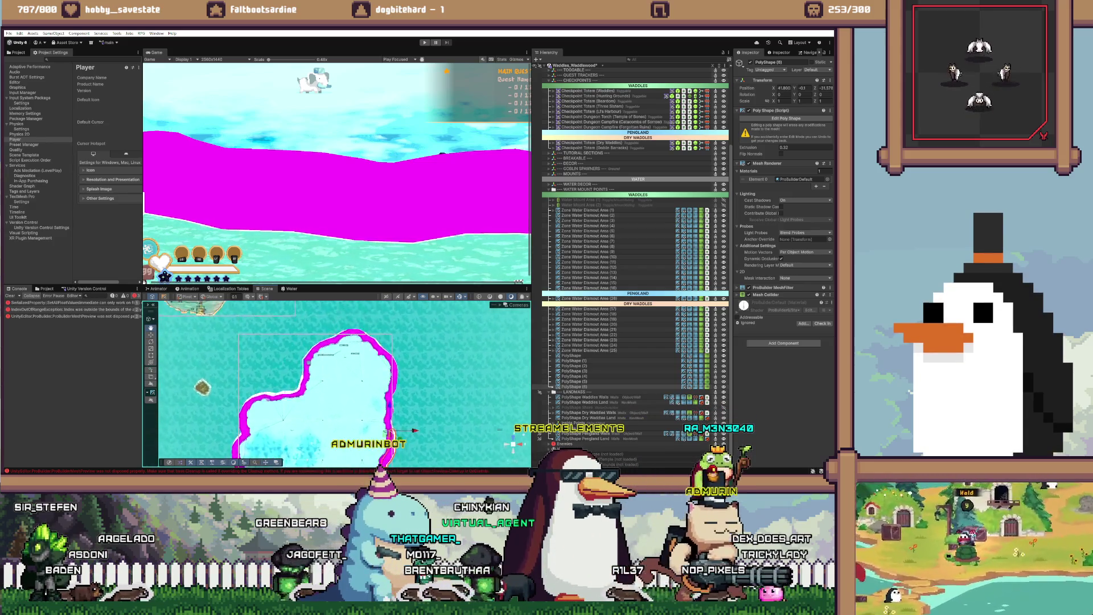
{"action": "scroll", "coordinate": [313, 370], "scroll_direction": "up", "scroll_amount": 5}
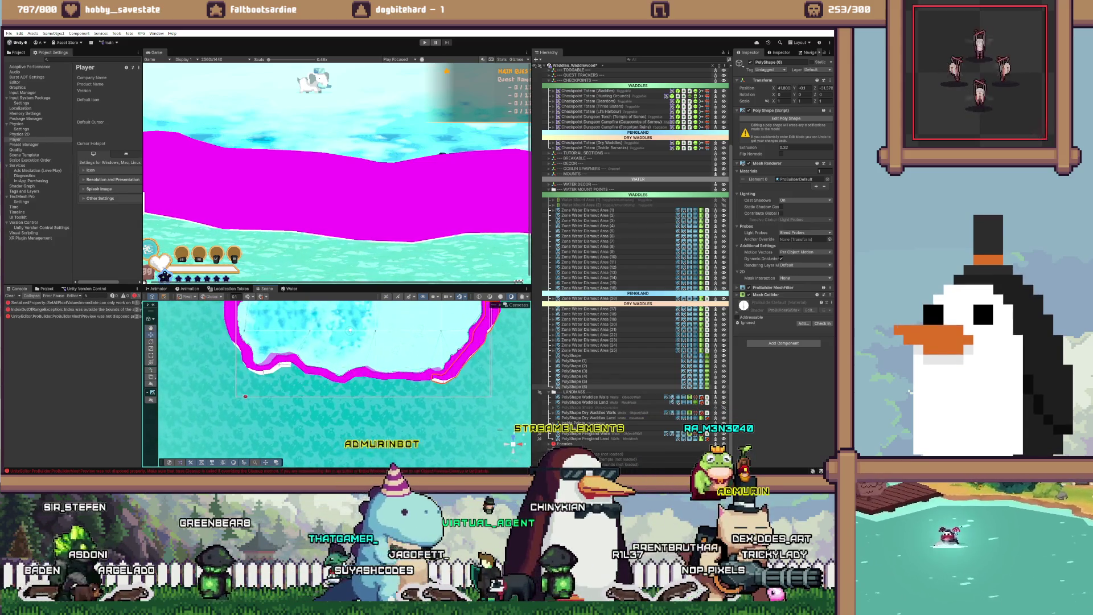
{"action": "scroll", "coordinate": [370, 370], "scroll_direction": "up", "scroll_amount": 2}
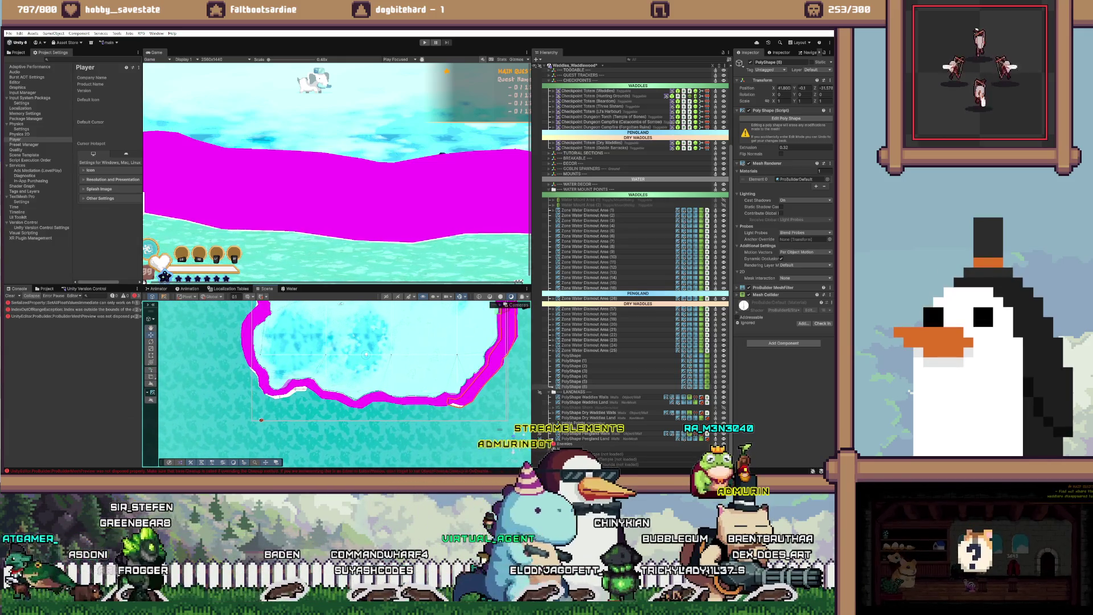
{"action": "scroll", "coordinate": [370, 364], "scroll_direction": "up", "scroll_amount": 5}
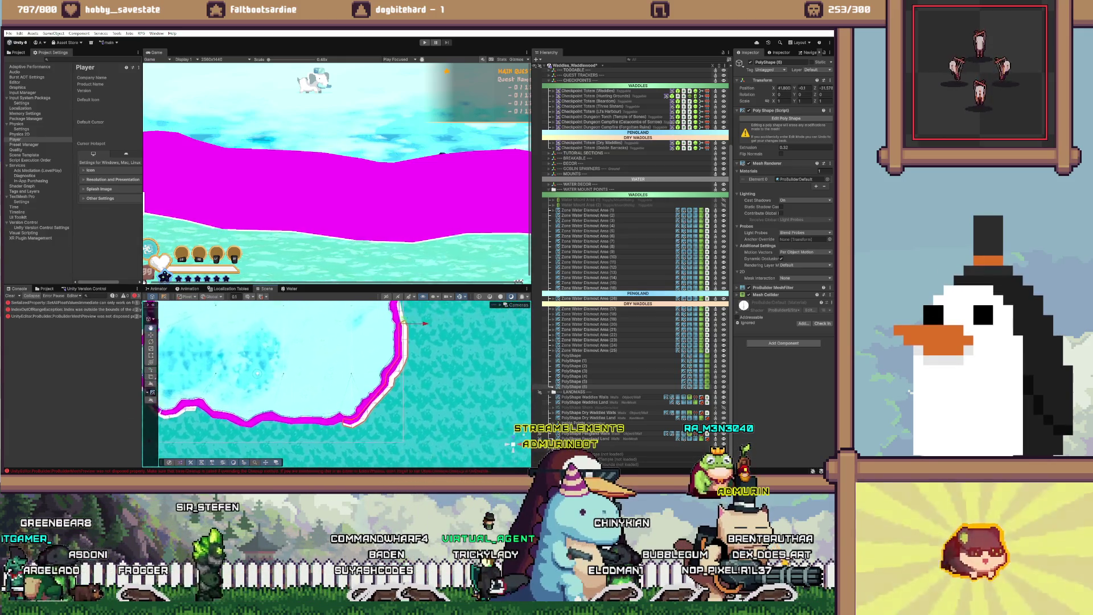
{"action": "scroll", "coordinate": [336, 381], "scroll_direction": "down", "scroll_amount": 3}
{"action": "scroll", "coordinate": [319, 364], "scroll_direction": "up", "scroll_amount": 5}
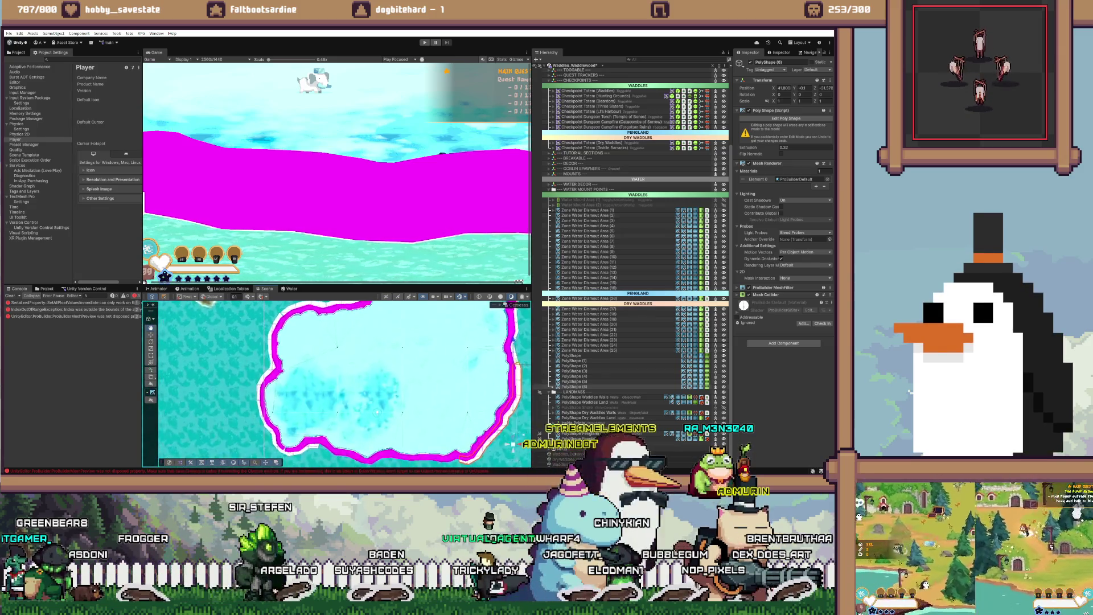
{"action": "left_click_drag", "start_coordinate": [342, 370], "coordinate": [363, 413]}
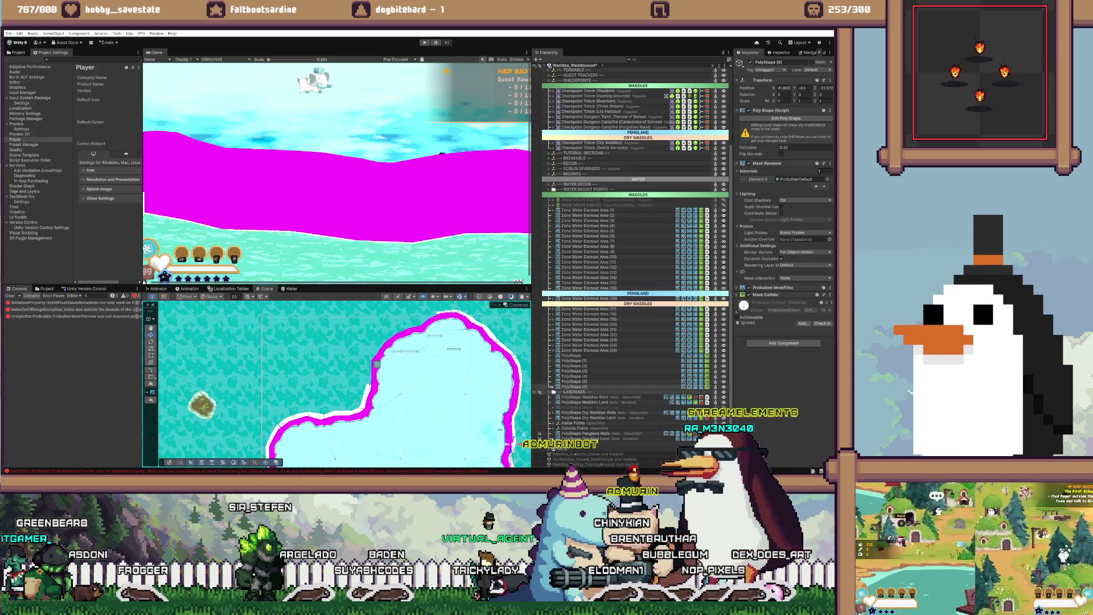
Step: Turn off Flip Normals on PolyShape (3) and bring the island's lower edge into view
{"action": "left_click", "coordinate": [572, 382]}
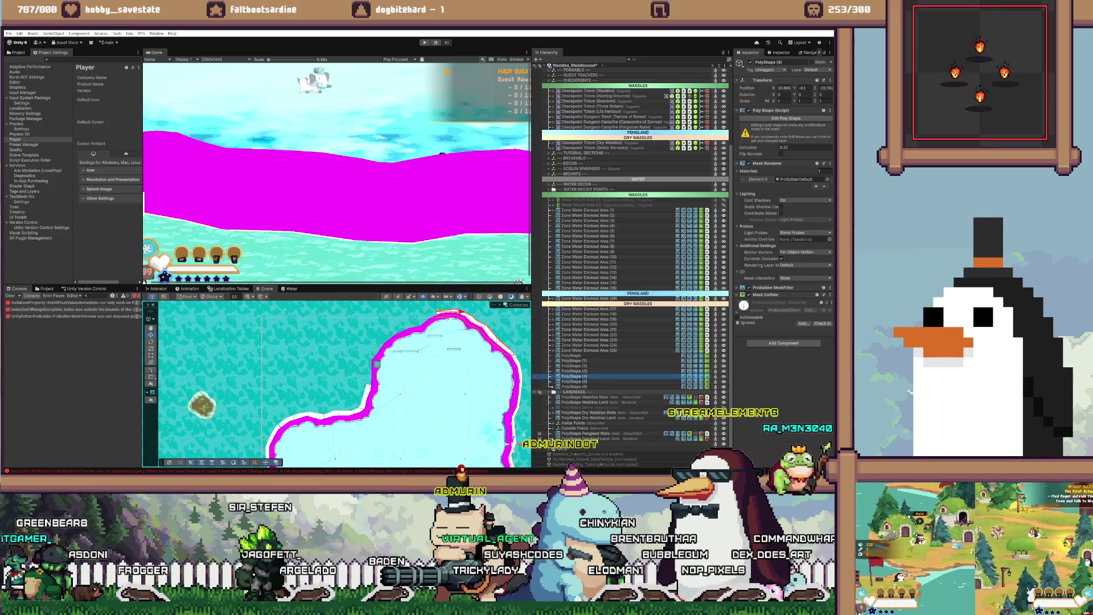
{"action": "left_click", "coordinate": [572, 371]}
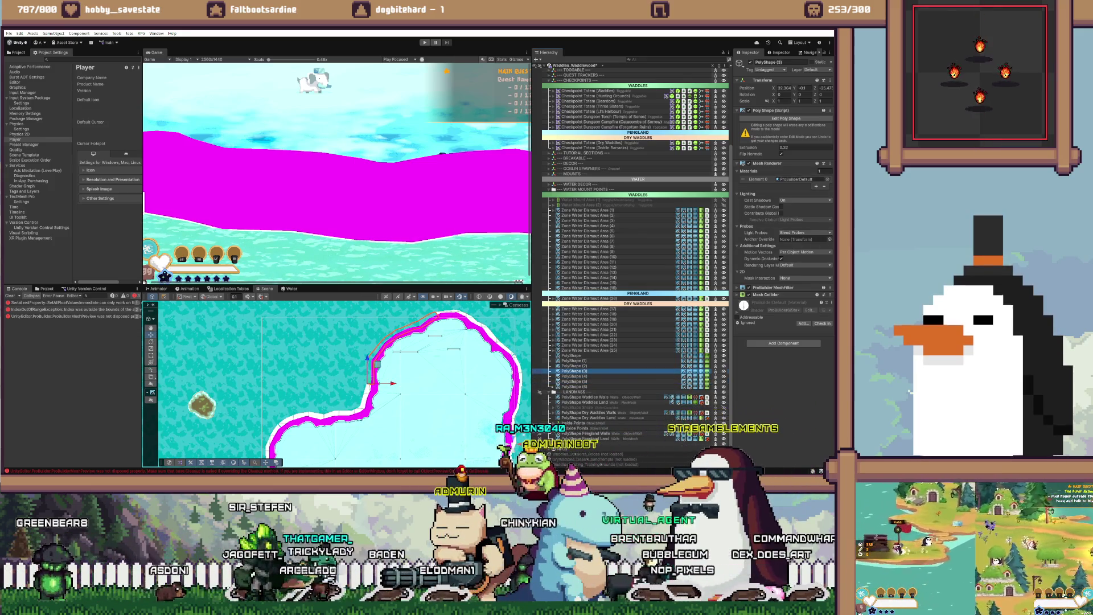
{"action": "left_click", "coordinate": [781, 154]}
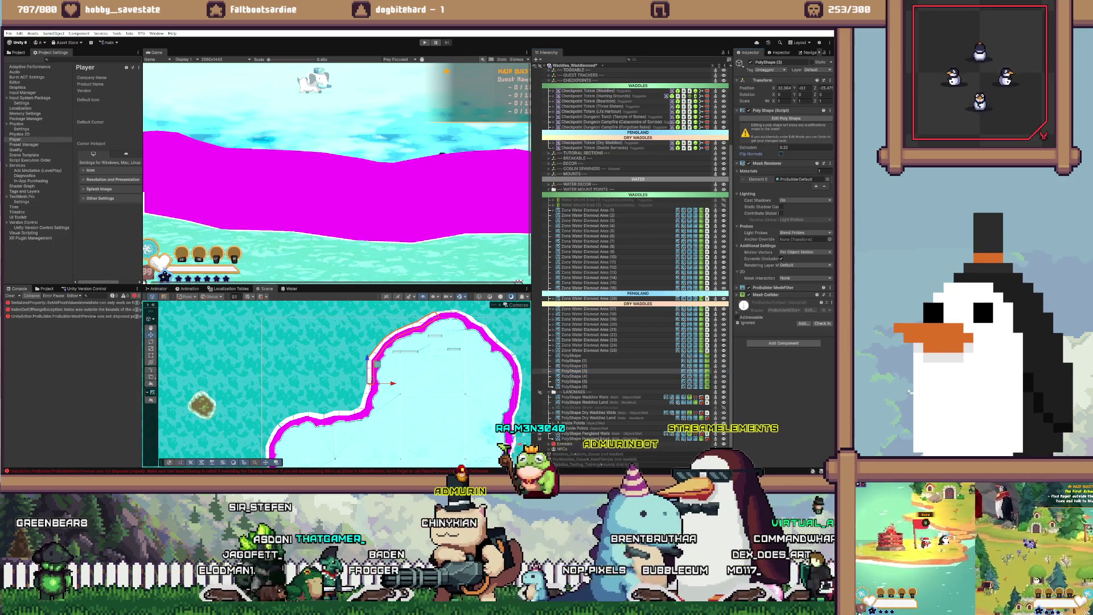
{"action": "left_click_drag", "start_coordinate": [393, 399], "coordinate": [371, 336]}
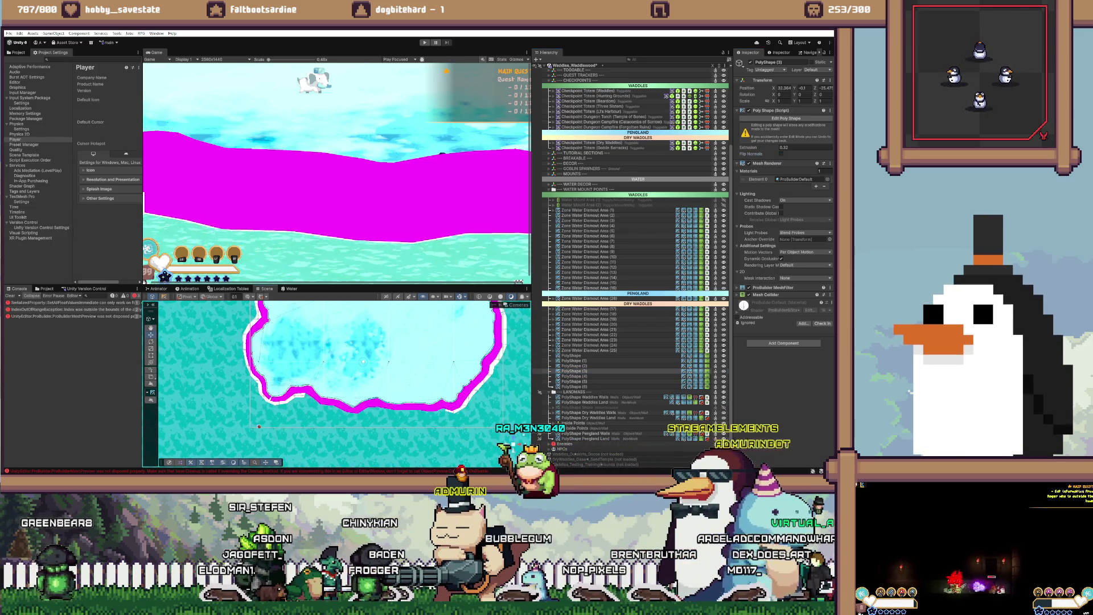
Step: Trace a new water poly shape along the island's lower shoreline, panning along the coast
{"action": "key", "text": "e"}
{"action": "scroll", "coordinate": [370, 353], "scroll_direction": "up", "scroll_amount": 2}
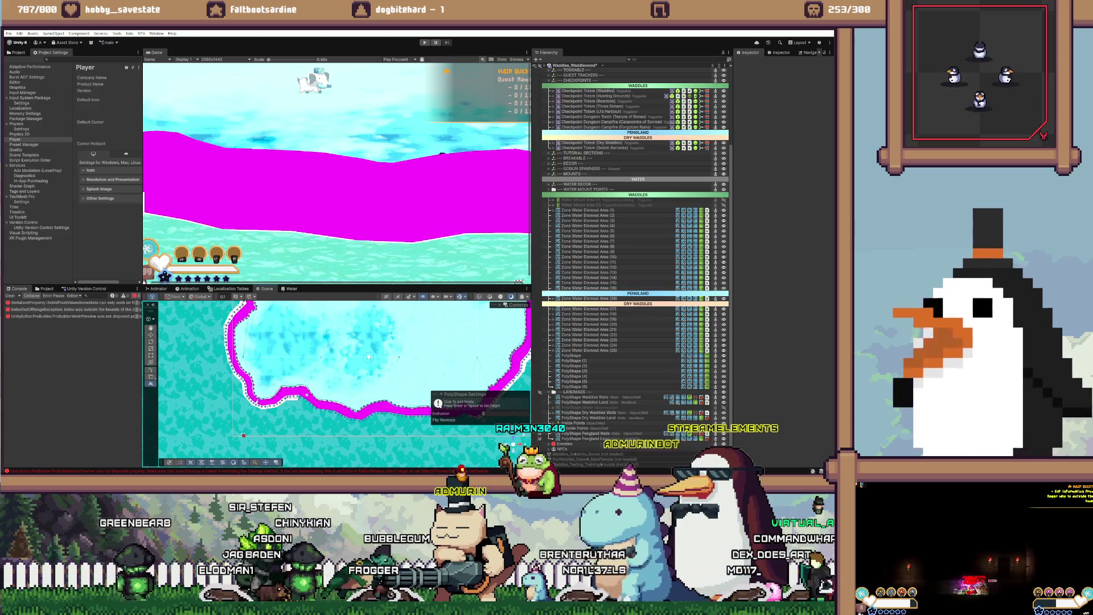
{"action": "scroll", "coordinate": [388, 341], "scroll_direction": "up", "scroll_amount": 2}
{"action": "left_click_drag", "start_coordinate": [387, 342], "coordinate": [389, 313]}
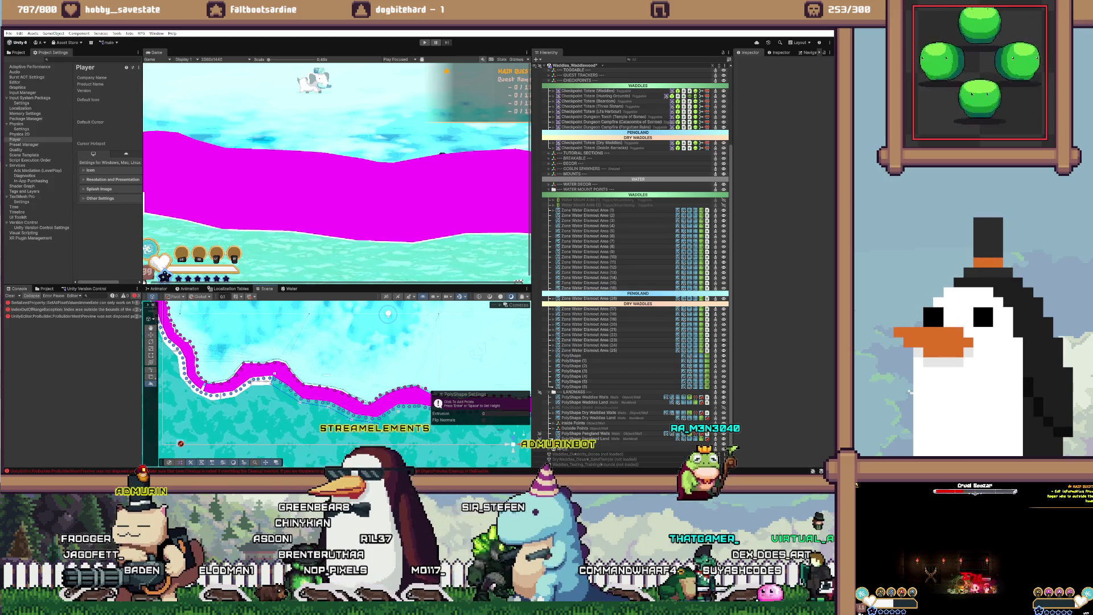
{"action": "left_click_drag", "start_coordinate": [388, 314], "coordinate": [257, 308]}
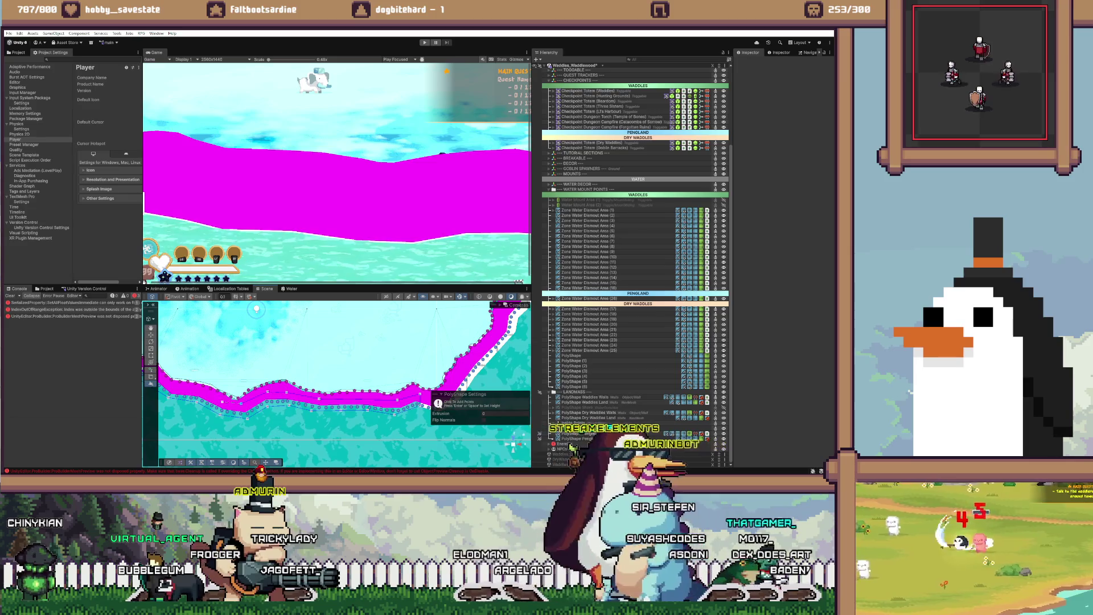
{"action": "left_click_drag", "start_coordinate": [256, 382], "coordinate": [405, 387]}
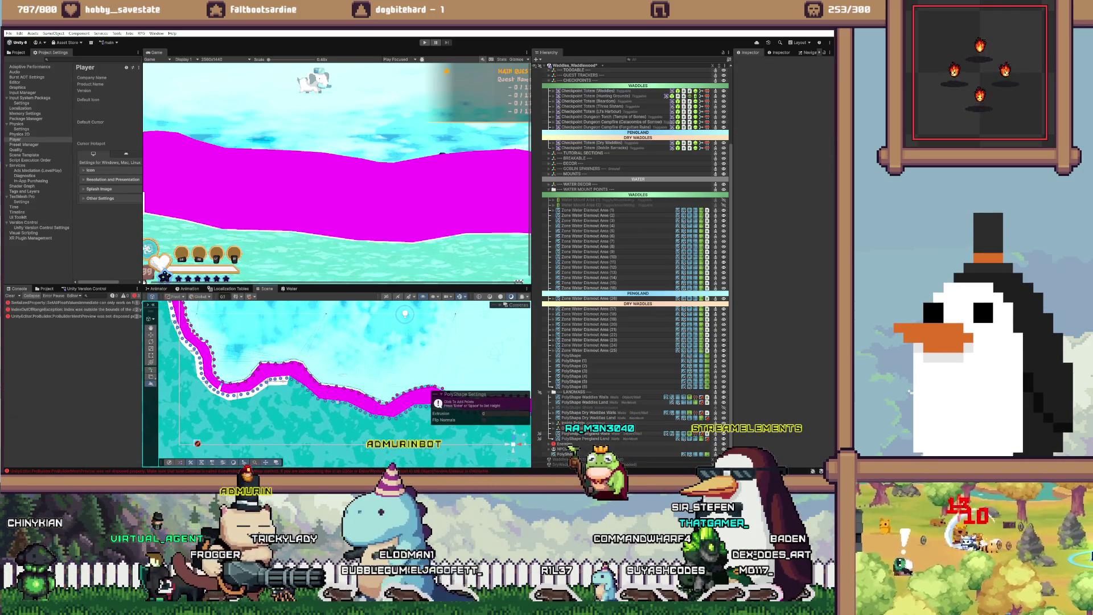
Step: Move the new PolyShape below PolyShape (6) in the Hierarchy
{"action": "scroll", "coordinate": [635, 256], "scroll_direction": "down", "scroll_amount": 1}
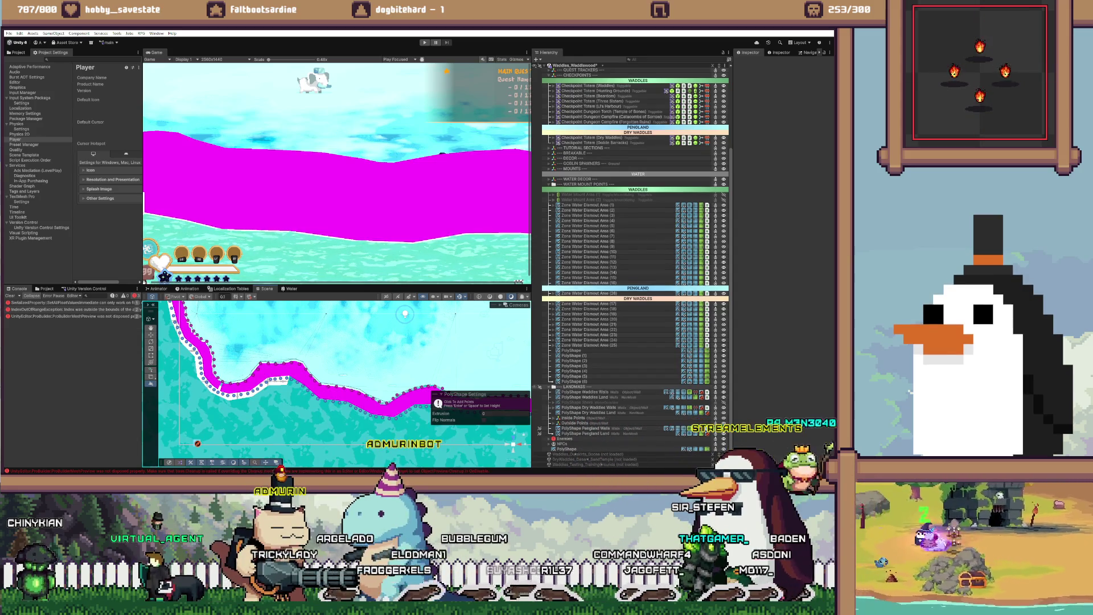
{"action": "left_click", "coordinate": [567, 449]}
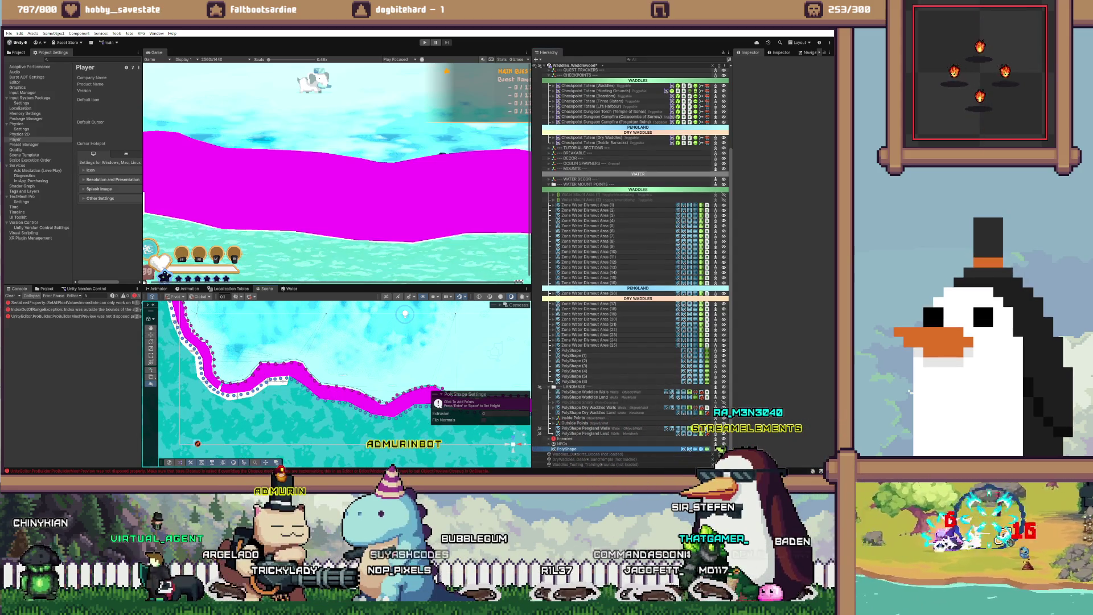
{"action": "left_click_drag", "start_coordinate": [567, 449], "coordinate": [571, 386]}
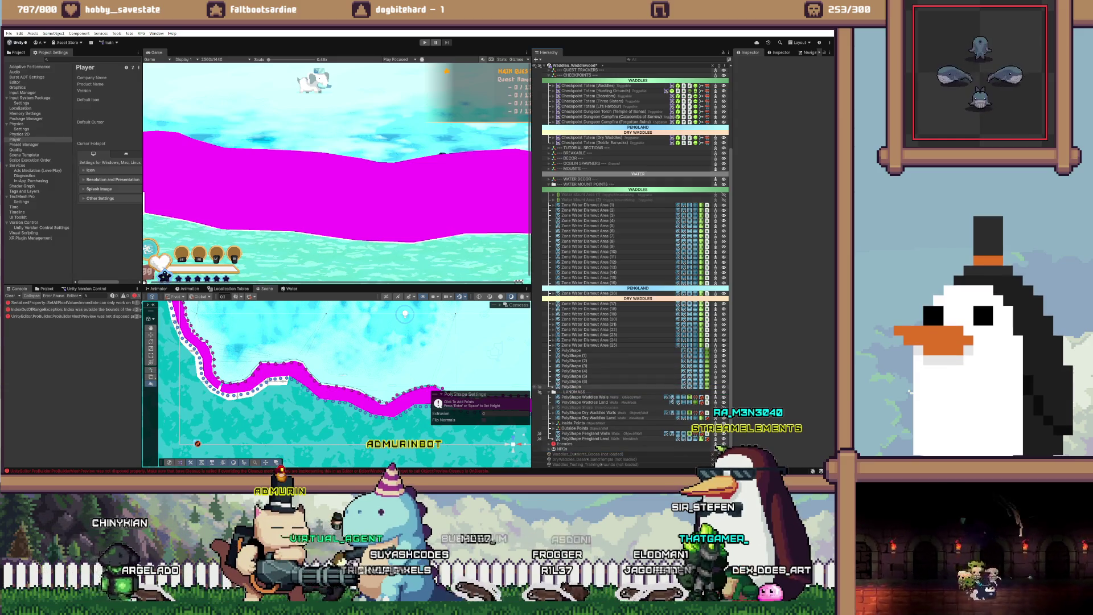
Step: Give the new PolyShape extrusion 0.32, normals unflipped and Y position 0
{"action": "left_click", "coordinate": [571, 387]}
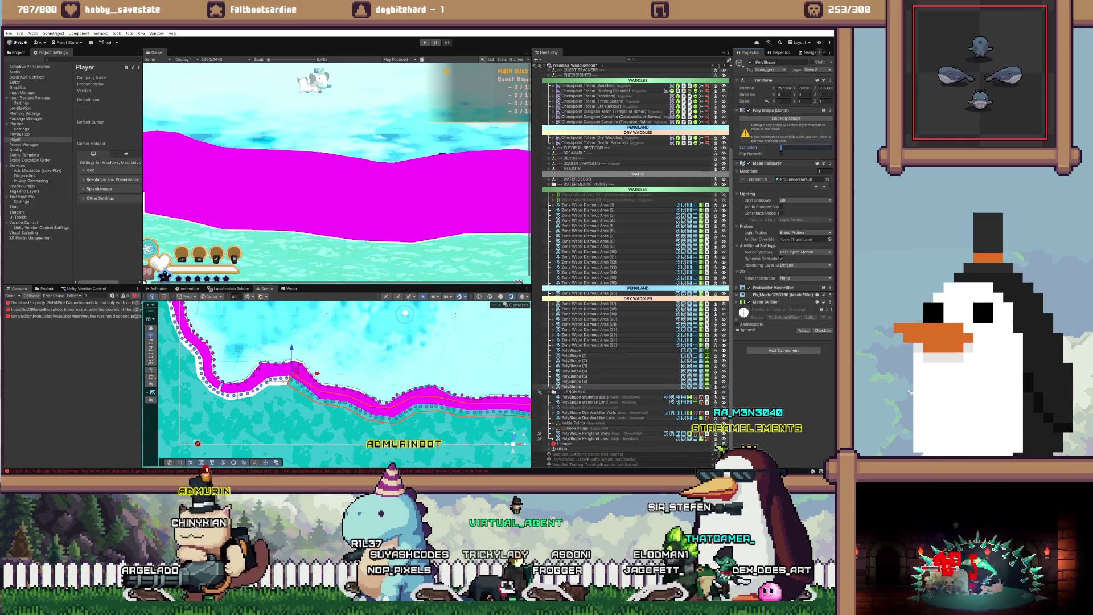
{"action": "type", "text": "0.32"}
{"action": "key", "text": "Return"}
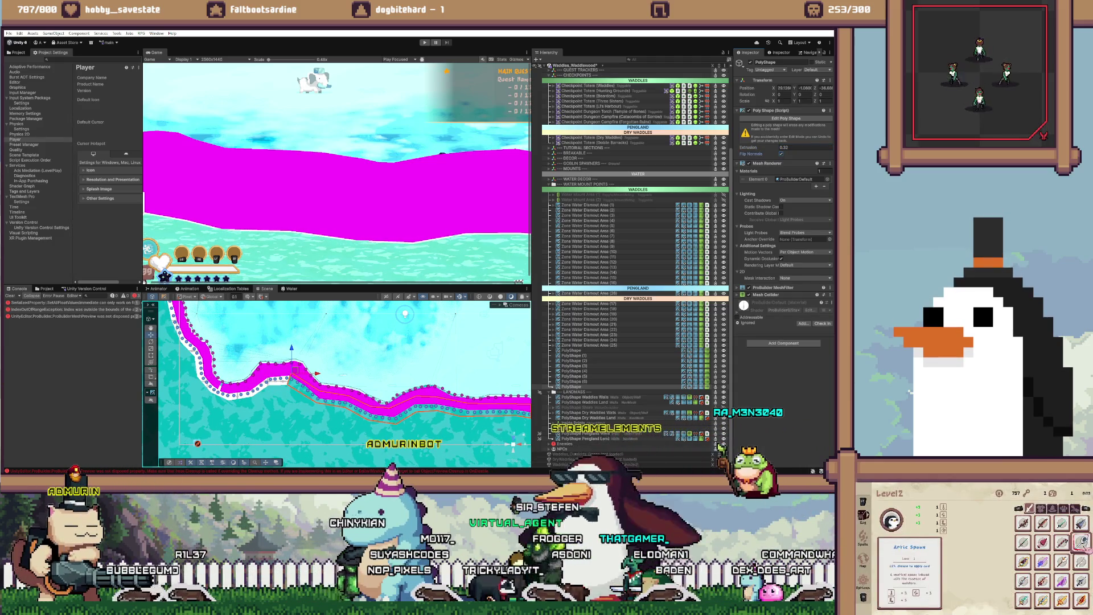
{"action": "left_click", "coordinate": [781, 153]}
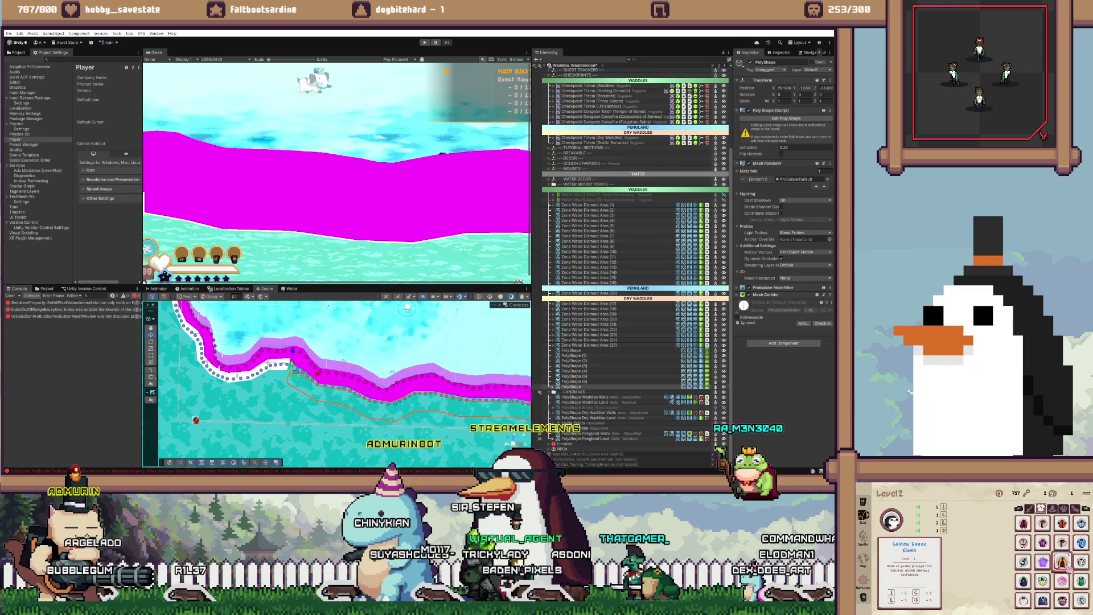
{"action": "type", "text": "0"}
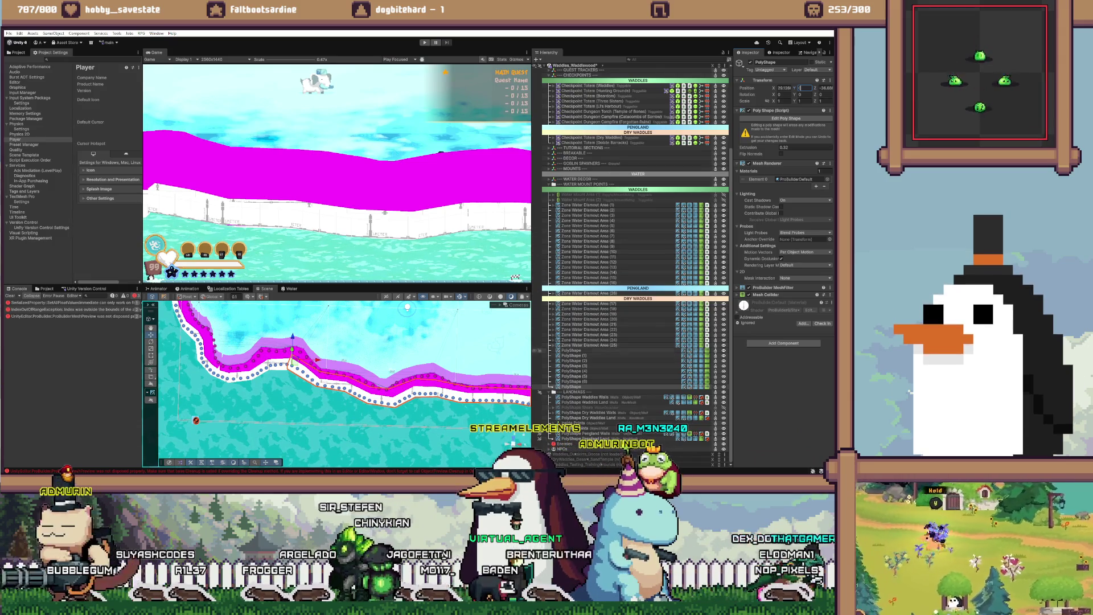
Step: Open the Zone Dismounting component options on Zone Water Dismount Area (25)
{"action": "left_click", "coordinate": [589, 345]}
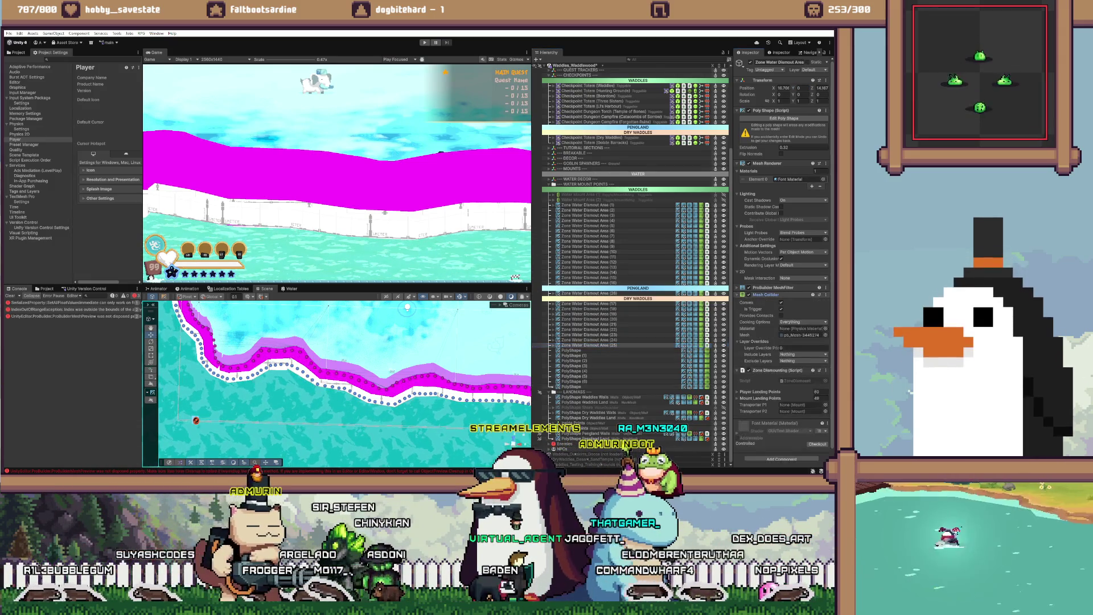
{"action": "left_click", "coordinate": [738, 294]}
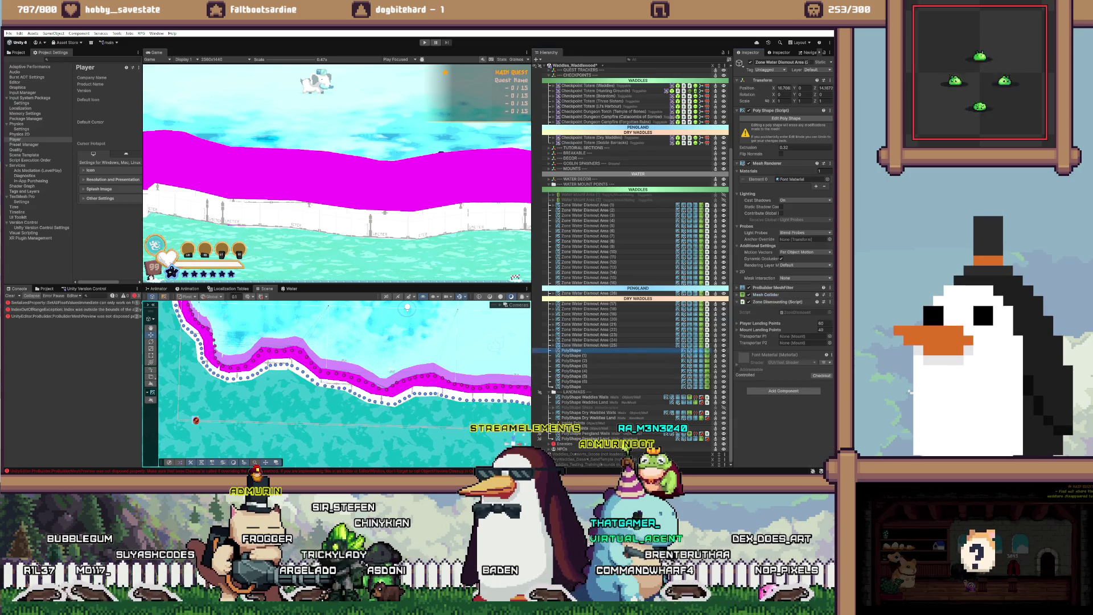
{"action": "left_click", "coordinate": [571, 387], "text": "shift"}
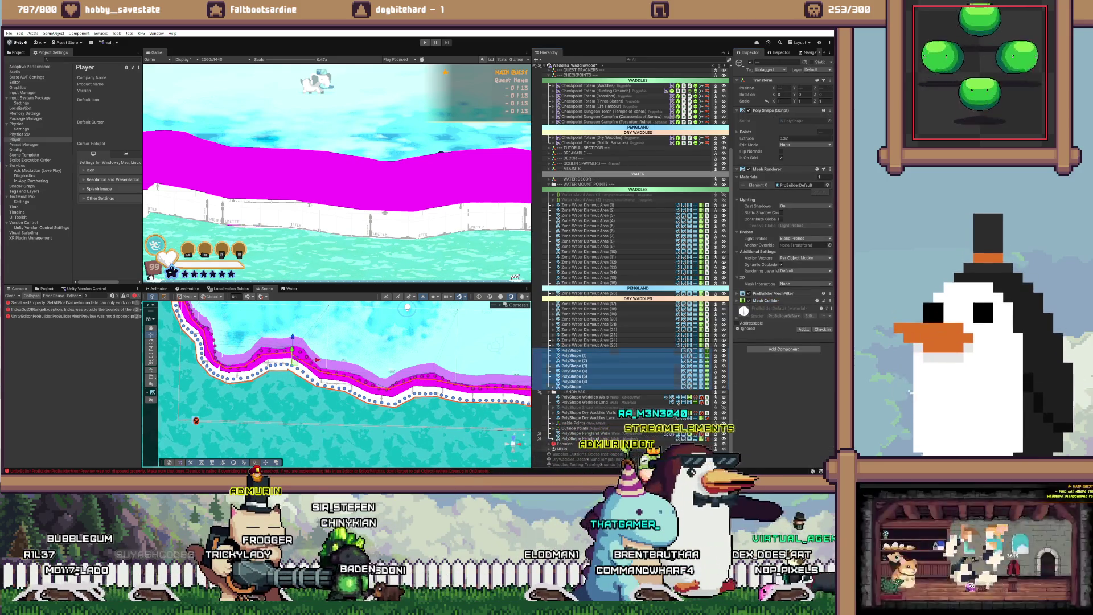
{"action": "left_click", "coordinate": [738, 301]}
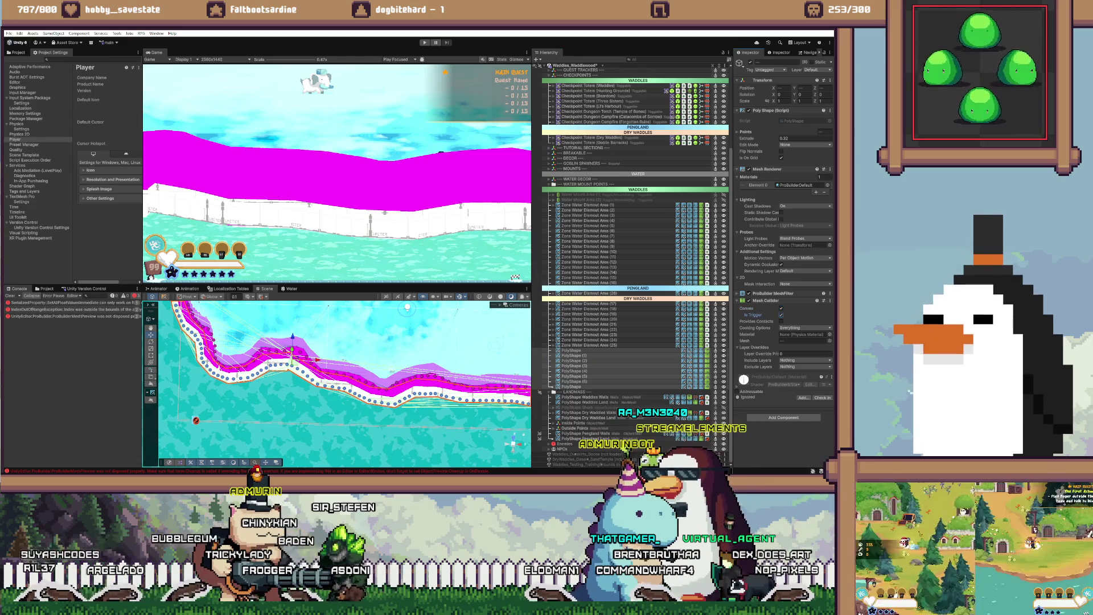
{"action": "left_click", "coordinate": [588, 345]}
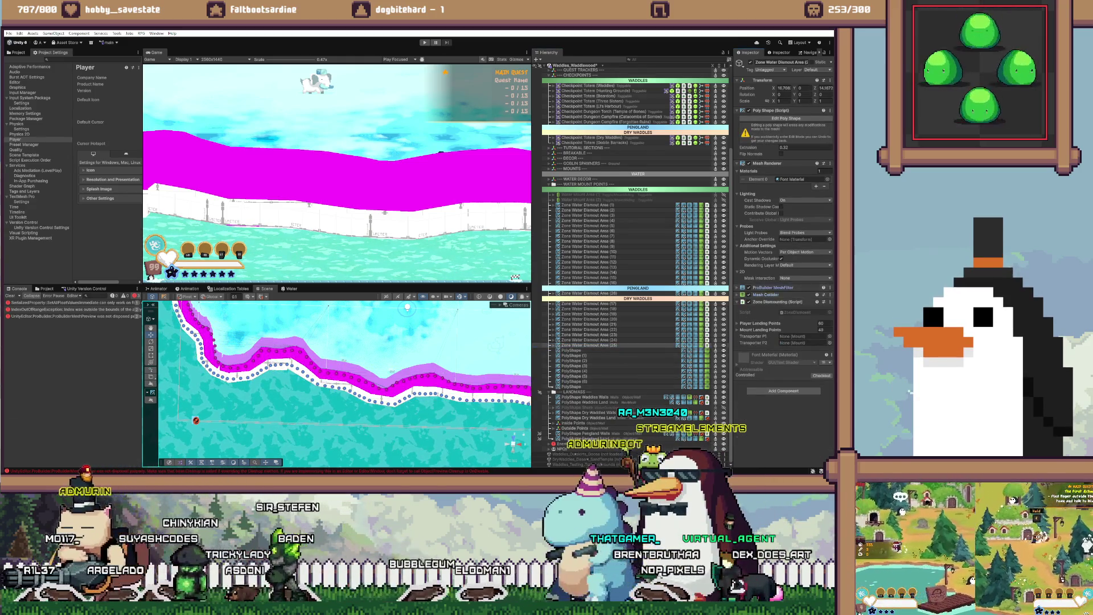
{"action": "right_click", "coordinate": [759, 302]}
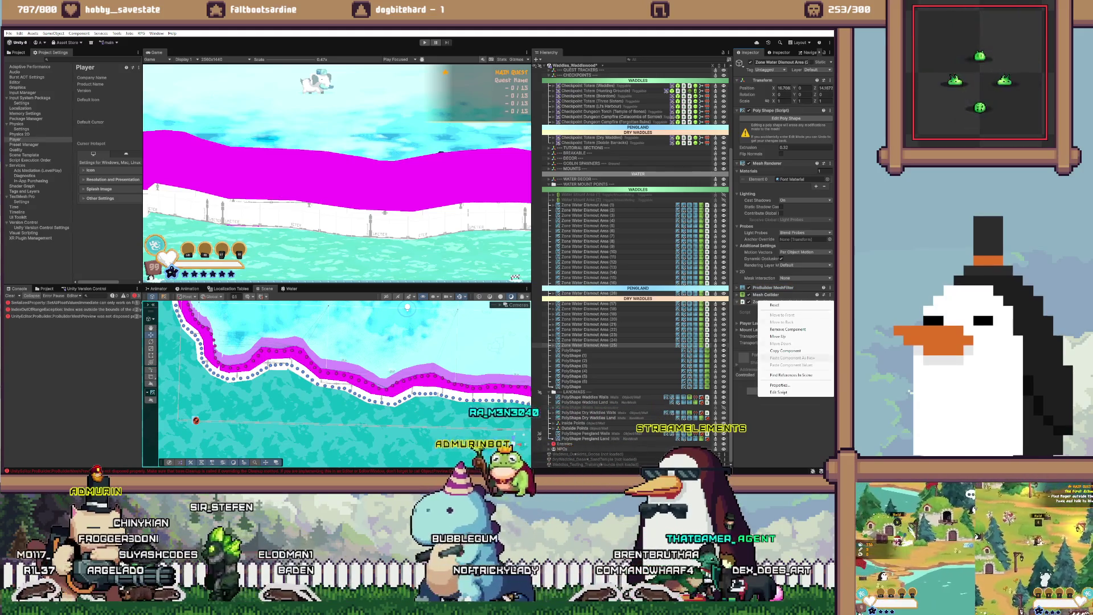
Step: Paste Zone Dismounting as a new component on all PolyShapes with Player Landing Points 0
{"action": "left_click", "coordinate": [572, 350]}
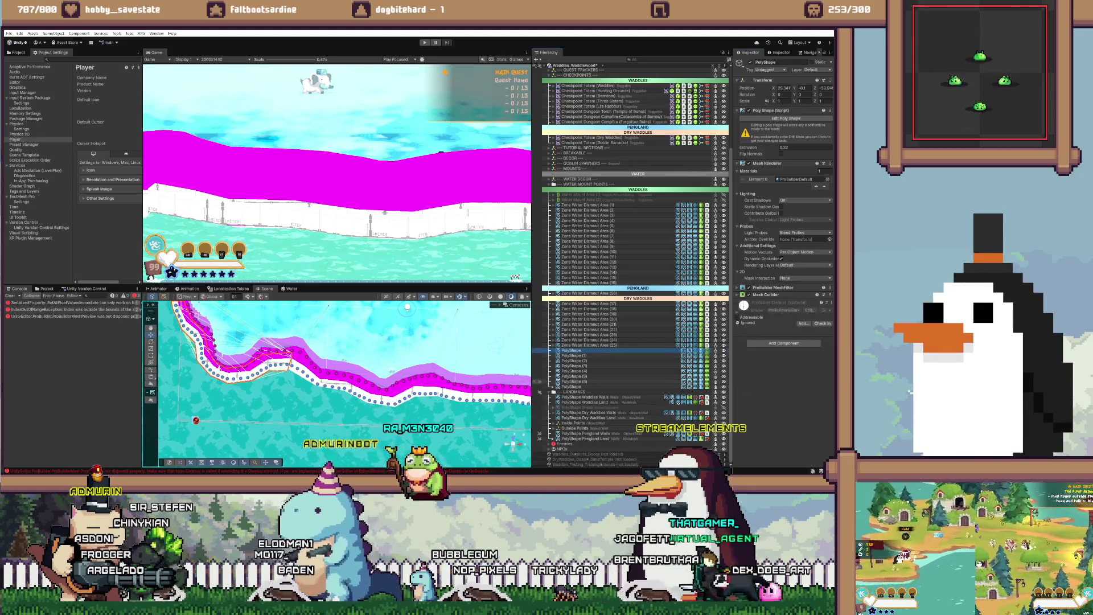
{"action": "left_click", "coordinate": [571, 387], "text": "shift"}
{"action": "right_click", "coordinate": [759, 301]}
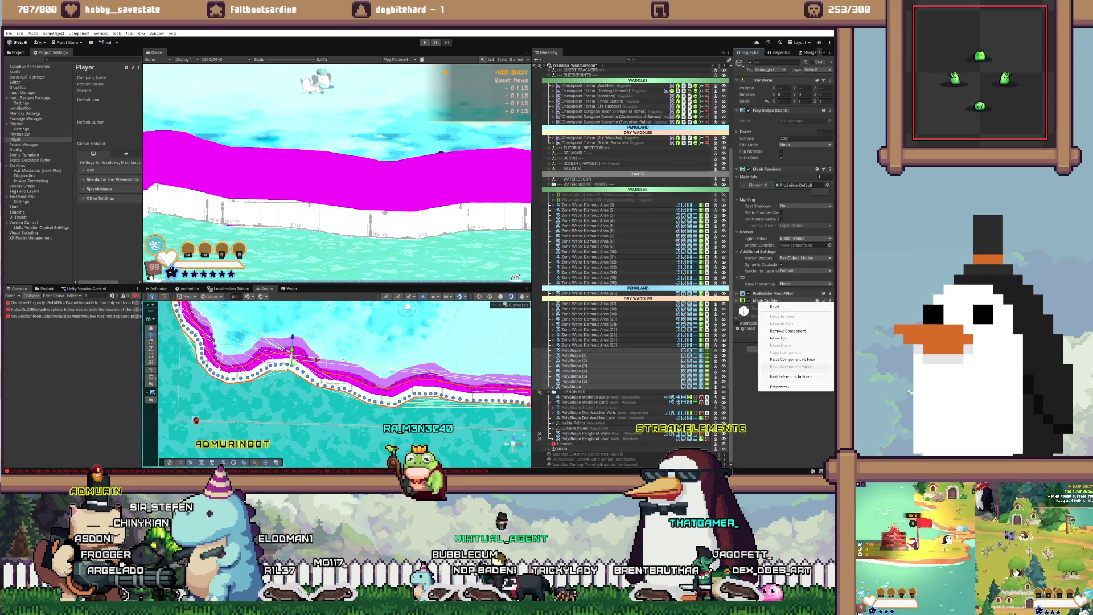
{"action": "left_click", "coordinate": [792, 359]}
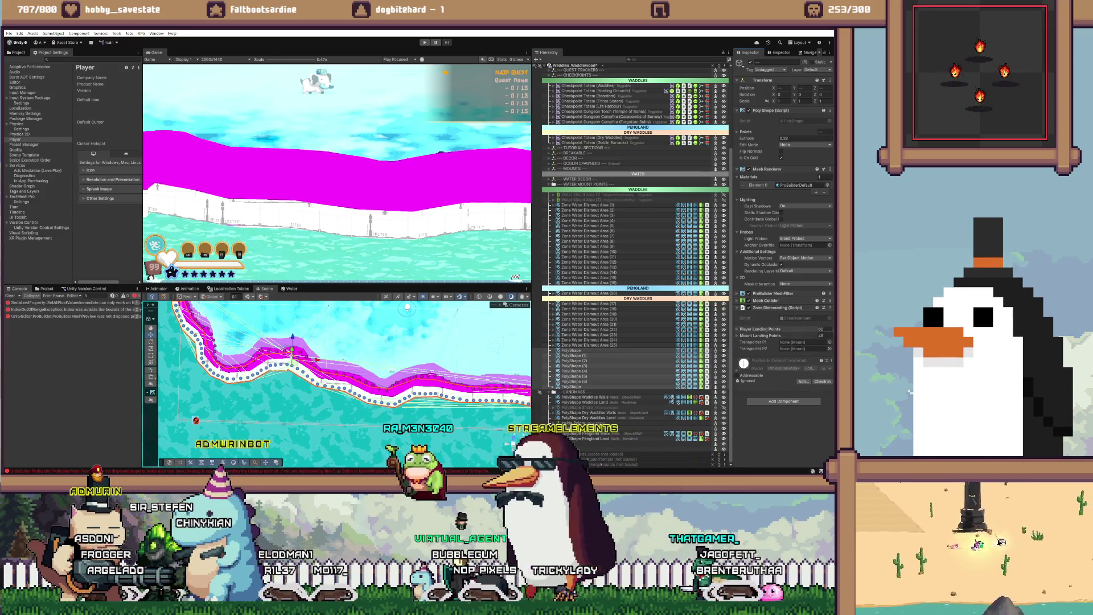
{"action": "type", "text": "0"}
{"action": "key", "text": "Tab"}
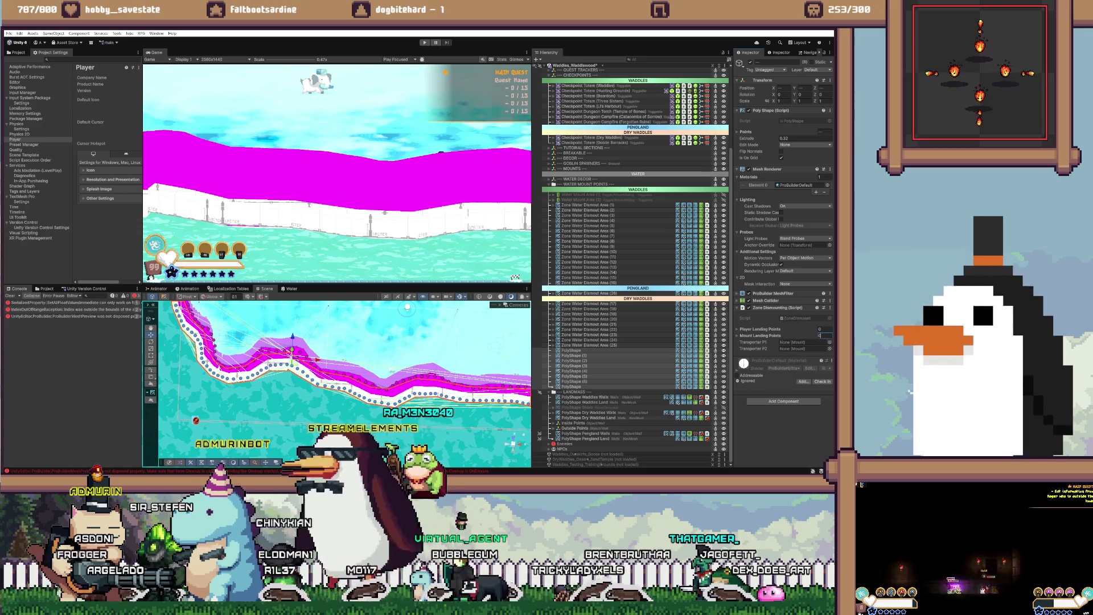
Step: Move the PolyShapes under Zone Water Dismount Area (26), delete Area (26), and reselect them
{"action": "scroll", "coordinate": [345, 384], "scroll_direction": "down", "scroll_amount": 3}
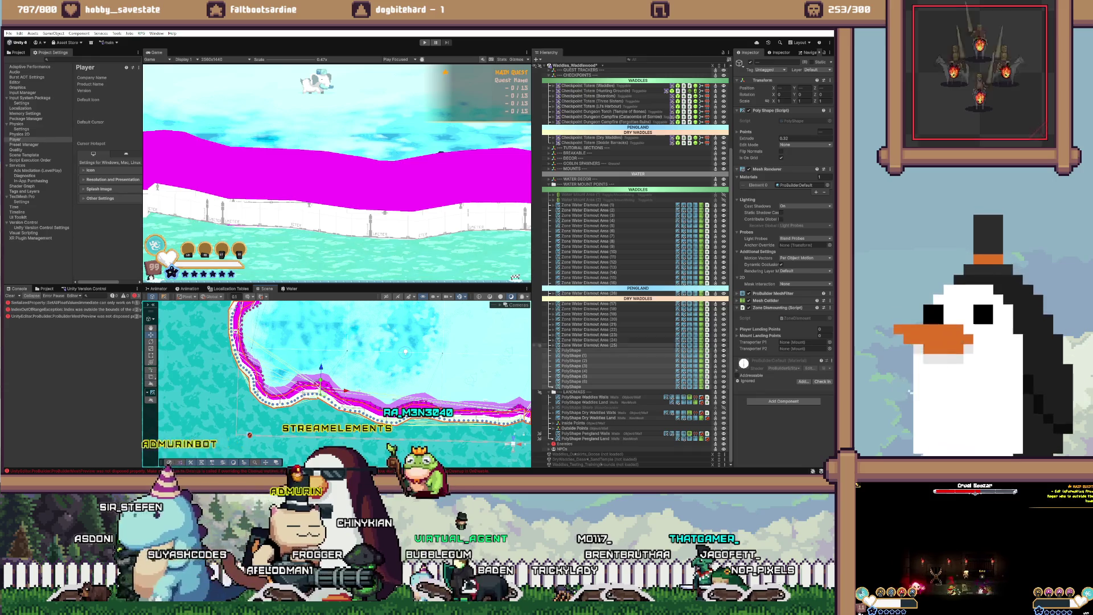
{"action": "left_click", "coordinate": [536, 345]}
{"action": "key", "text": "F2"}
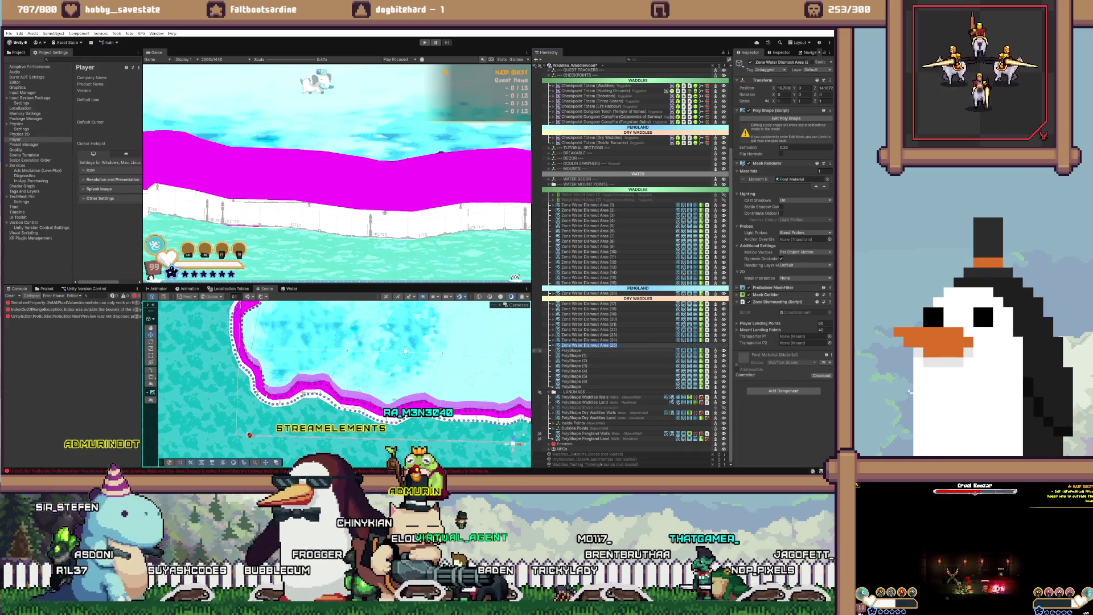
{"action": "left_click", "coordinate": [537, 350]}
{"action": "left_click", "coordinate": [540, 386], "text": "shift"}
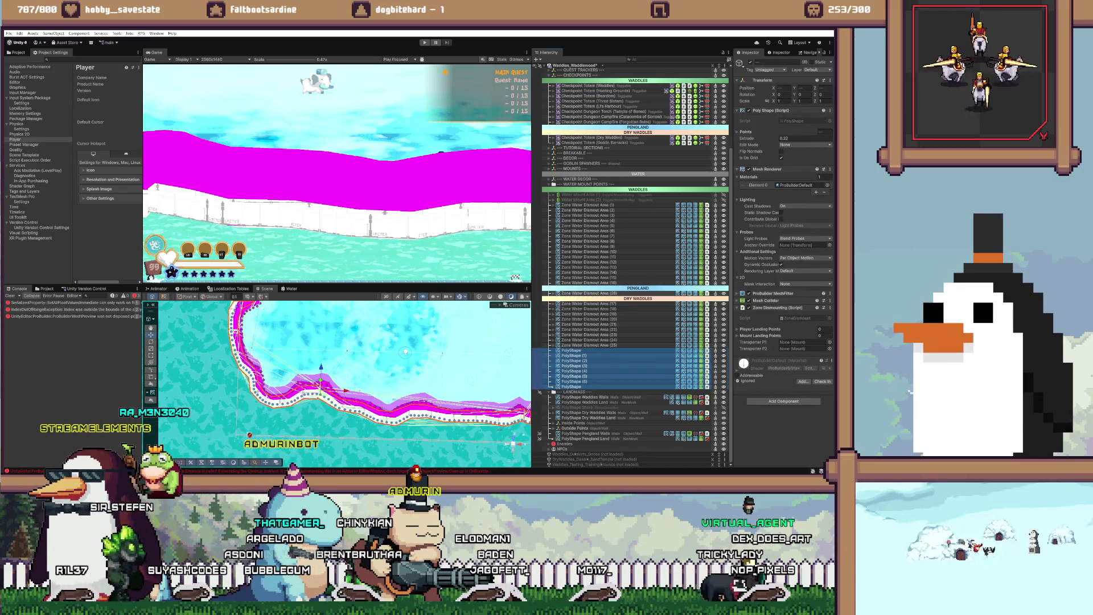
{"action": "left_click_drag", "start_coordinate": [570, 376], "coordinate": [570, 294]}
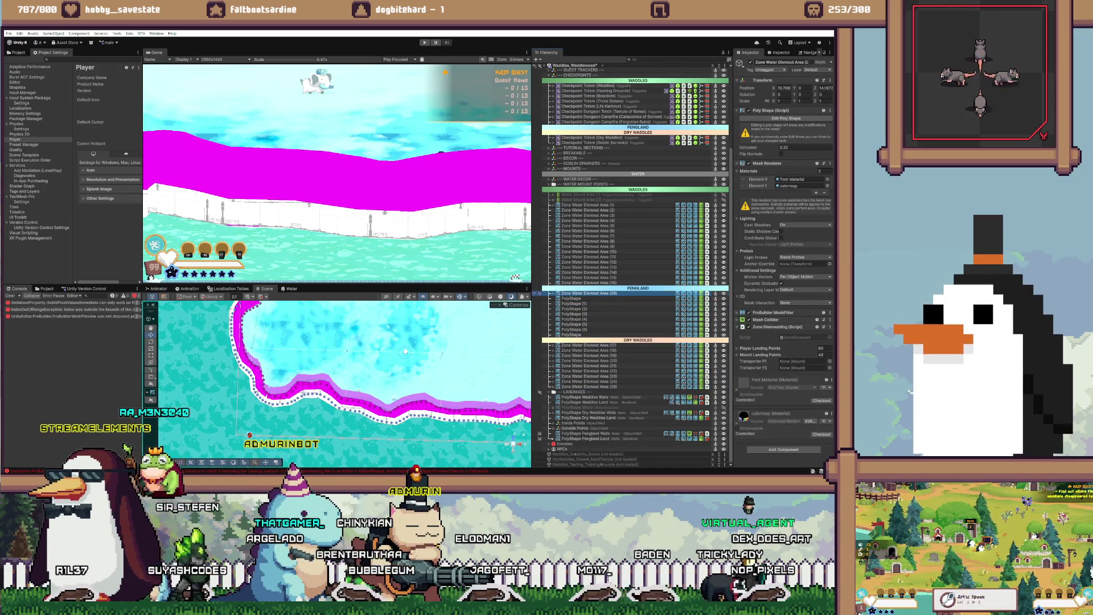
{"action": "key", "text": "Delete"}
{"action": "left_click", "coordinate": [571, 298]}
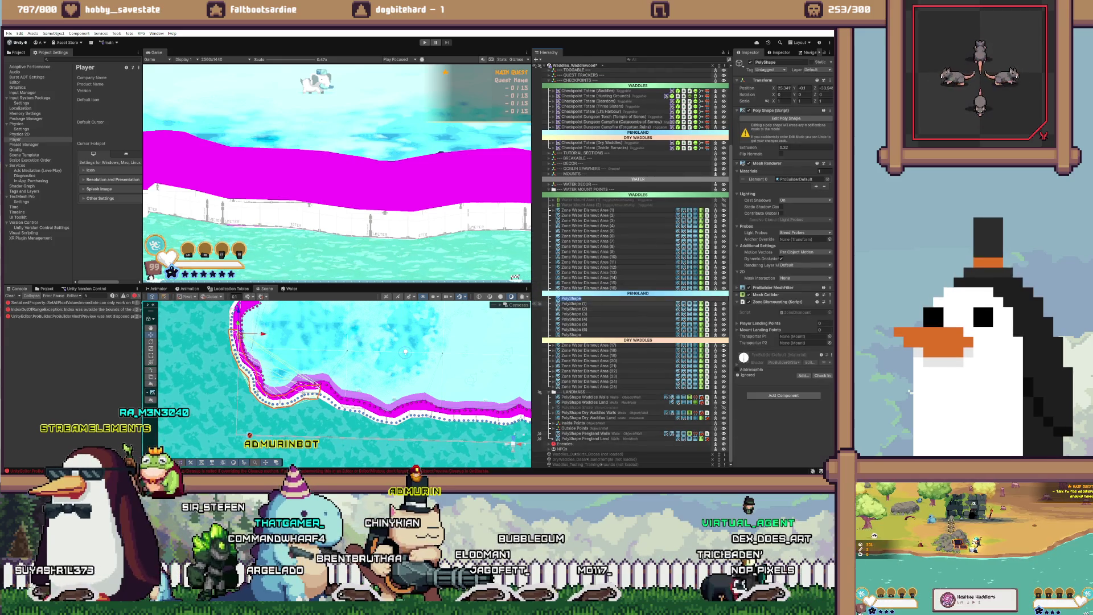
{"action": "left_click", "coordinate": [571, 335], "text": "shift"}
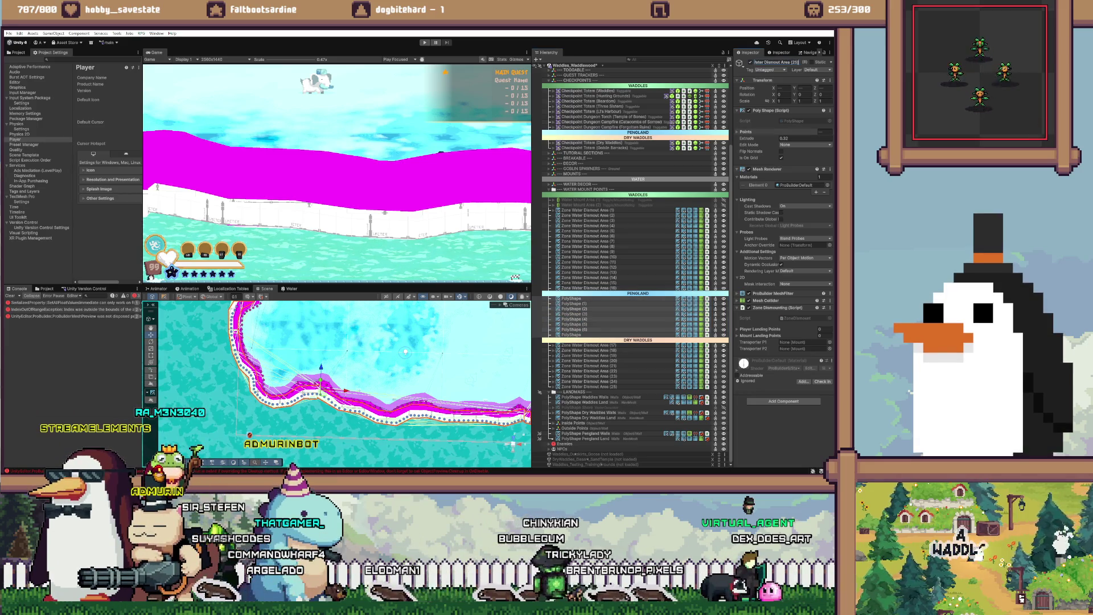
Step: Confirm the shared area name and number the first areas (26) through (29)
{"action": "key", "text": "Return"}
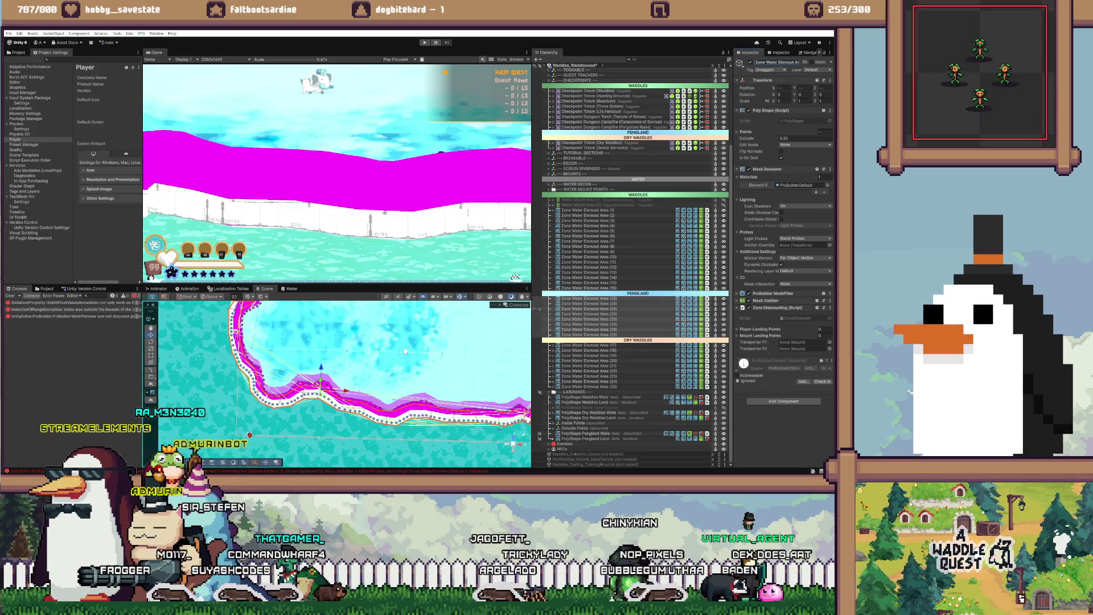
{"action": "left_click", "coordinate": [540, 298]}
{"action": "type", "text": "6"}
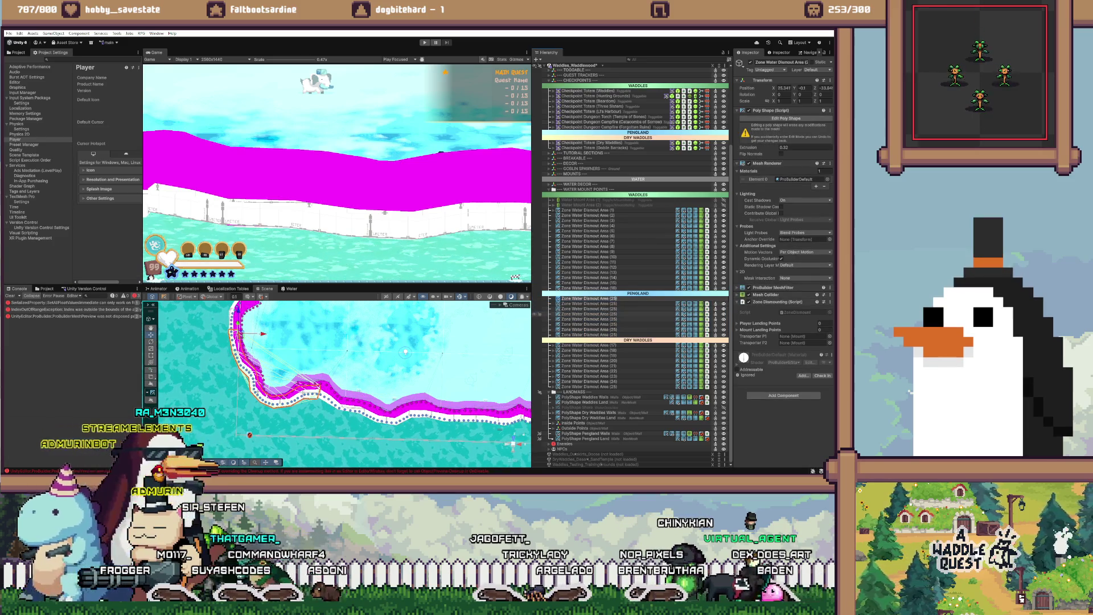
{"action": "key", "text": "Return"}
{"action": "key", "text": "Down"}
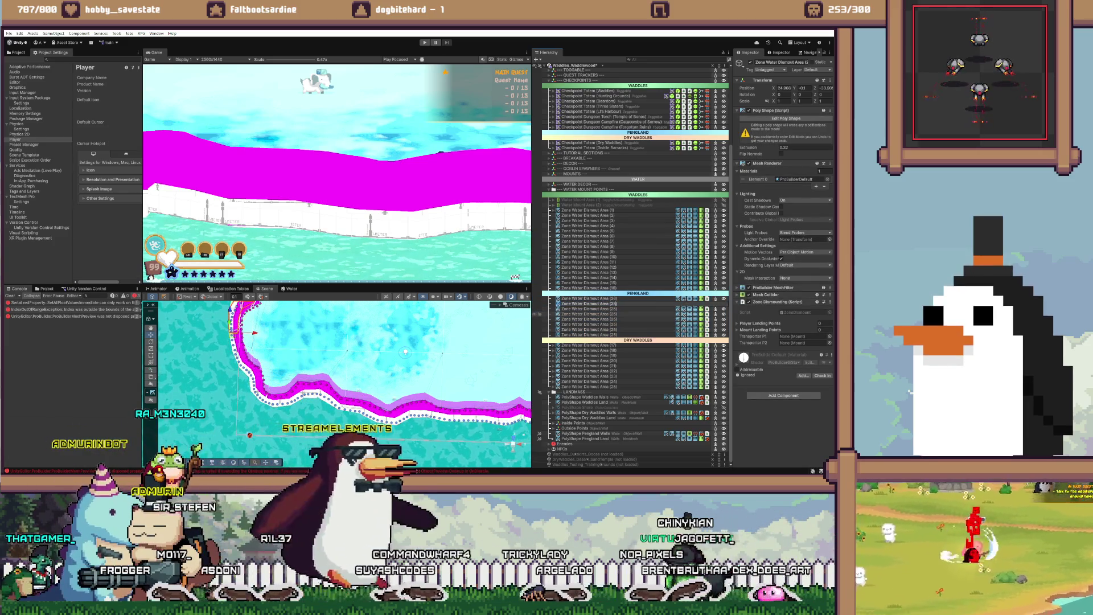
{"action": "type", "text": "7"}
{"action": "key", "text": "Return"}
{"action": "key", "text": "Down"}
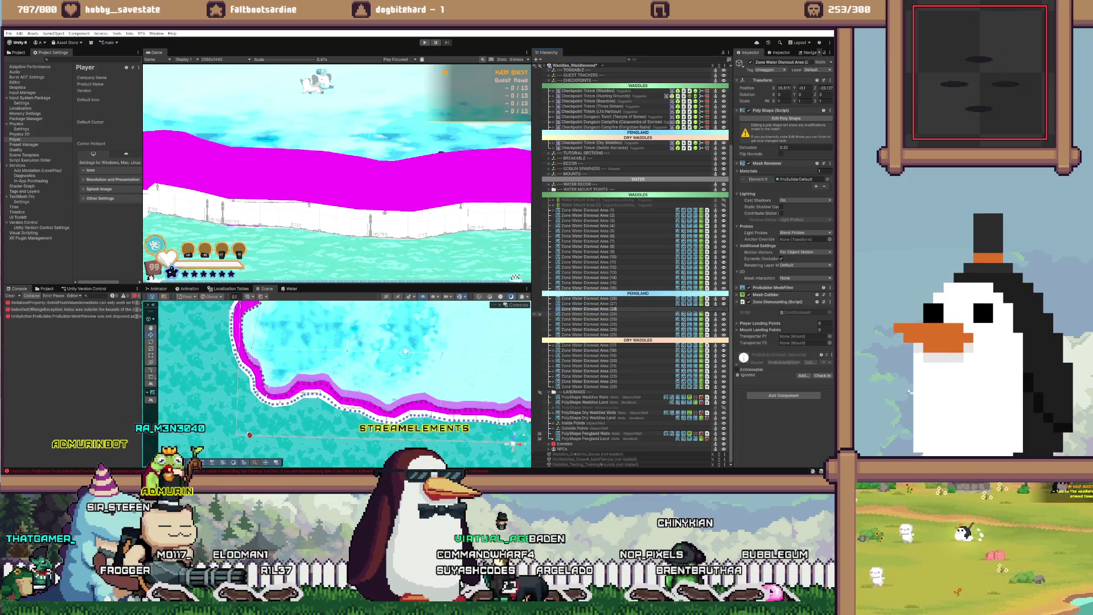
{"action": "key", "text": "Return"}
{"action": "key", "text": "Down"}
{"action": "type", "text": "9"}
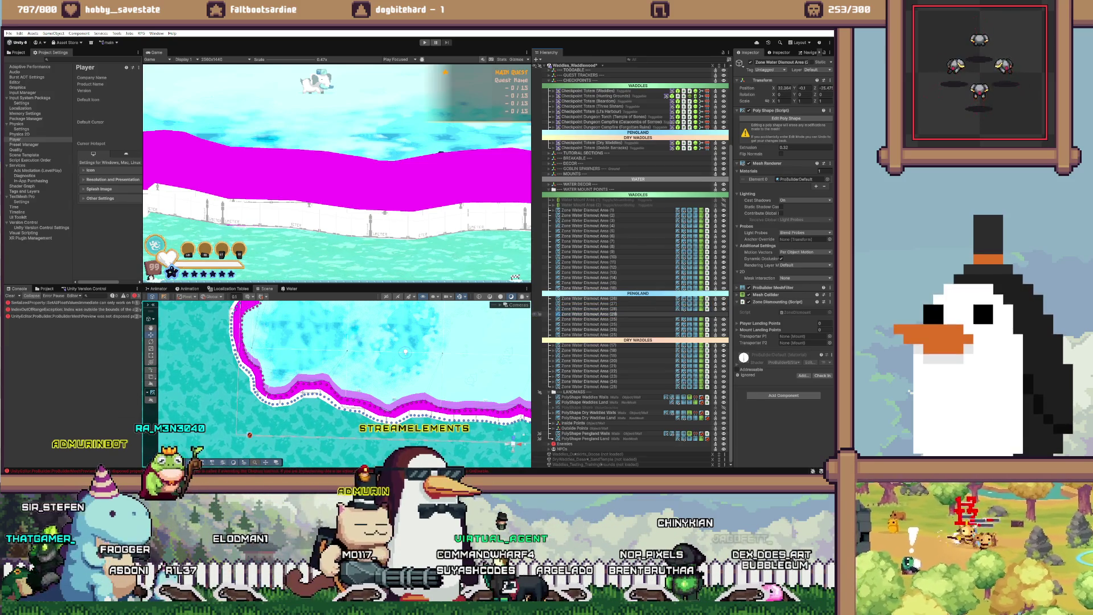
{"action": "key", "text": "Return"}
{"action": "key", "text": "Down"}
Step: Number the remaining water zone areas (30) through (33)
{"action": "type", "text": "30)"}
{"action": "key", "text": "Return"}
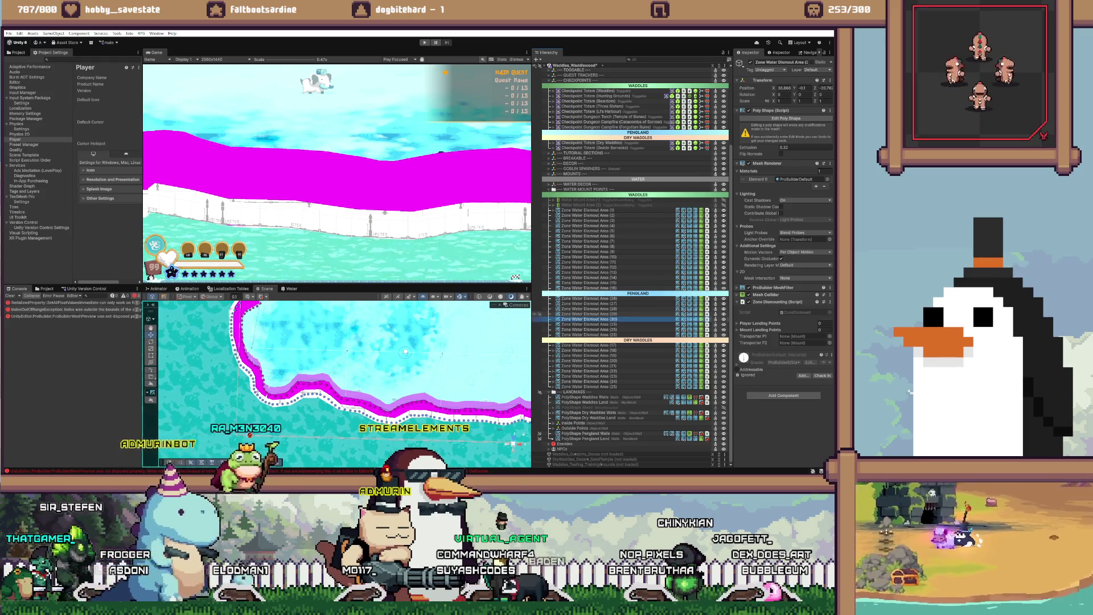
{"action": "key", "text": "Down"}
{"action": "key", "text": "F2"}
{"action": "key", "text": "End"}
{"action": "key", "text": "BackSpace"}
{"action": "key", "text": "BackSpace"}
{"action": "key", "text": "BackSpace"}
{"action": "type", "text": "31)"}
{"action": "key", "text": "Return"}
{"action": "key", "text": "Down"}
{"action": "key", "text": "F2"}
{"action": "key", "text": "End"}
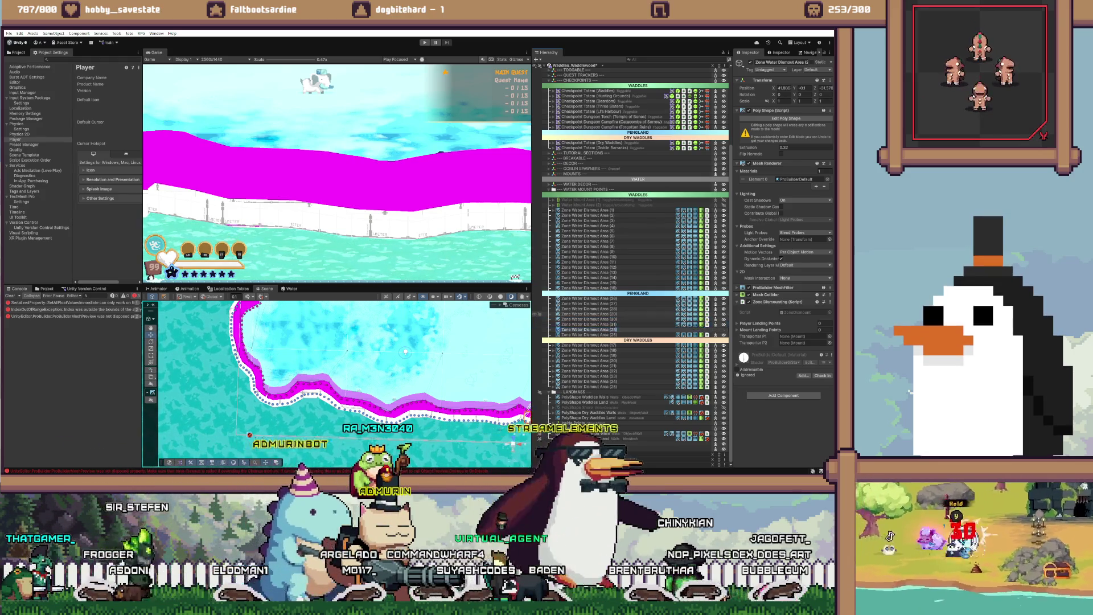
{"action": "key", "text": "BackSpace"}
{"action": "key", "text": "BackSpace"}
{"action": "key", "text": "BackSpace"}
{"action": "type", "text": "32)"}
{"action": "key", "text": "Return"}
{"action": "left_click", "coordinate": [637, 194]}
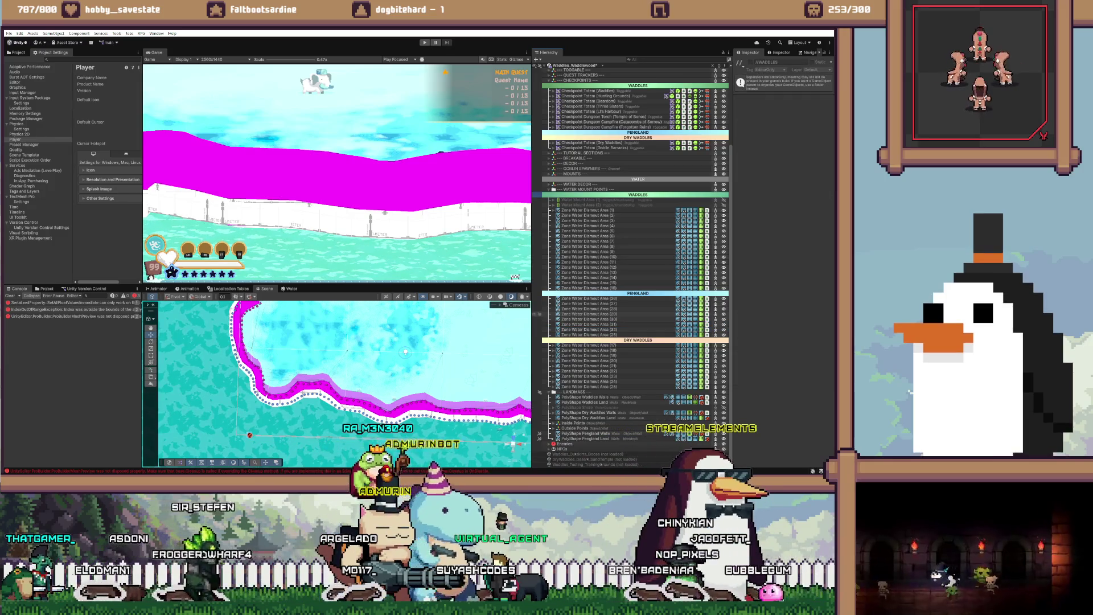
{"action": "left_click", "coordinate": [589, 334]}
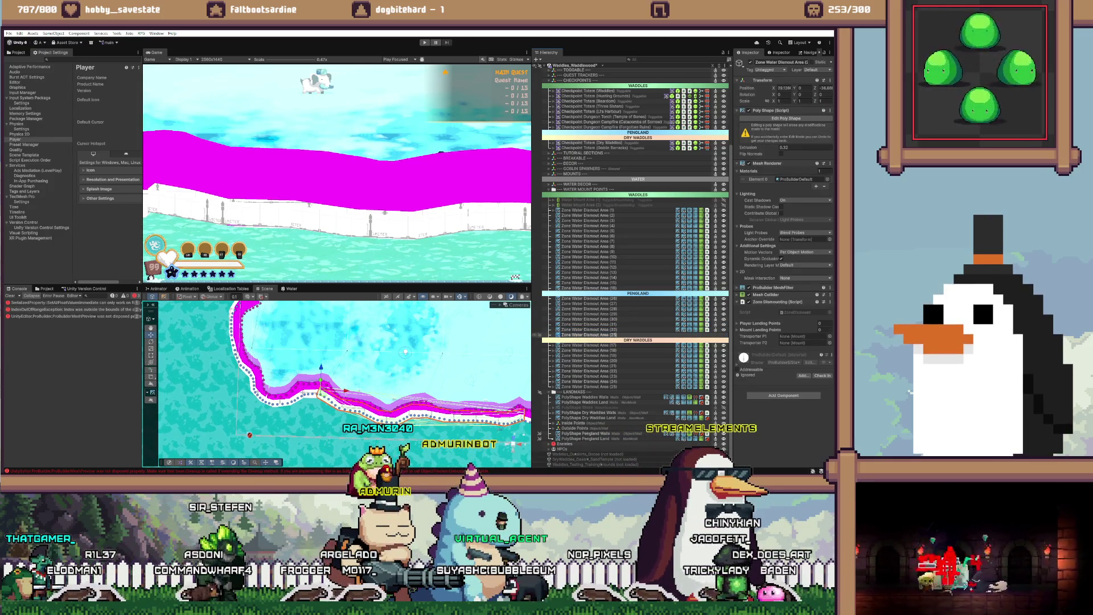
{"action": "key", "text": "End"}
{"action": "key", "text": "BackSpace"}
{"action": "key", "text": "BackSpace"}
{"action": "key", "text": "BackSpace"}
{"action": "type", "text": "3"}
Step: Copy Area (17)'s Mount and Player Dismount Positions groups as children of Area (26)
{"action": "left_click_drag", "start_coordinate": [365, 376], "coordinate": [403, 371]}
{"action": "left_click", "coordinate": [586, 298]}
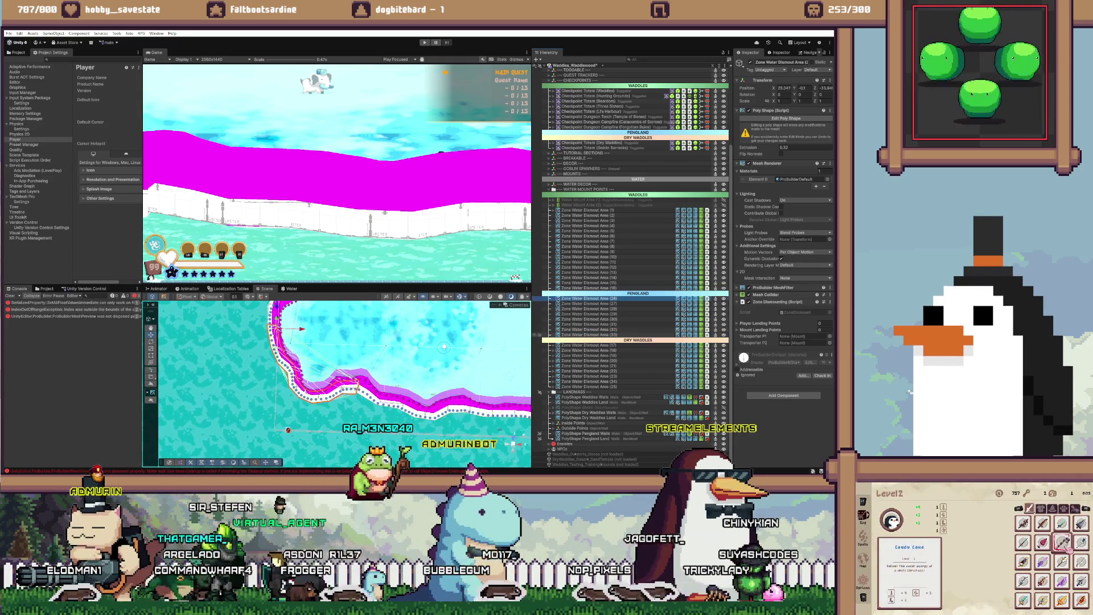
{"action": "left_click", "coordinate": [586, 334], "text": "shift"}
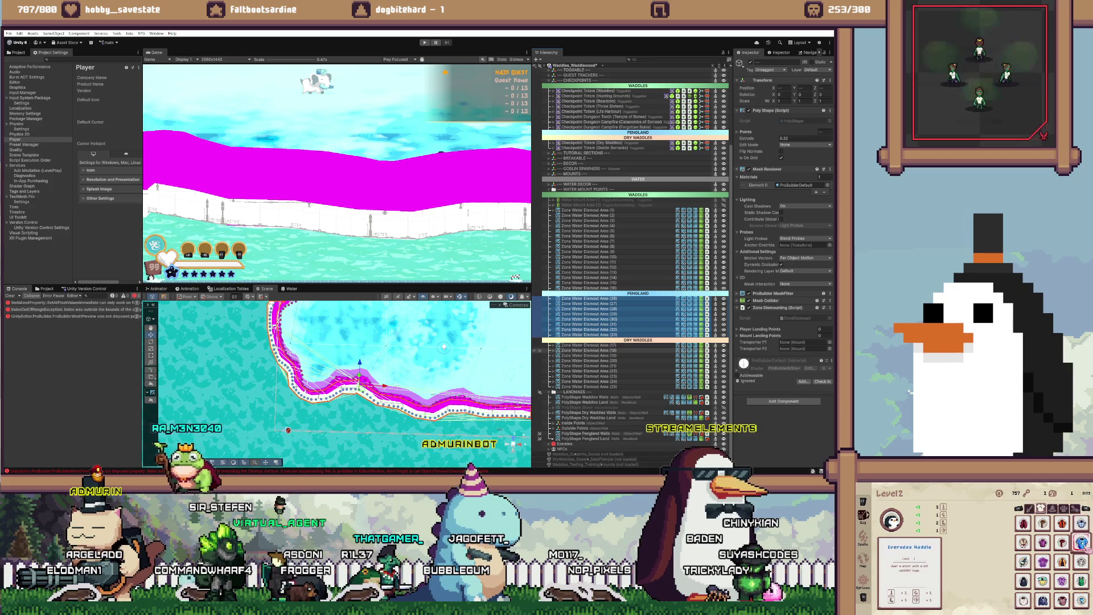
{"action": "left_click", "coordinate": [551, 345], "text": "alt"}
{"action": "left_click", "coordinate": [551, 345]}
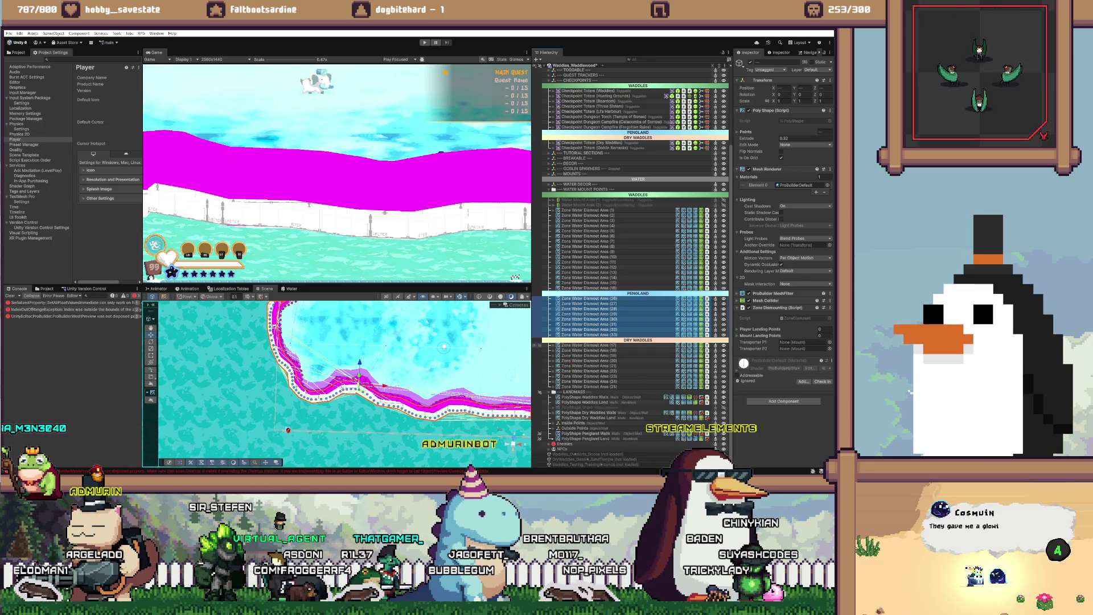
{"action": "left_click", "coordinate": [551, 345], "text": "alt"}
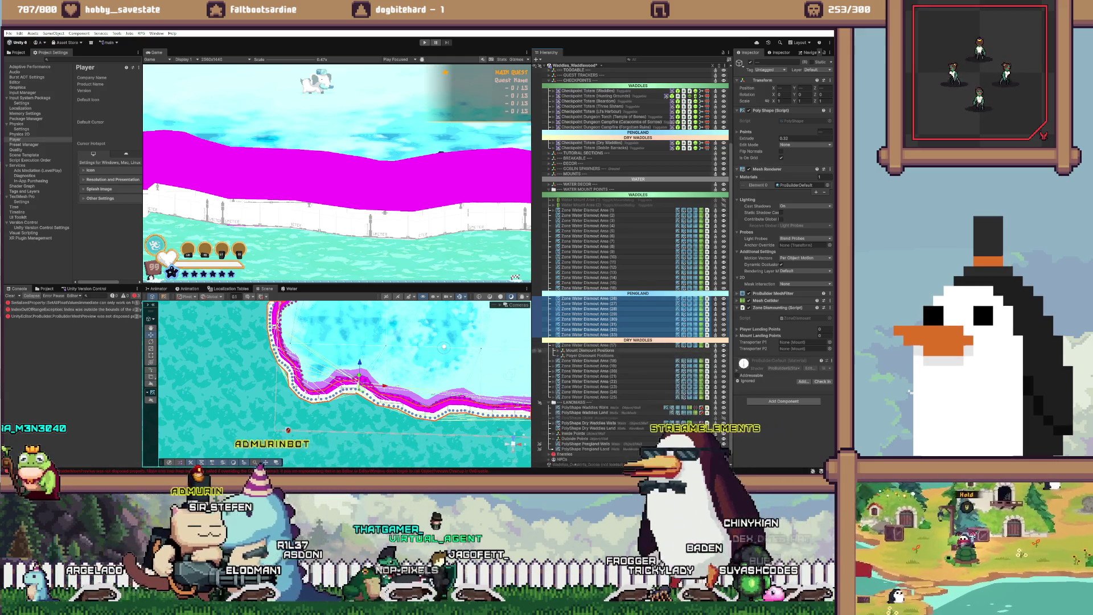
{"action": "left_click", "coordinate": [590, 350]}
{"action": "left_click", "coordinate": [587, 298]}
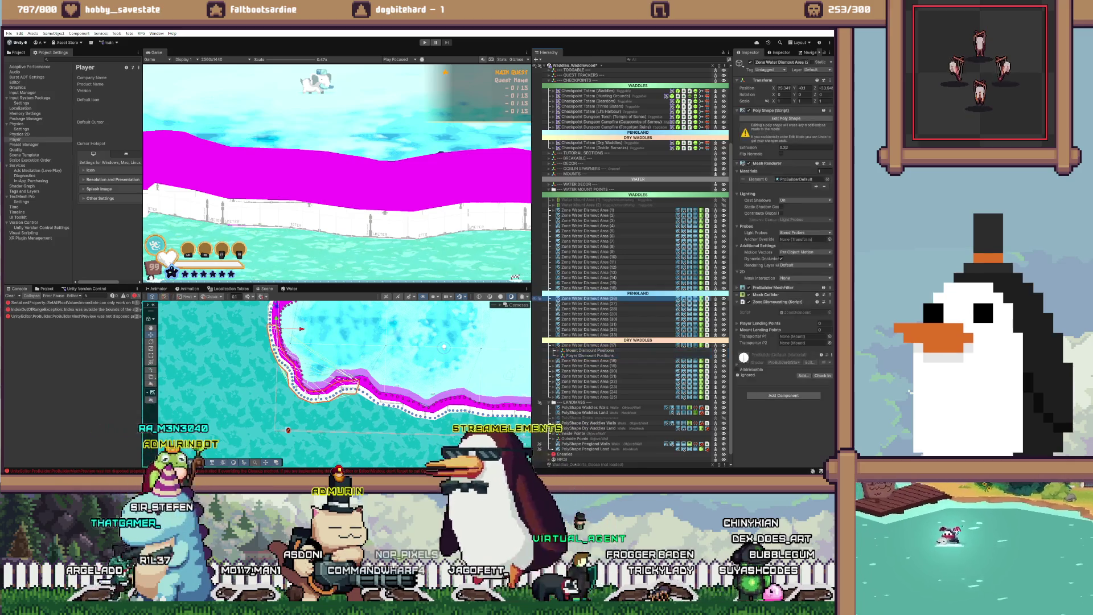
{"action": "key", "text": "ctrl+shift+v"}
{"action": "left_click", "coordinate": [304, 360]}
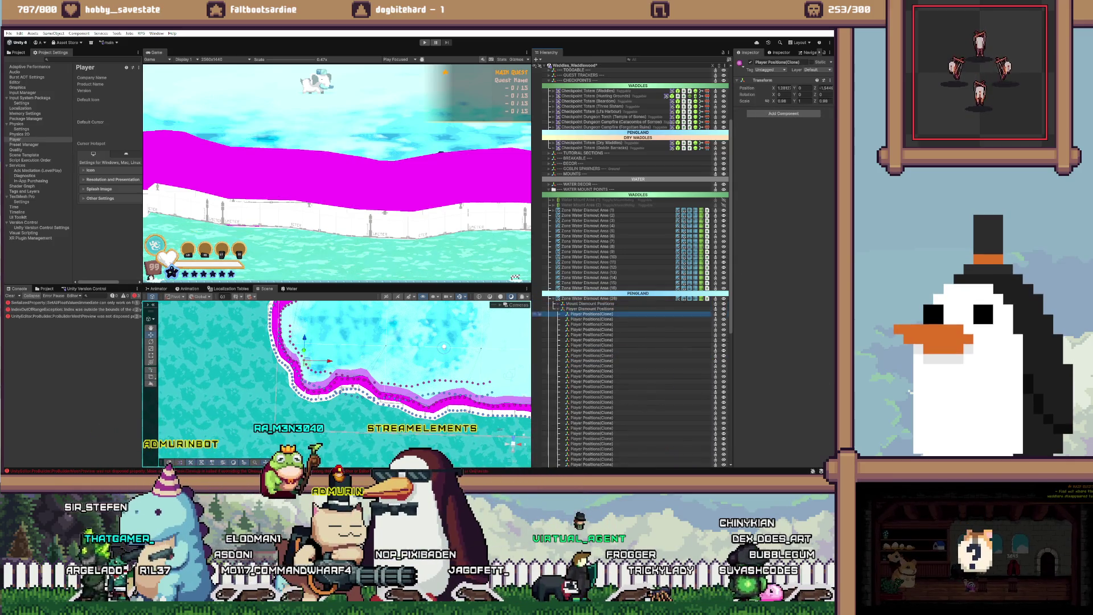
Step: Inspect the pasted entity position clones inside Mount Dismount Positions
{"action": "key", "text": "Escape"}
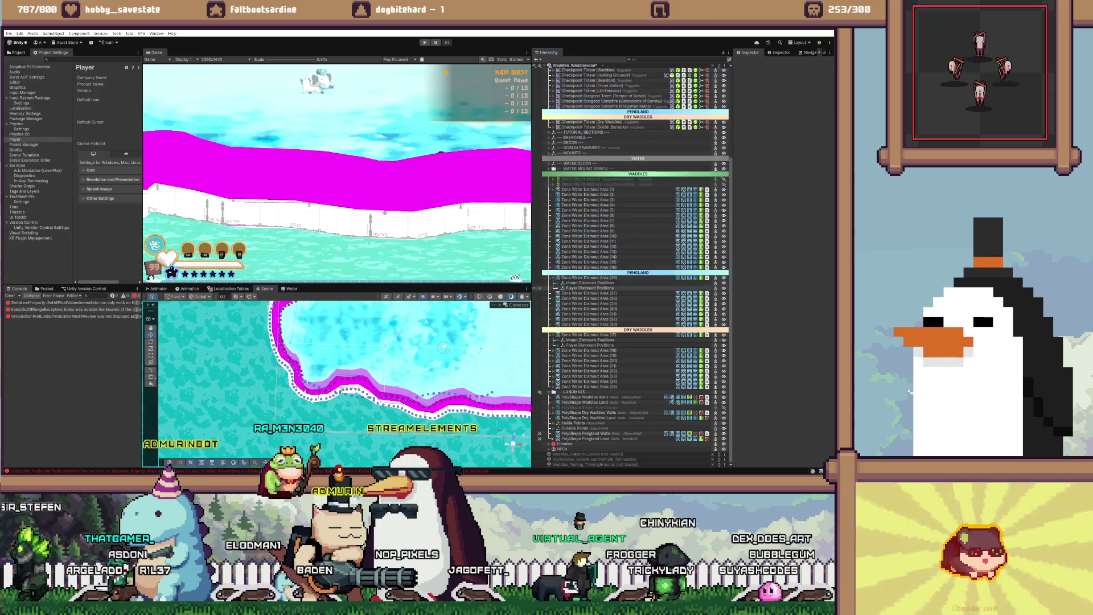
{"action": "left_click", "coordinate": [563, 283]}
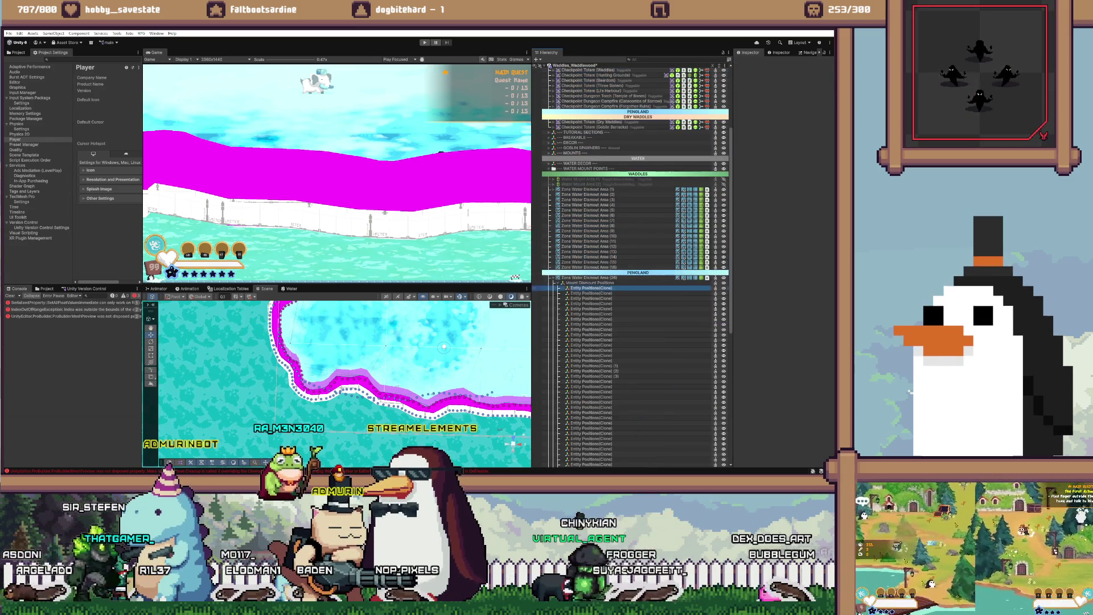
{"action": "scroll", "coordinate": [632, 268], "scroll_direction": "down", "scroll_amount": 10}
{"action": "left_click", "coordinate": [592, 289]}
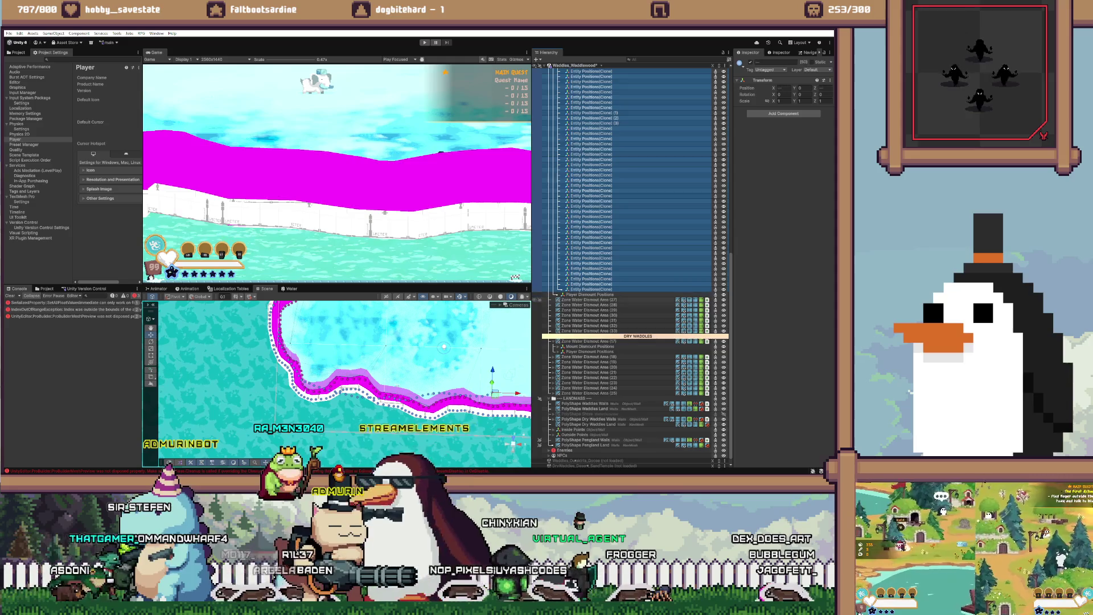
{"action": "key", "text": "Escape"}
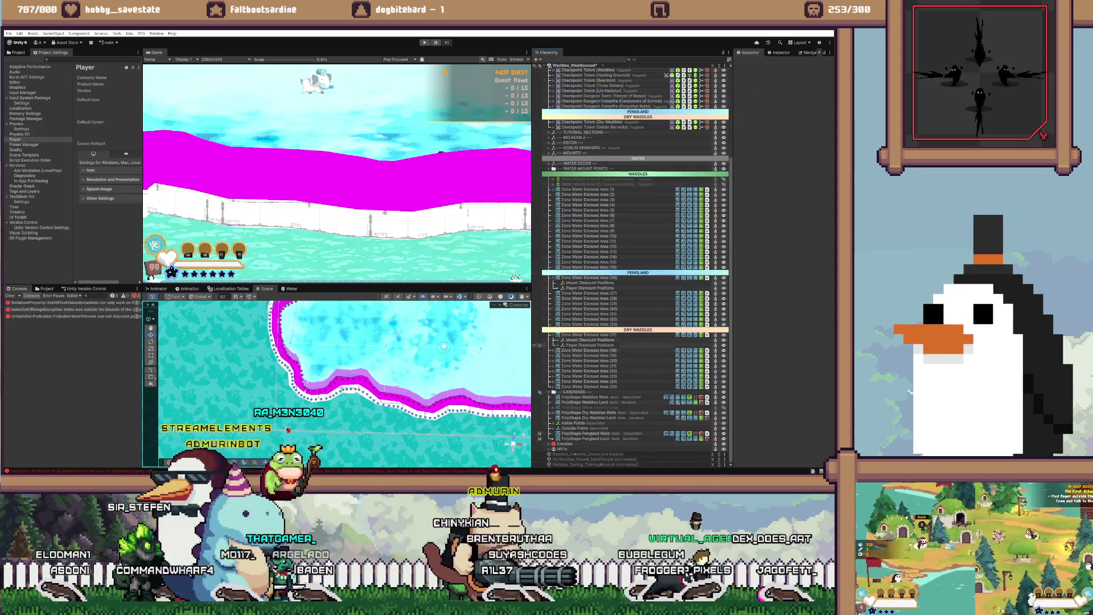
Step: Select the Mount and Player Dismount Positions groups to copy
{"action": "left_click", "coordinate": [589, 292]}
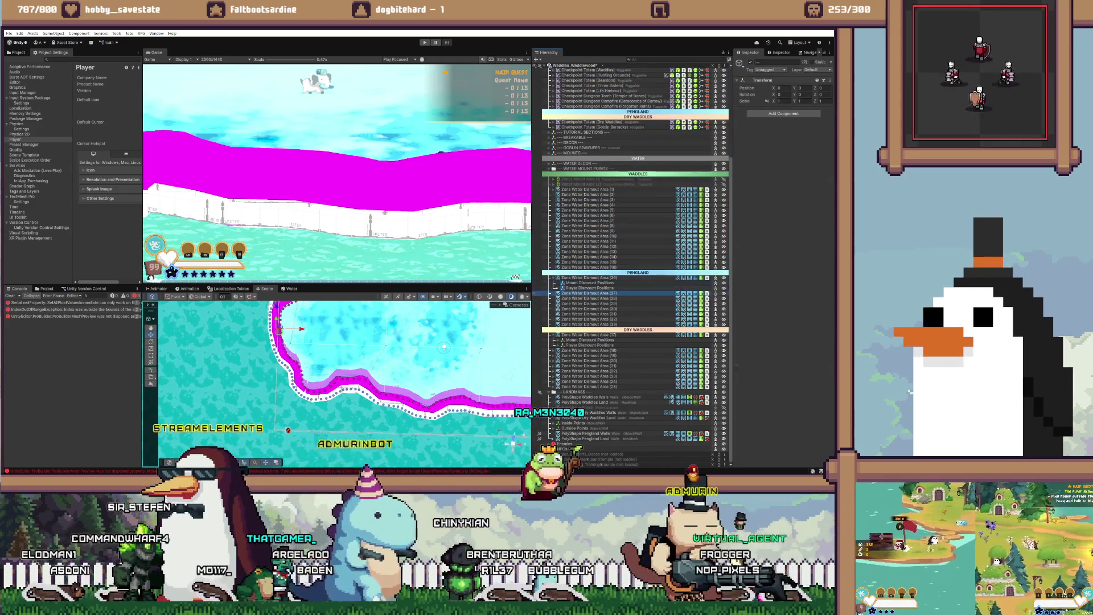
{"action": "left_click", "coordinate": [589, 282]}
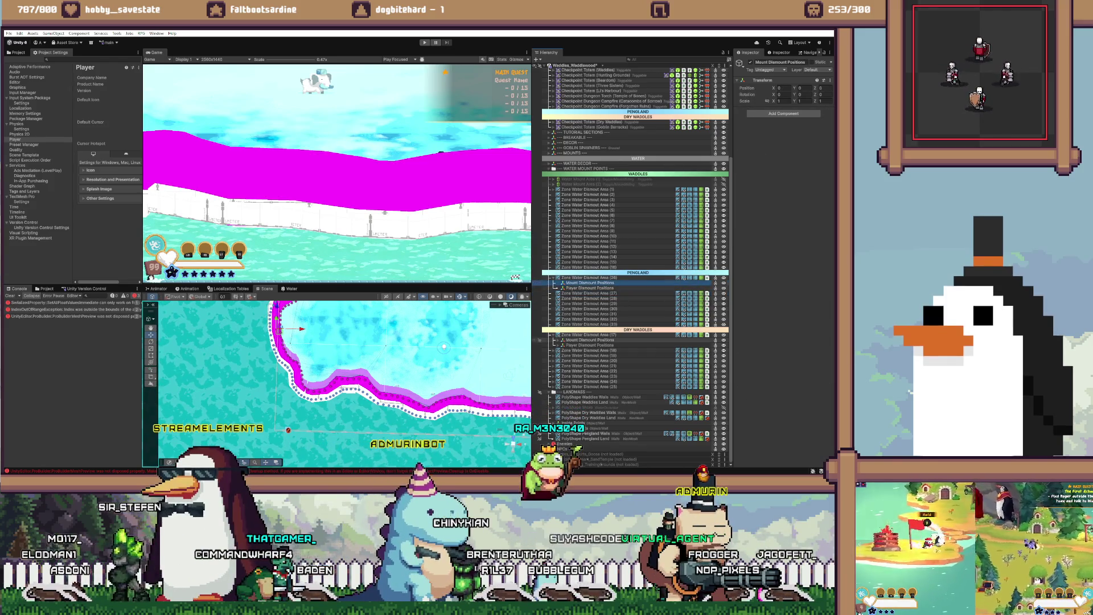
{"action": "left_click", "coordinate": [589, 334]}
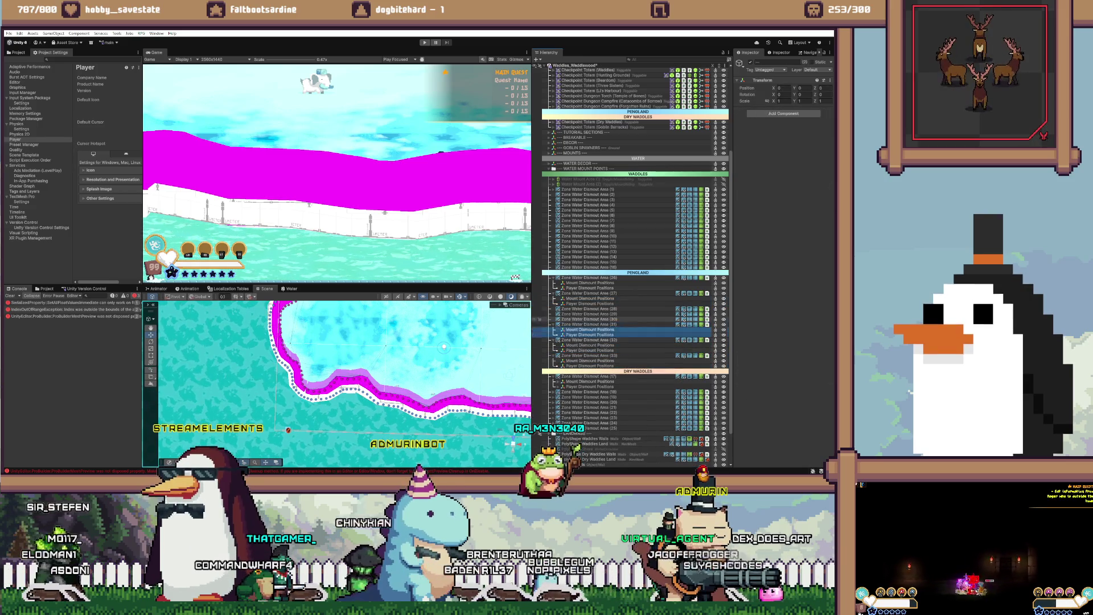
{"action": "left_click", "coordinate": [590, 324]}
{"action": "left_click", "coordinate": [590, 329], "text": "shift"}
Step: Paste the dismount groups into Areas (28) and (29), then select Areas (26)–(33)
{"action": "left_click", "coordinate": [589, 314]}
{"action": "key", "text": "ctrl+shift+v"}
{"action": "left_click", "coordinate": [589, 308]}
{"action": "key", "text": "ctrl+shift+v"}
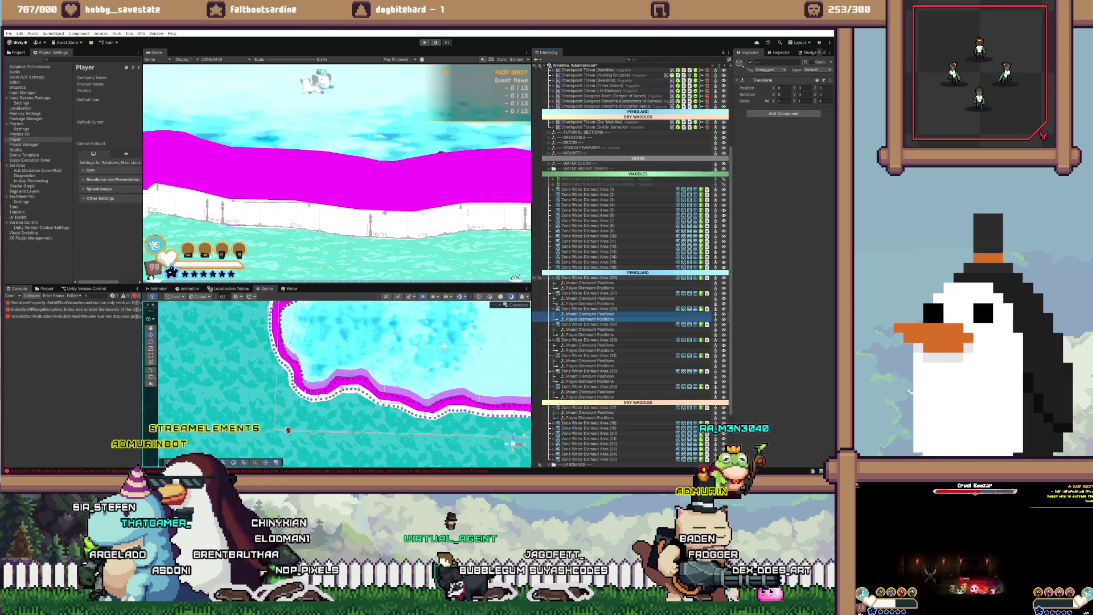
{"action": "left_click", "coordinate": [586, 278]}
{"action": "left_click", "coordinate": [589, 397], "text": "shift"}
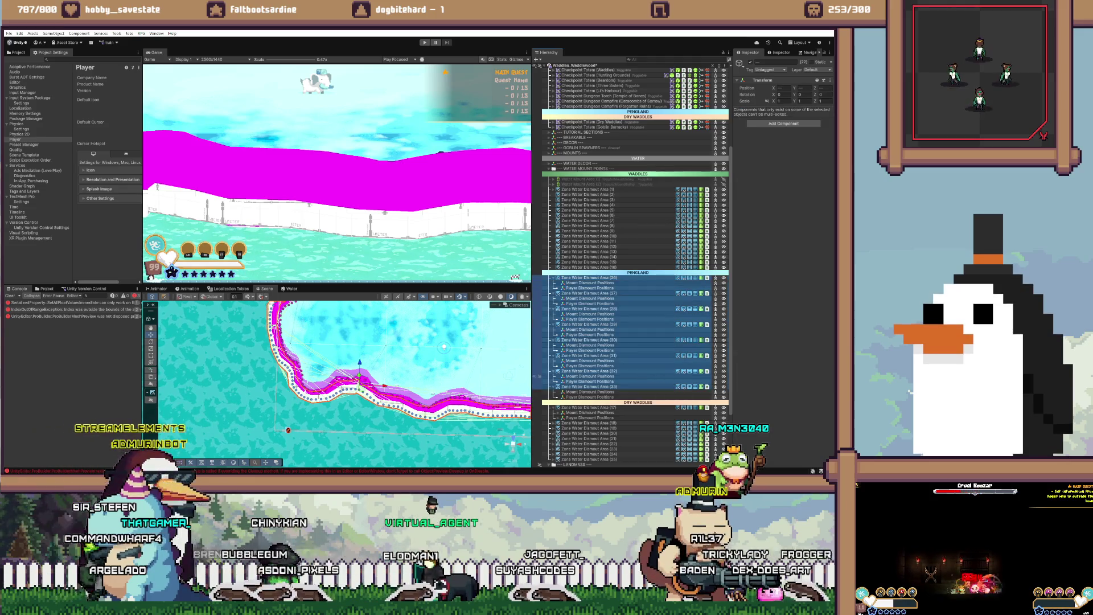
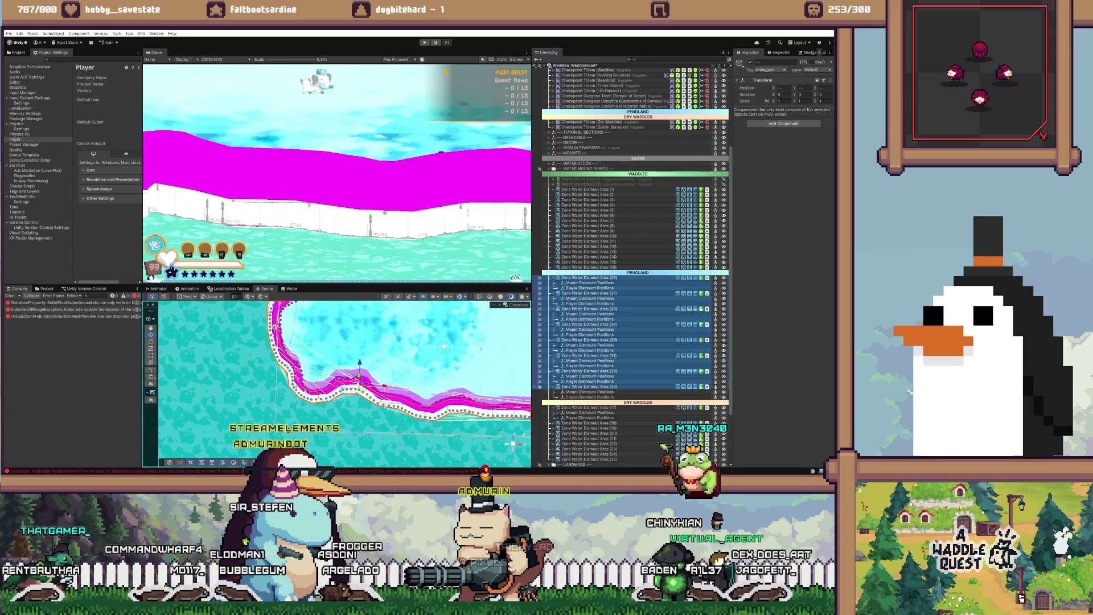
Step: Collapse Zone Water Dismount Areas 26 through 33 in the Hierarchy
{"action": "left_click", "coordinate": [589, 396]}
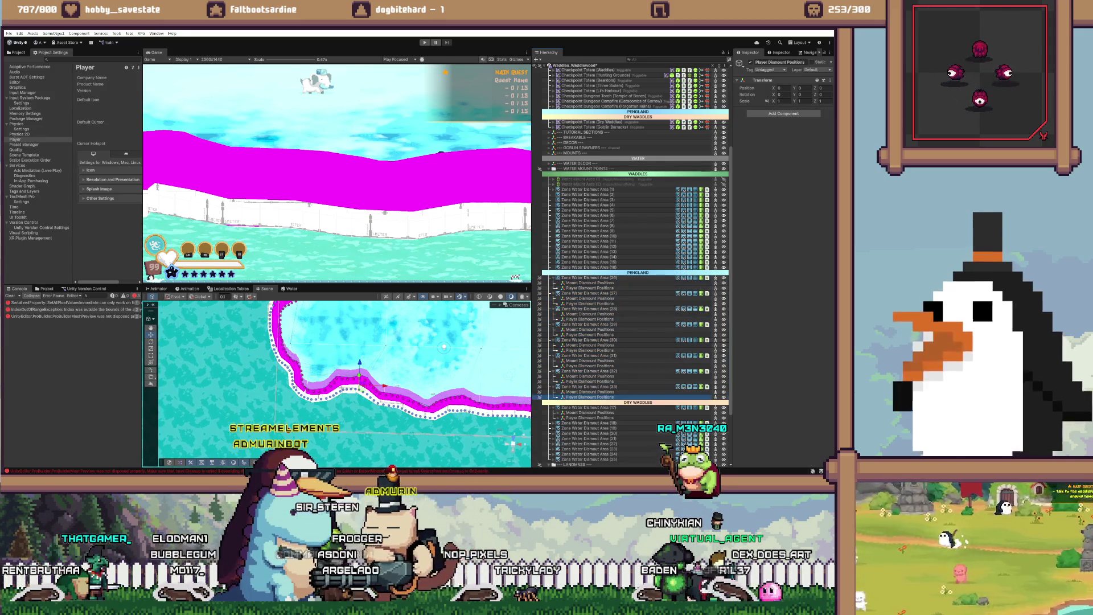
{"action": "scroll", "coordinate": [337, 376], "scroll_direction": "up", "scroll_amount": 2}
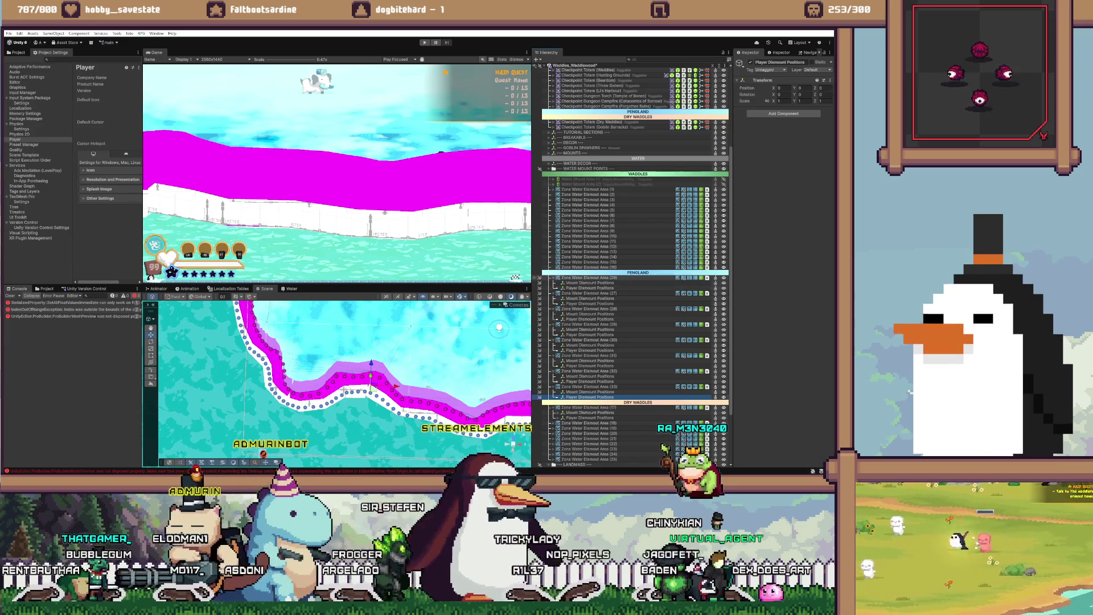
{"action": "left_click", "coordinate": [553, 277]}
{"action": "left_click", "coordinate": [553, 283]}
{"action": "left_click", "coordinate": [587, 288]}
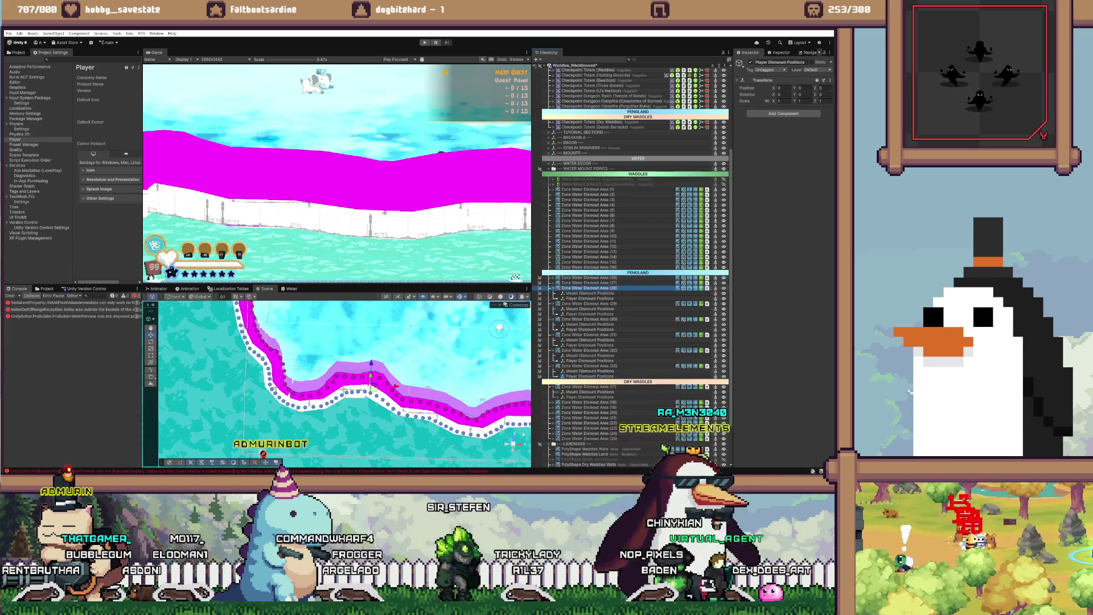
{"action": "left_click", "coordinate": [590, 366], "text": "shift"}
{"action": "key", "text": "Left"}
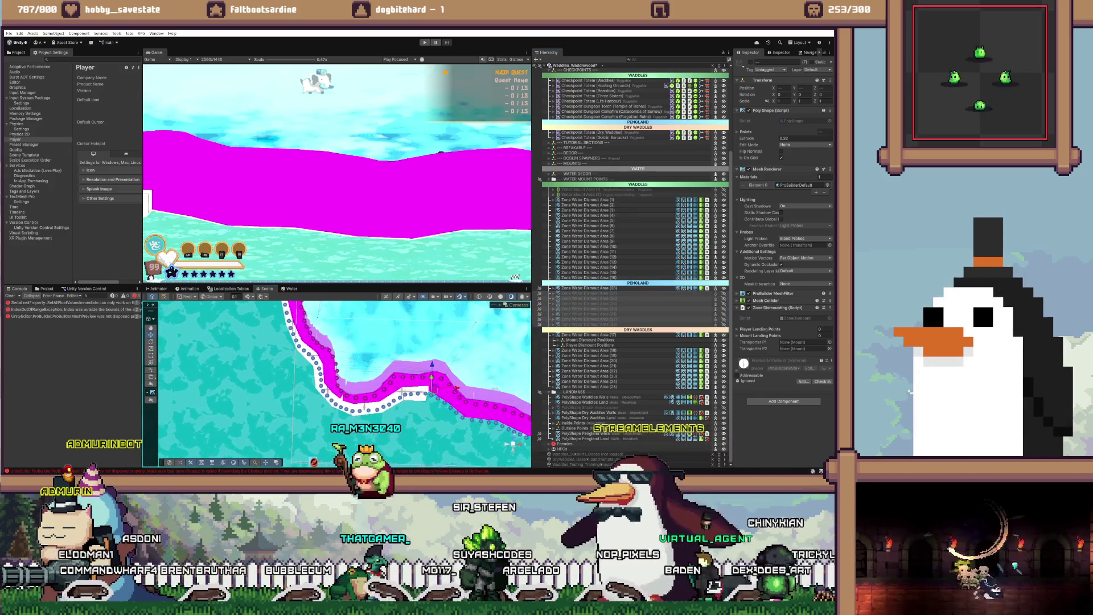
Step: Fold away the Dynamic Fogs group and select it
{"action": "left_click", "coordinate": [228, 364]}
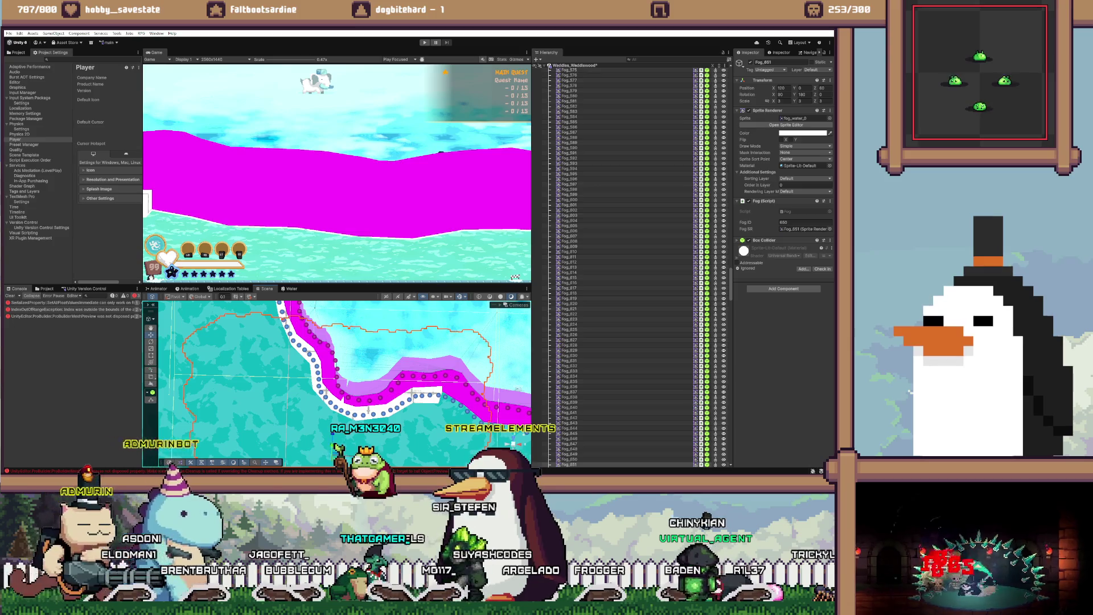
{"action": "scroll", "coordinate": [626, 267], "scroll_direction": "up", "scroll_amount": 20}
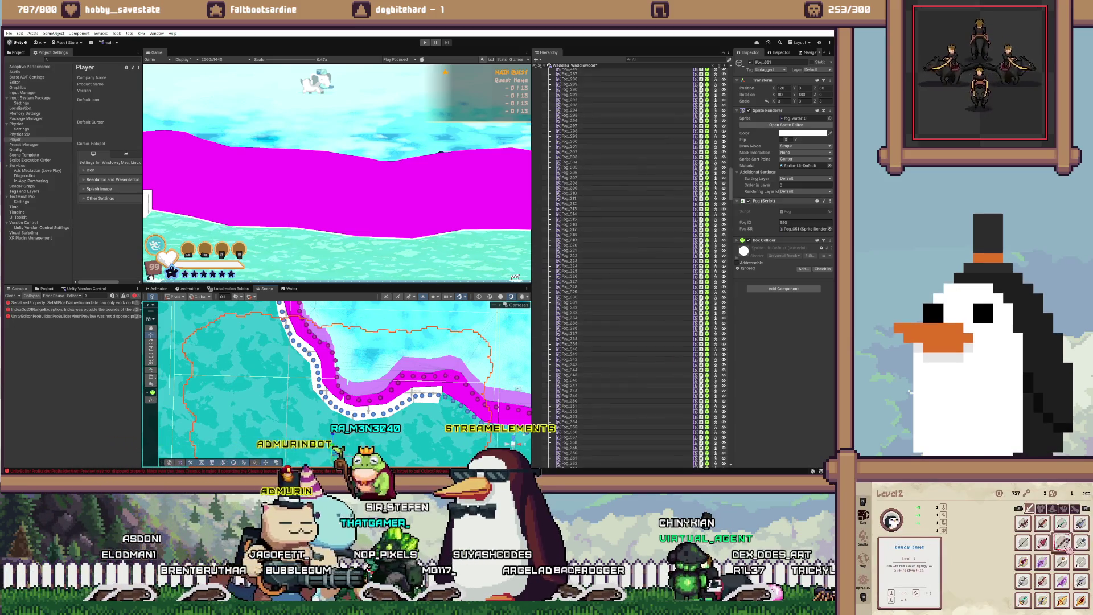
{"action": "scroll", "coordinate": [626, 268], "scroll_direction": "up", "scroll_amount": 20}
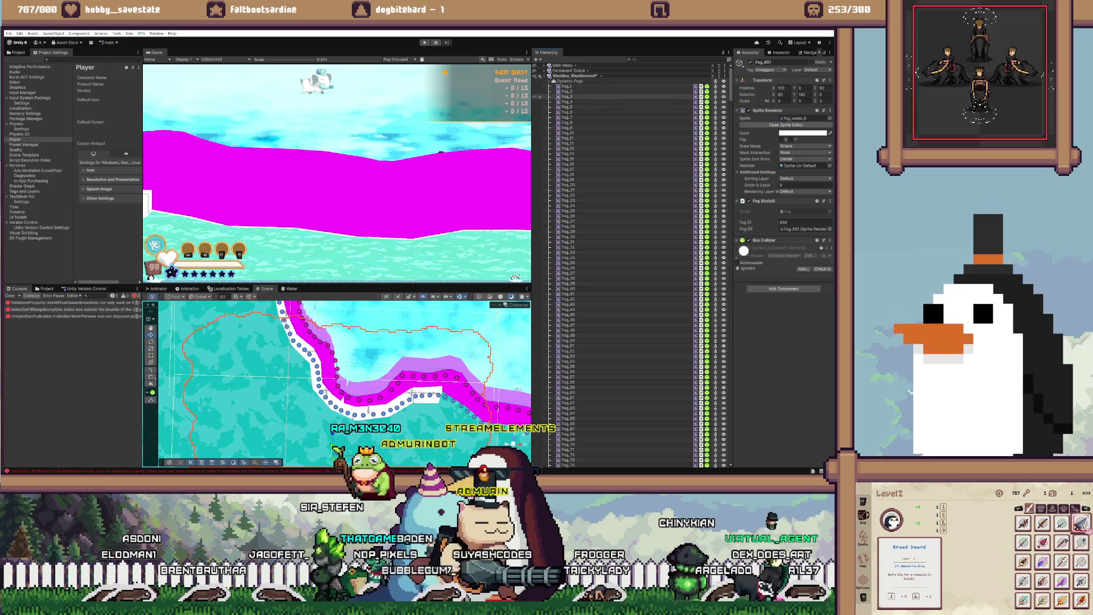
{"action": "left_click", "coordinate": [550, 81]}
{"action": "left_click", "coordinate": [570, 81]}
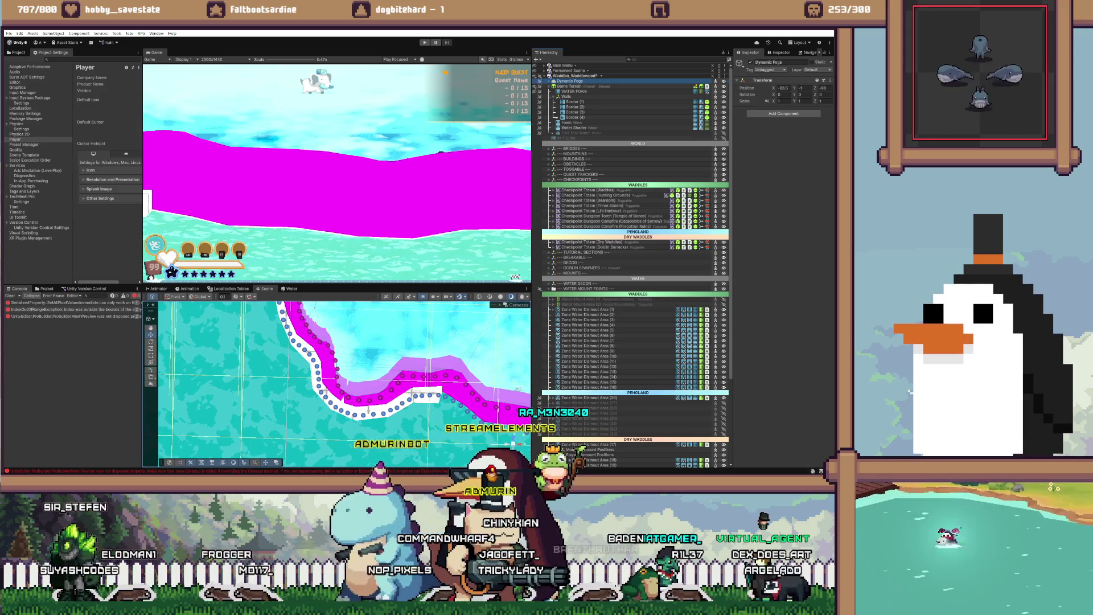
Step: Inspect several shoreline dismount points and frame the last one in the Scene view
{"action": "left_click", "coordinate": [427, 391]}
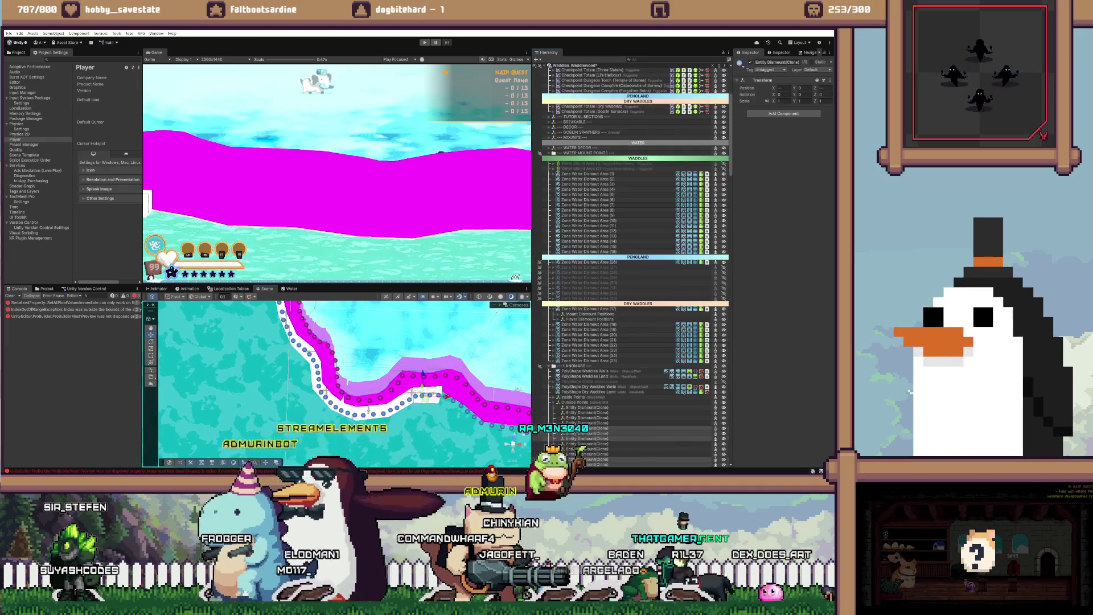
{"action": "left_click", "coordinate": [589, 454]}
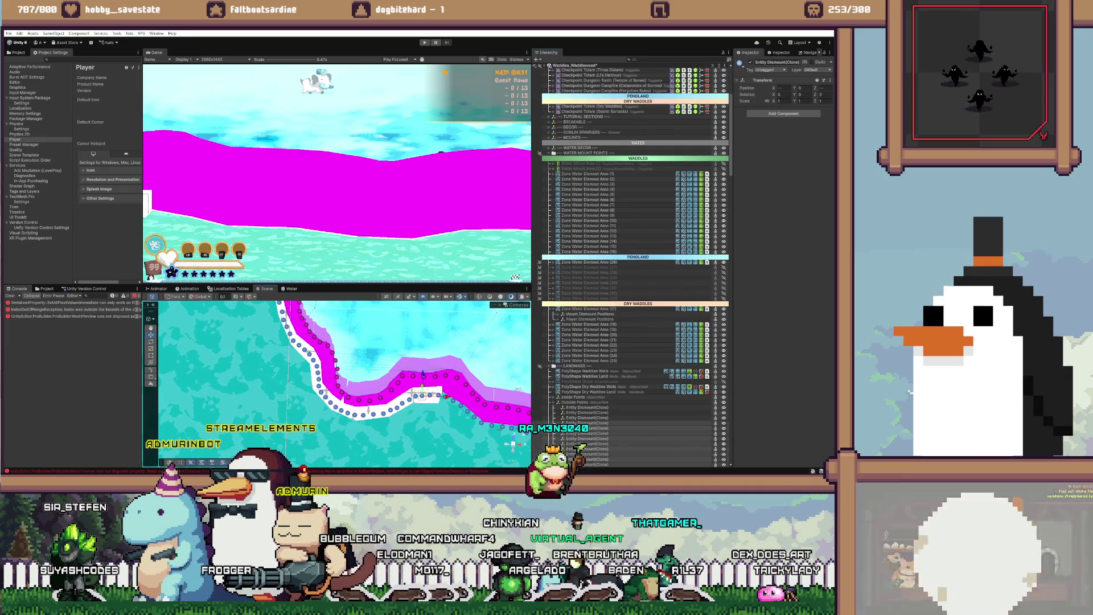
{"action": "left_click", "coordinate": [586, 410]}
{"action": "left_click", "coordinate": [586, 421]}
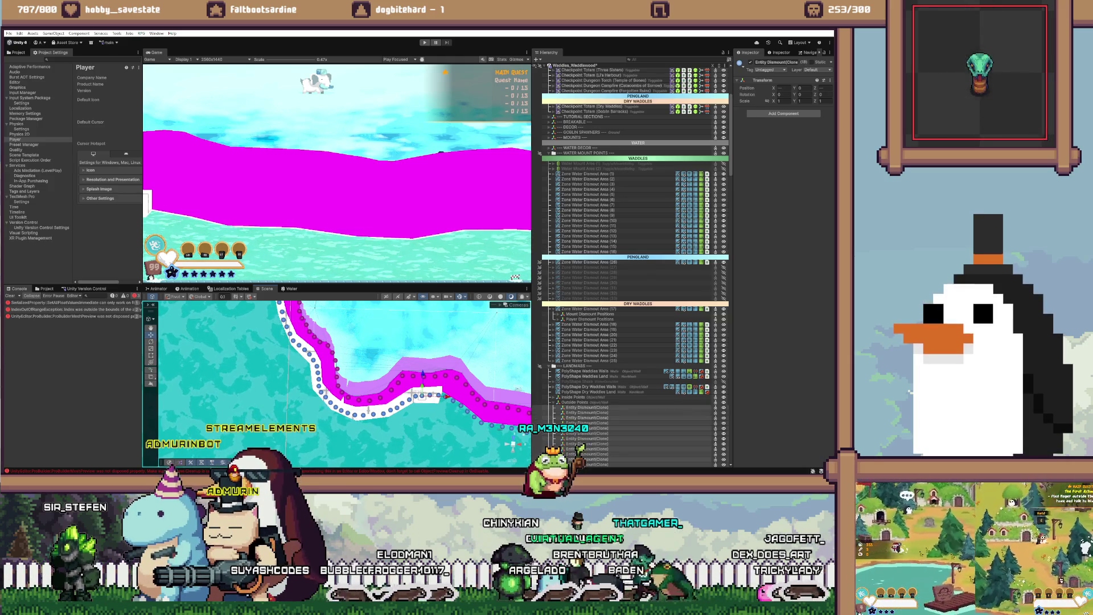
{"action": "left_click", "coordinate": [586, 462]}
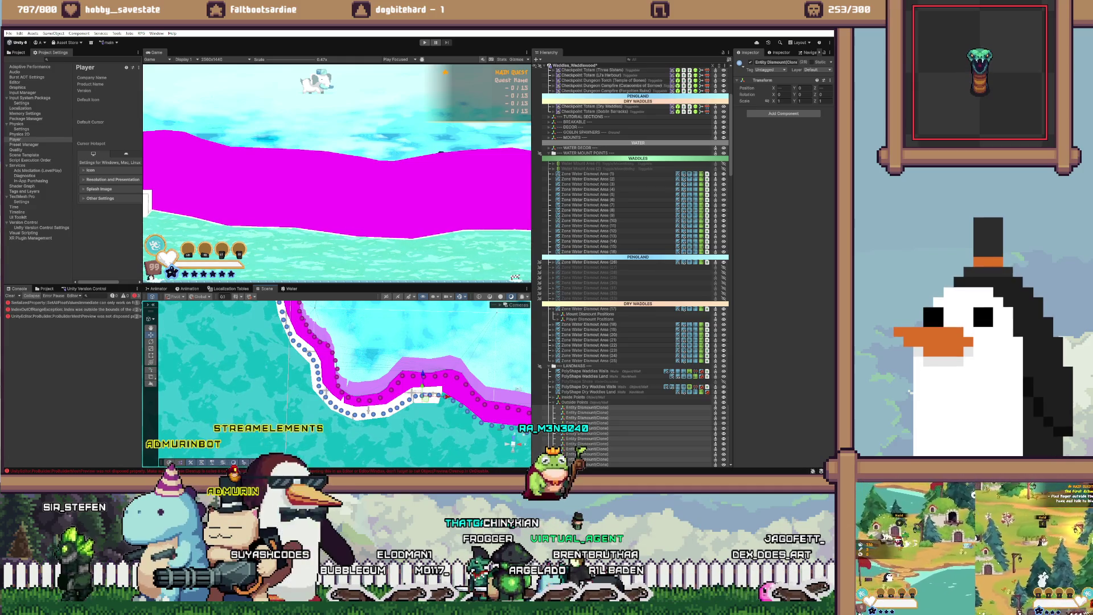
{"action": "left_click", "coordinate": [586, 464], "text": "shift"}
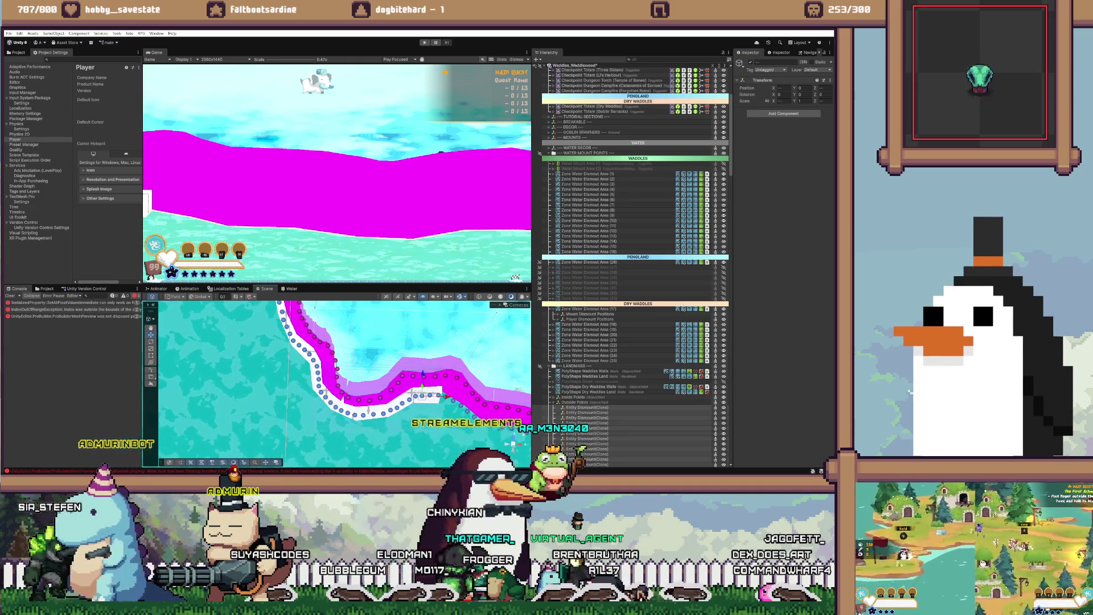
{"action": "key", "text": "f"}
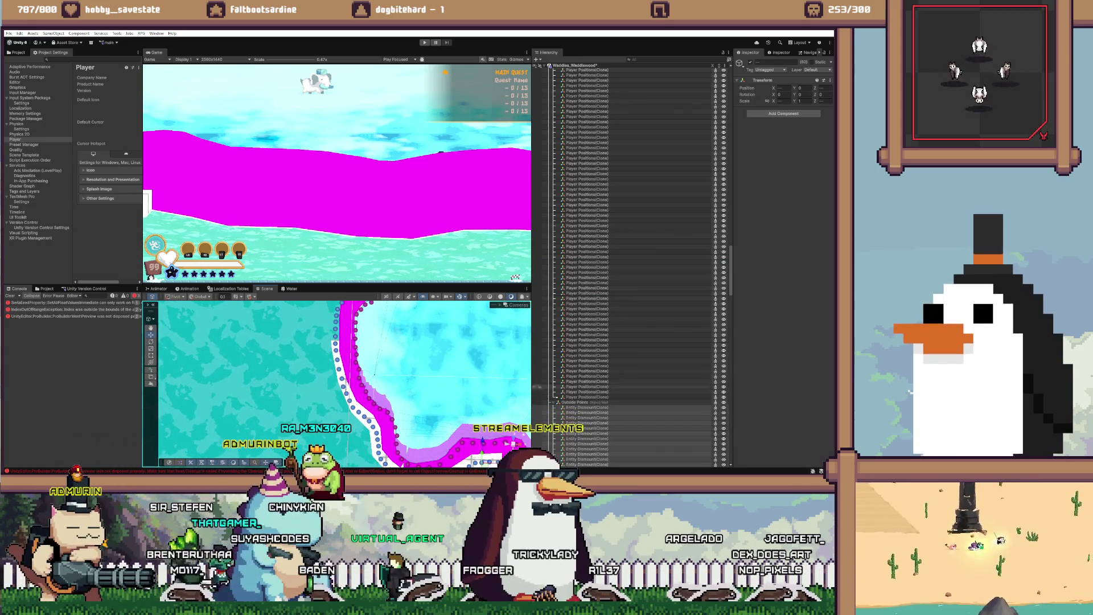
{"action": "scroll", "coordinate": [632, 262], "scroll_direction": "up", "scroll_amount": 15}
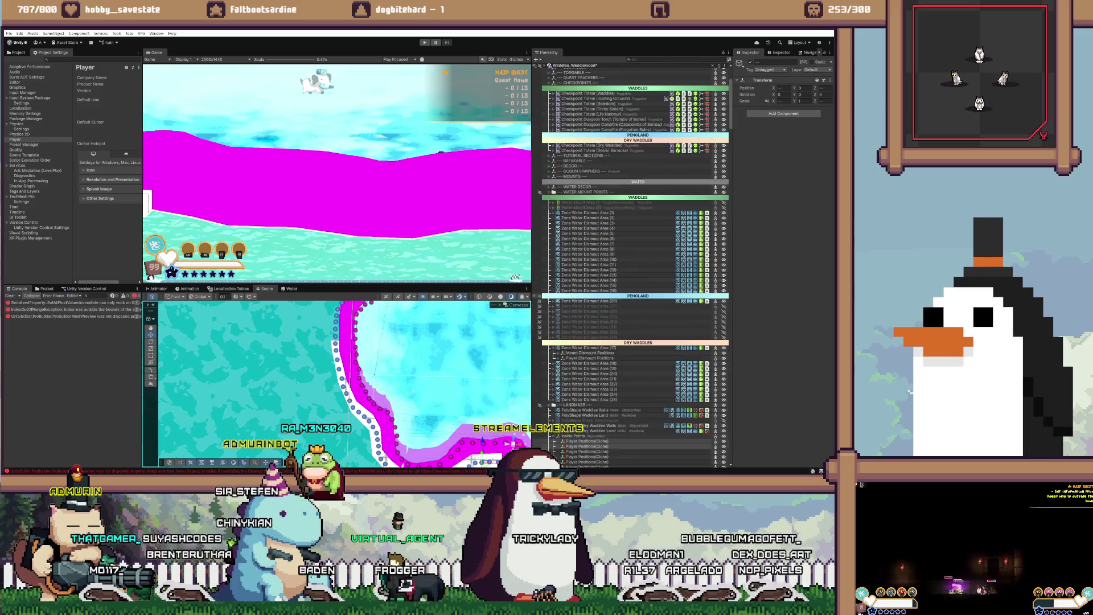
{"action": "scroll", "coordinate": [632, 262], "scroll_direction": "down", "scroll_amount": 4}
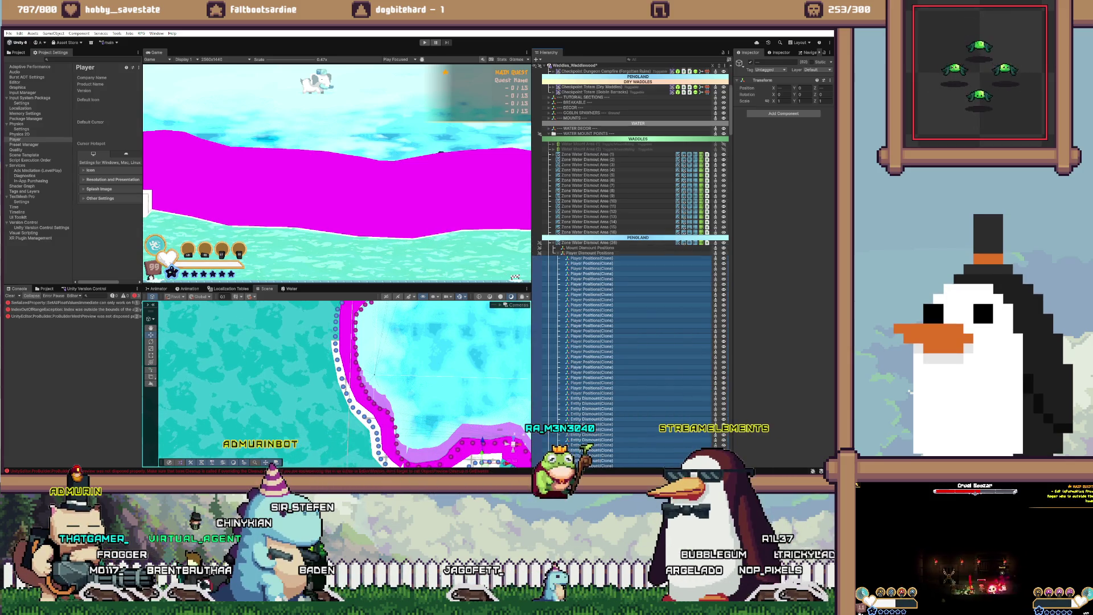
{"action": "scroll", "coordinate": [632, 262], "scroll_direction": "down", "scroll_amount": 15}
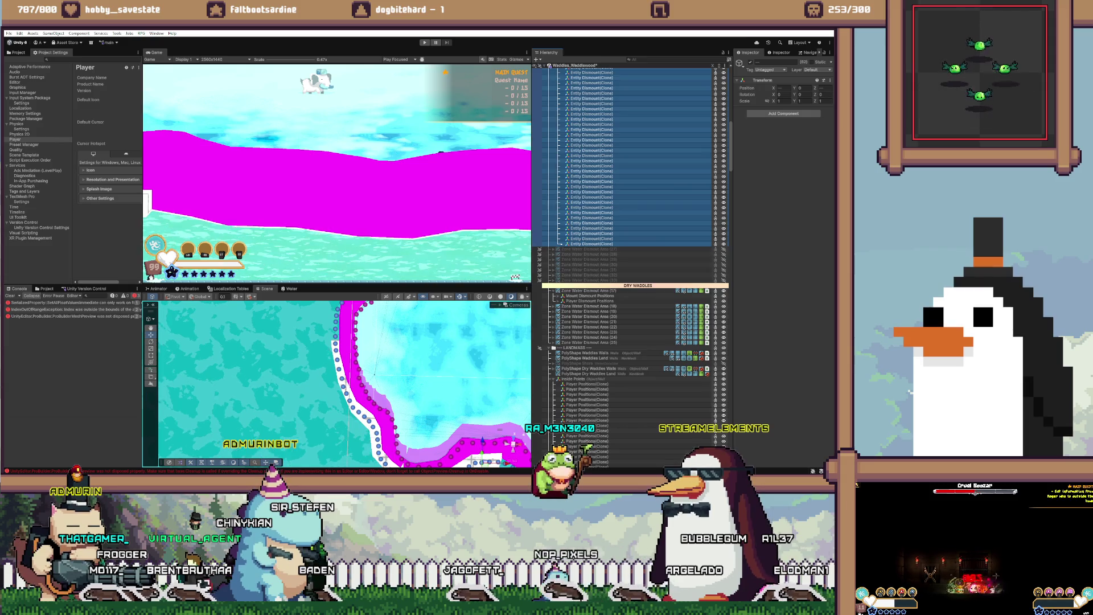
{"action": "scroll", "coordinate": [632, 262], "scroll_direction": "up", "scroll_amount": 10}
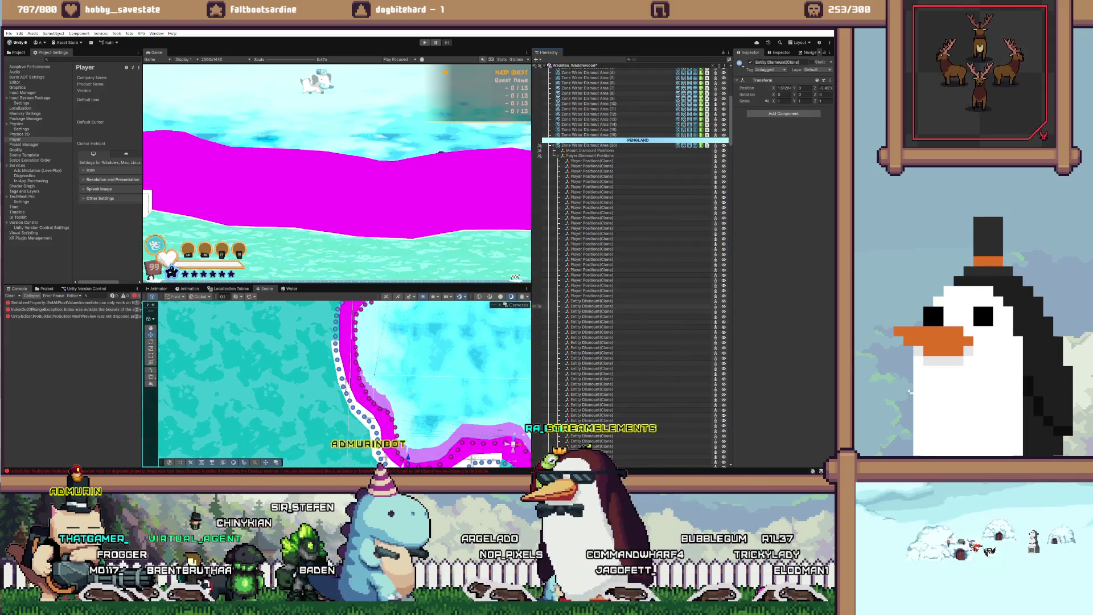
Step: Move the 35 Entity Dismount clones under Mount Dismount Positions, then select area (28)
{"action": "left_click", "coordinate": [592, 301], "text": "shift"}
{"action": "left_click_drag", "start_coordinate": [592, 342], "coordinate": [590, 150]}
{"action": "left_click", "coordinate": [346, 341]}
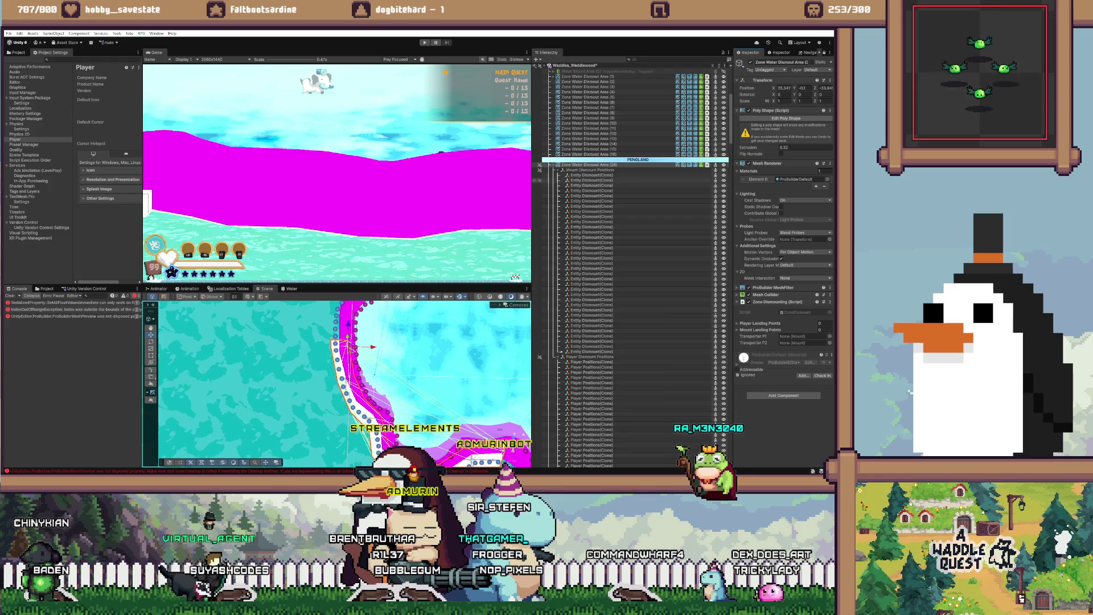
Step: Assign the 35 dismount clones as mount landing points and Player Positions as player landing points
{"action": "key", "text": "ctrl+z"}
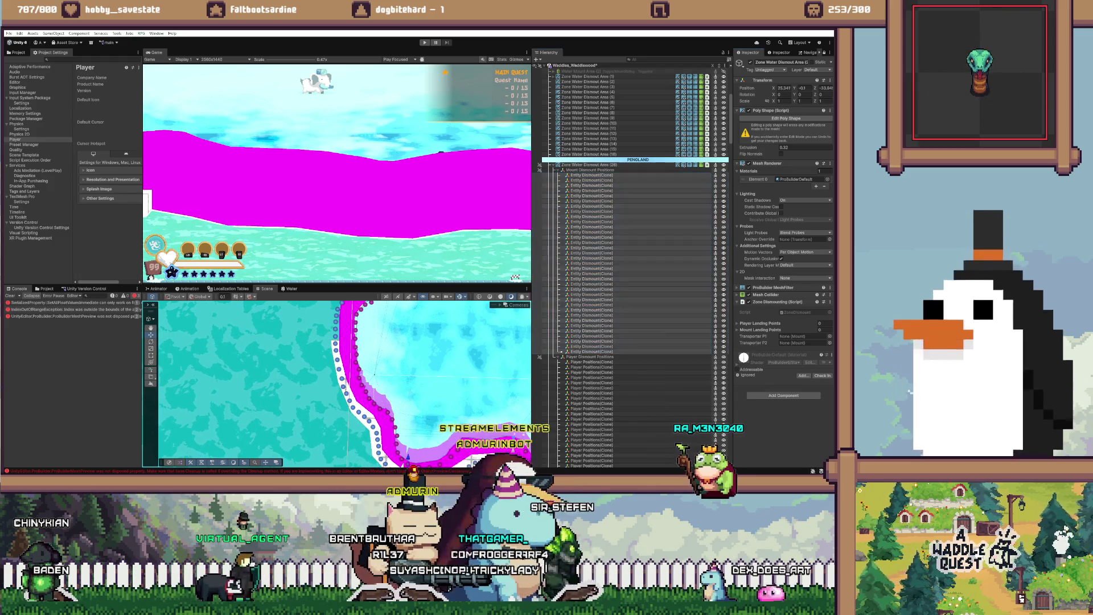
{"action": "scroll", "coordinate": [632, 256], "scroll_direction": "down", "scroll_amount": 3}
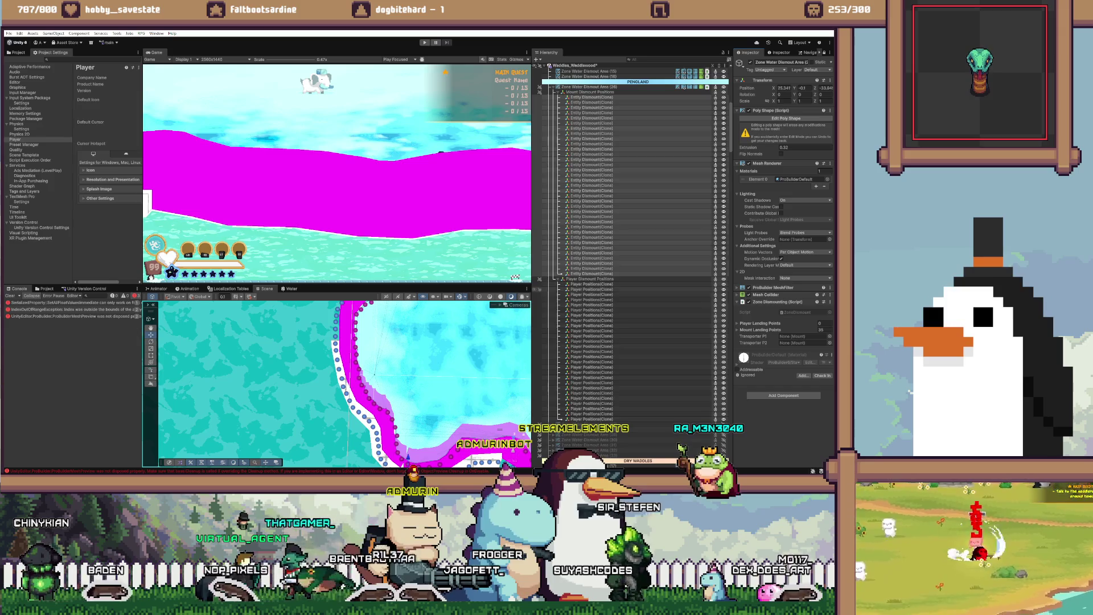
{"action": "key", "text": "ctrl+z"}
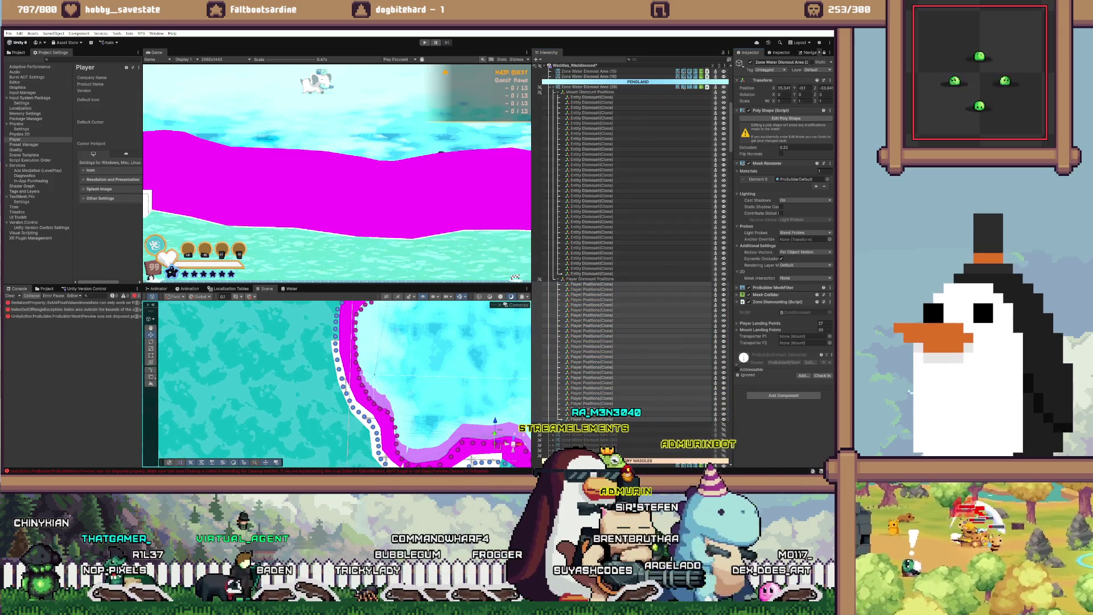
{"action": "key", "text": "ctrl+z"}
{"action": "scroll", "coordinate": [632, 256], "scroll_direction": "up", "scroll_amount": 5}
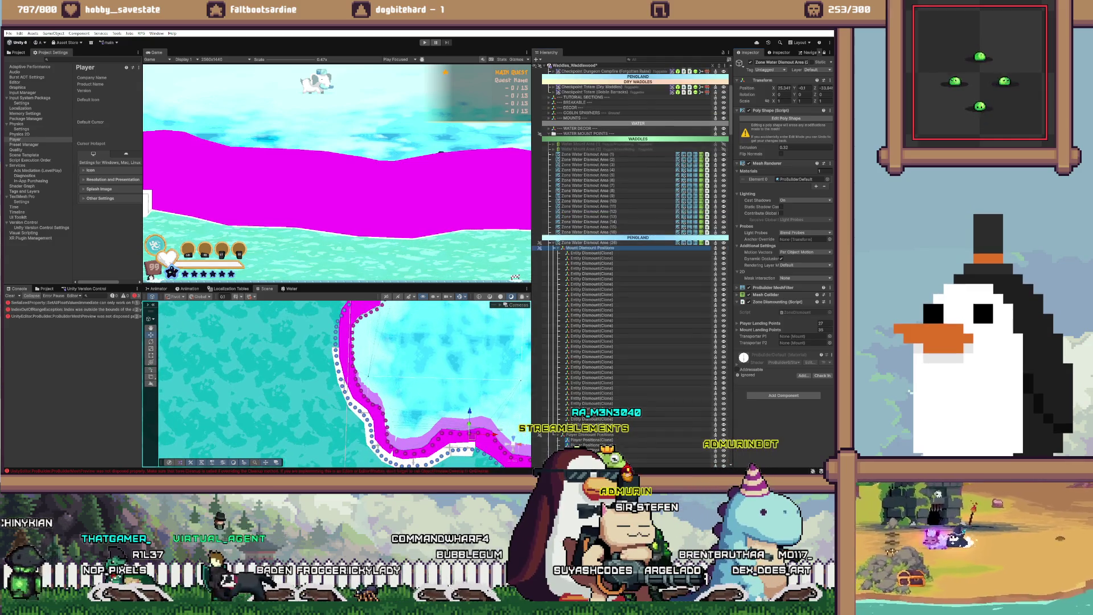
{"action": "left_click", "coordinate": [562, 248]}
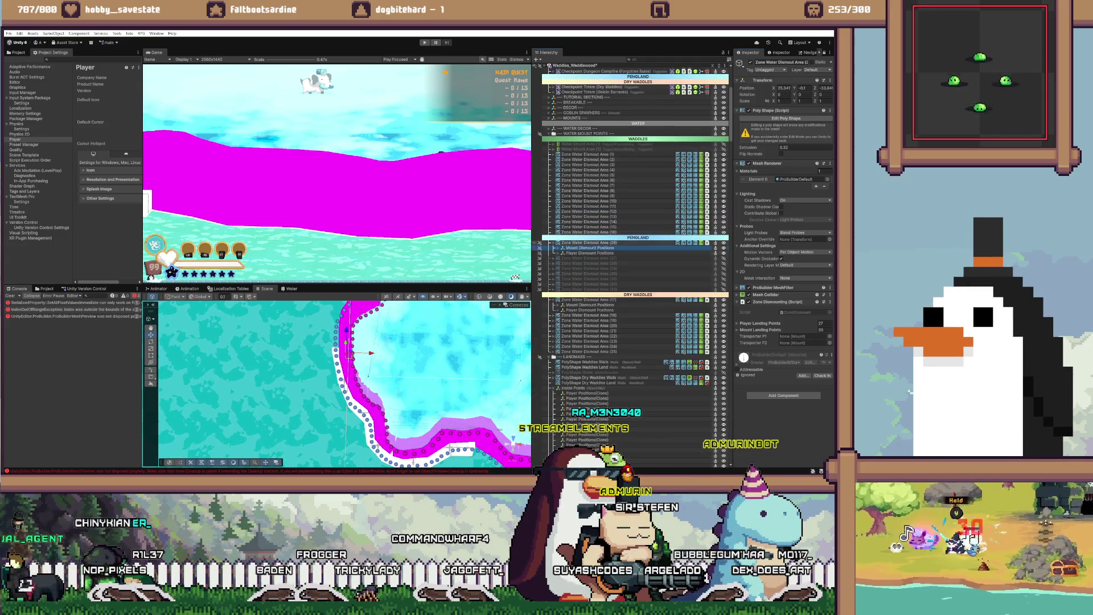
Step: Deactivate dismount area 26 and activate dismount area 27
{"action": "key", "text": "alt+shift+a"}
{"action": "scroll", "coordinate": [631, 256], "scroll_direction": "up", "scroll_amount": 1}
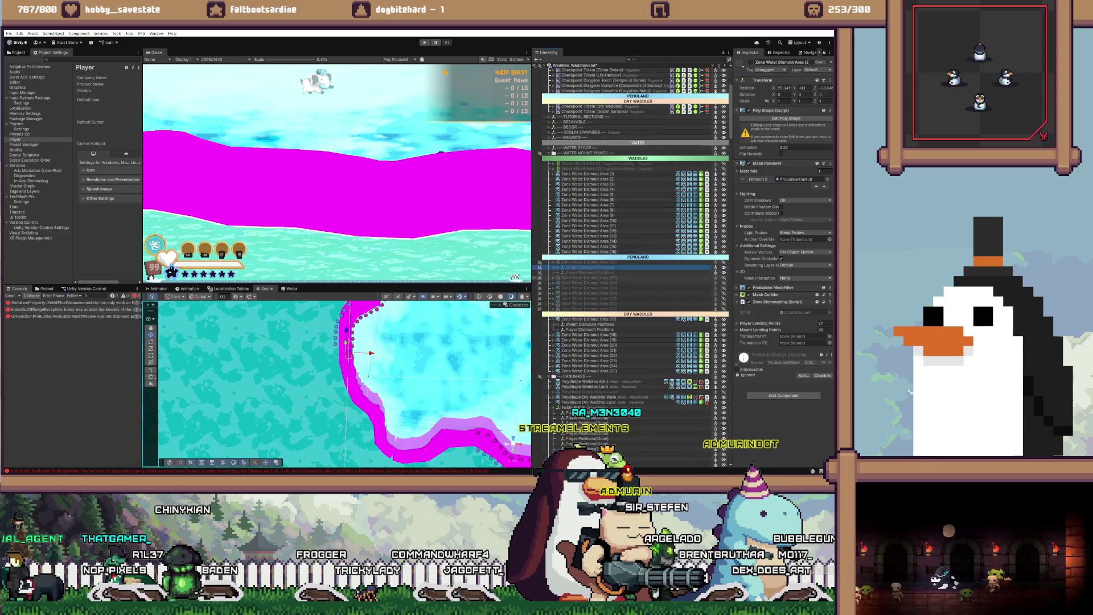
{"action": "left_click", "coordinate": [587, 277]}
{"action": "scroll", "coordinate": [632, 256], "scroll_direction": "up", "scroll_amount": 1}
{"action": "key", "text": "alt+shift+a"}
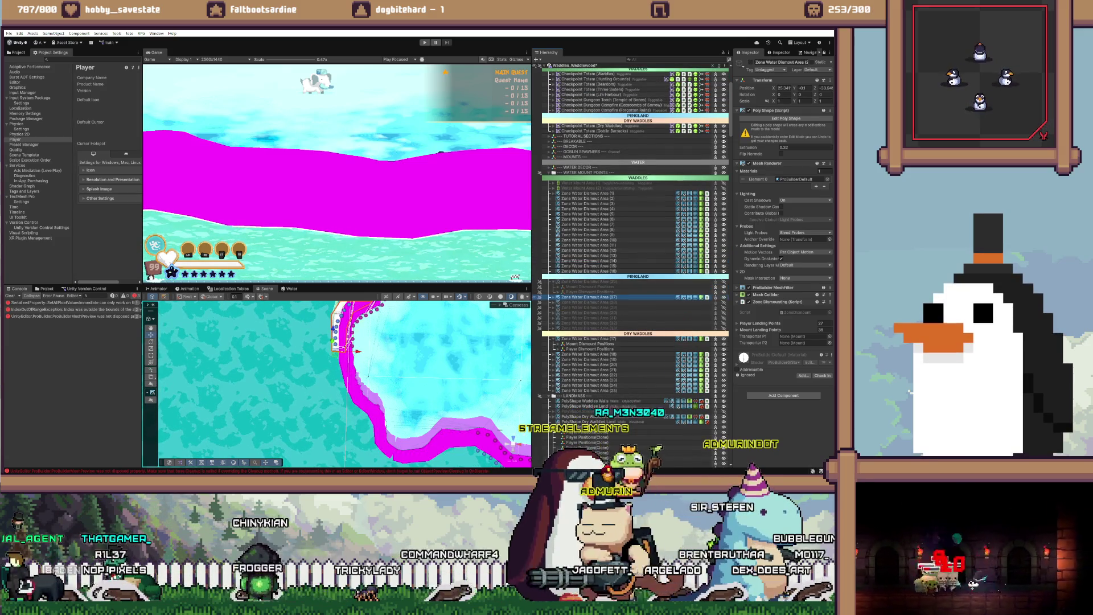
{"action": "scroll", "coordinate": [344, 384], "scroll_direction": "up", "scroll_amount": 5}
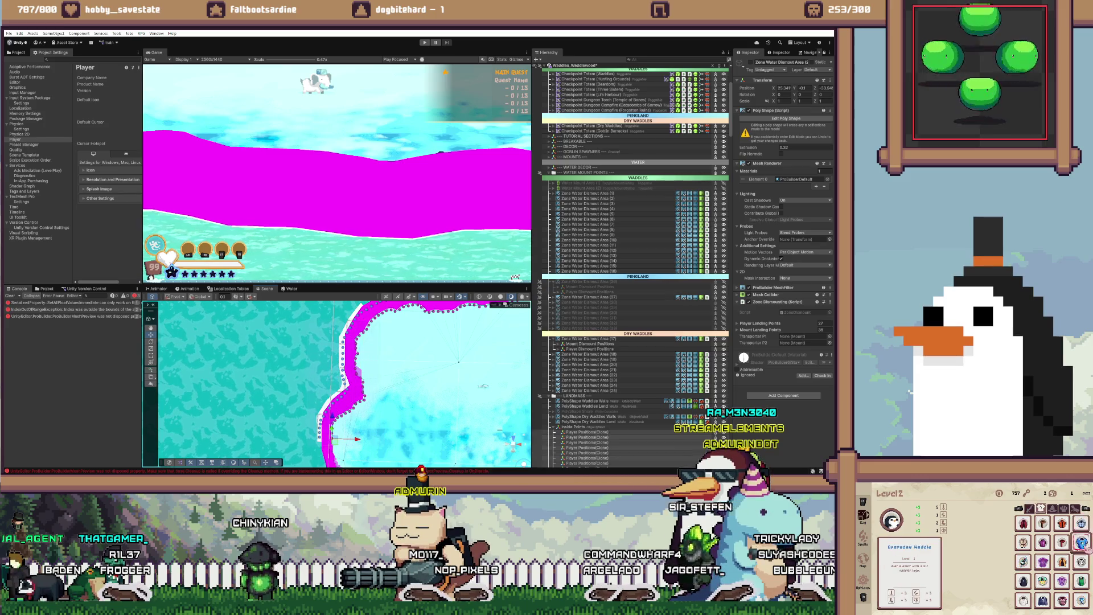
{"action": "scroll", "coordinate": [632, 267], "scroll_direction": "down", "scroll_amount": 10}
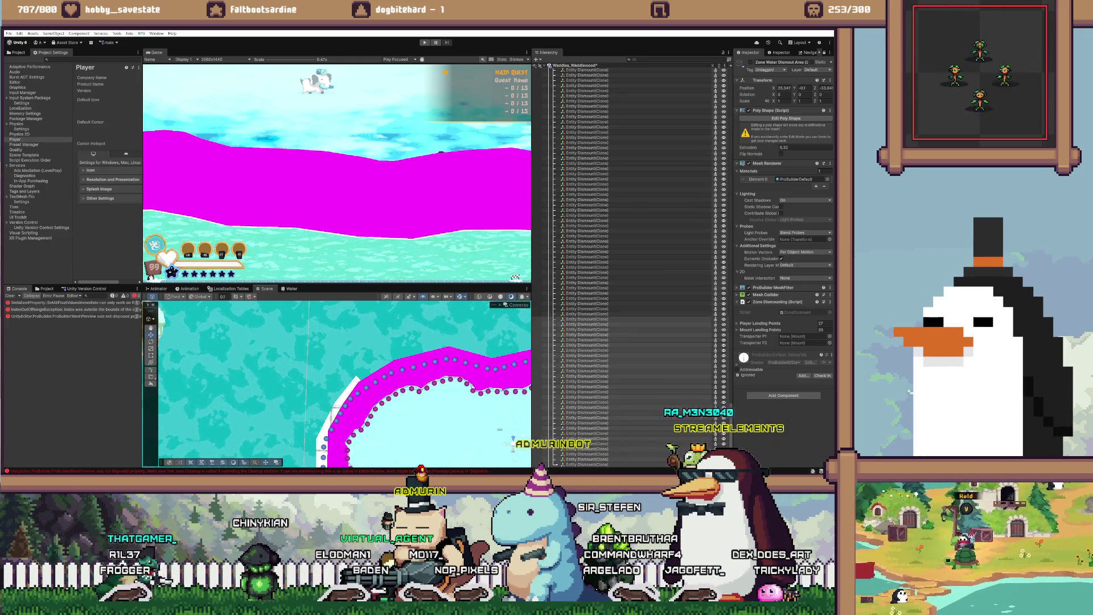
{"action": "left_click", "coordinate": [586, 314]}
Step: Move the Player Positions clones under Player Dismount Positions; undo an accidental dismount-clone deletion
{"action": "scroll", "coordinate": [626, 256], "scroll_direction": "up", "scroll_amount": 15}
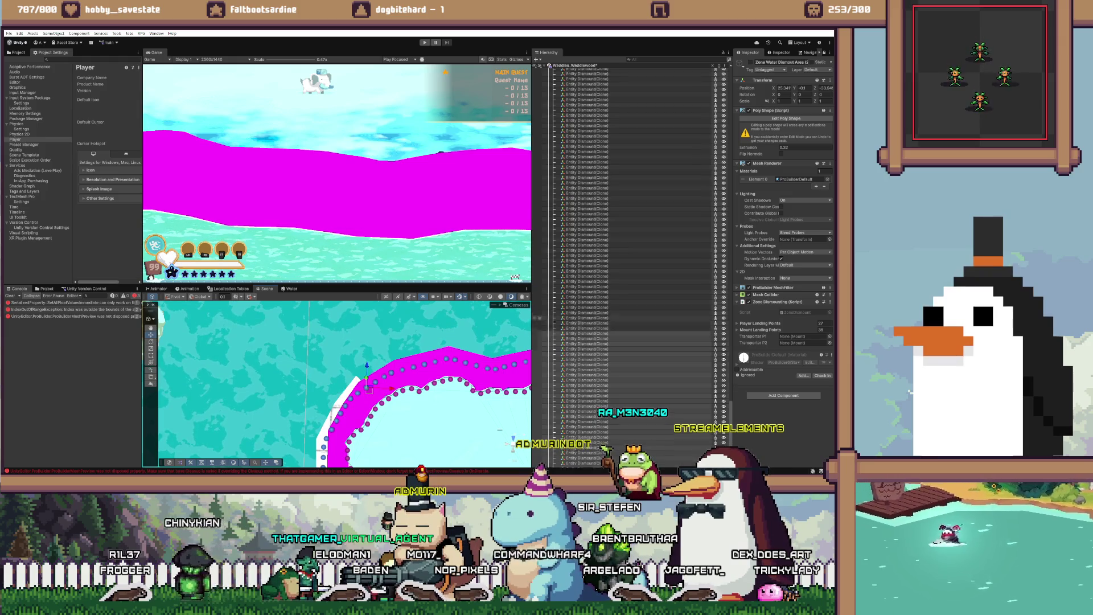
{"action": "scroll", "coordinate": [626, 256], "scroll_direction": "up", "scroll_amount": 15}
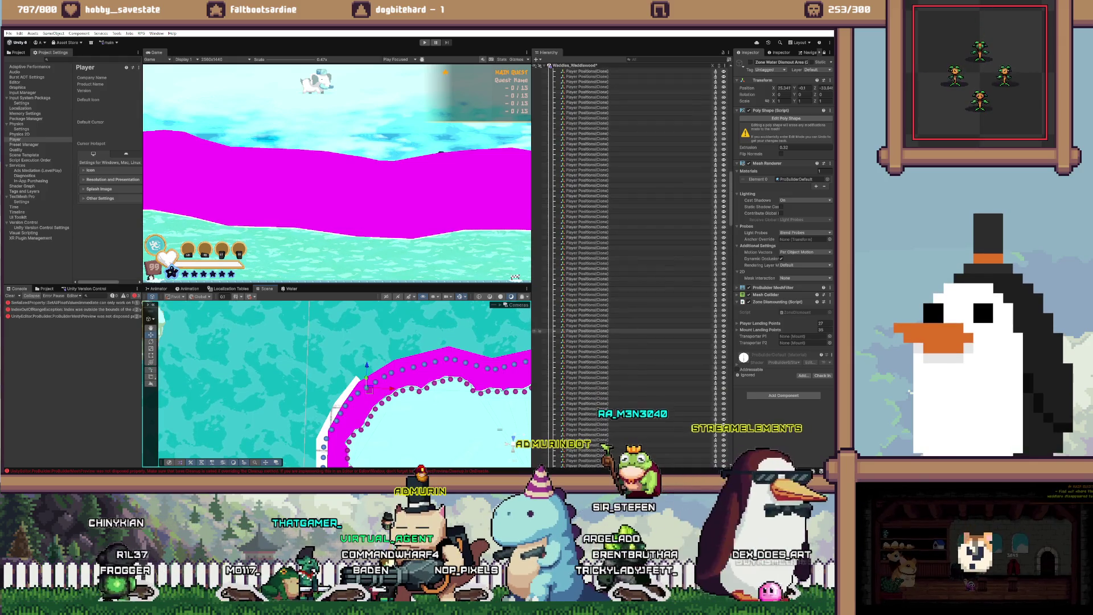
{"action": "left_click", "coordinate": [606, 448], "text": "shift"}
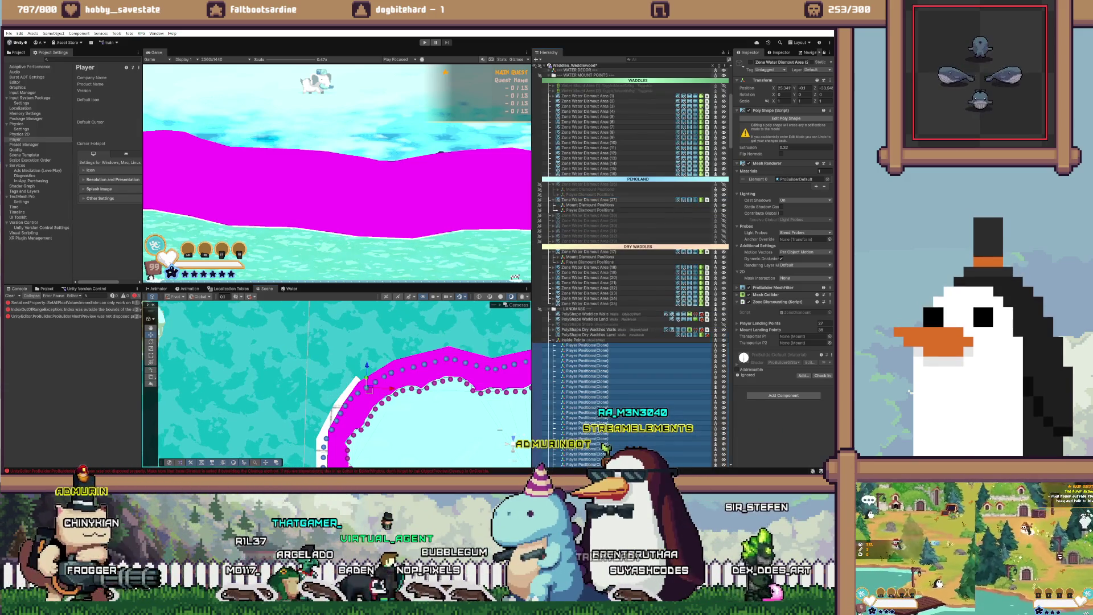
{"action": "mouse_move", "coordinate": [606, 448]}
{"action": "left_mouse_down"}
{"action": "mouse_move", "coordinate": [603, 210]}
{"action": "mouse_move", "coordinate": [592, 210]}
{"action": "left_mouse_up"}
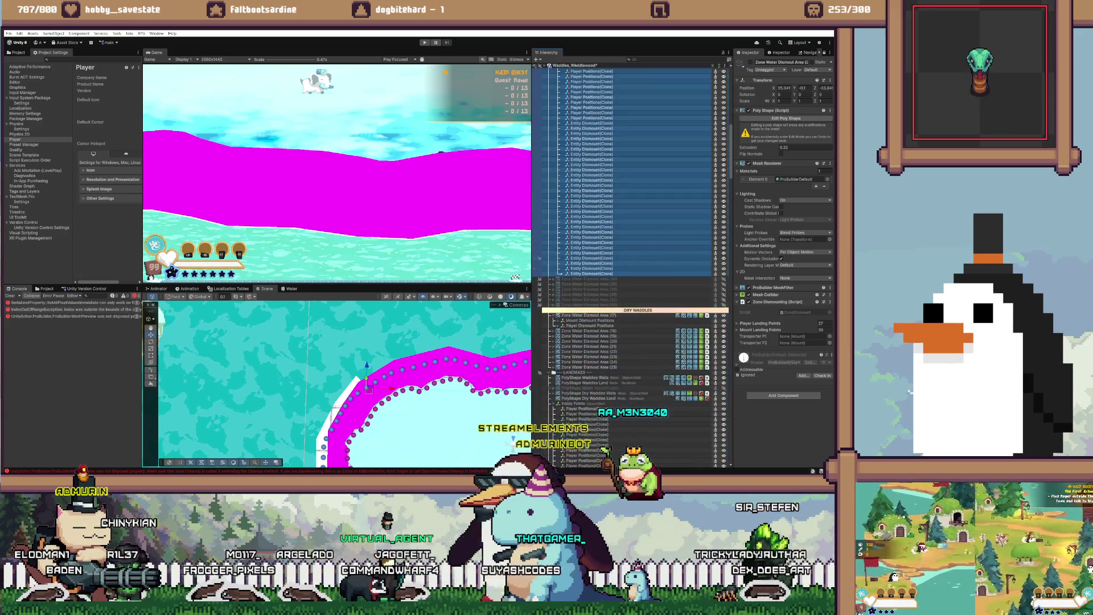
{"action": "scroll", "coordinate": [626, 284], "scroll_direction": "down", "scroll_amount": 3}
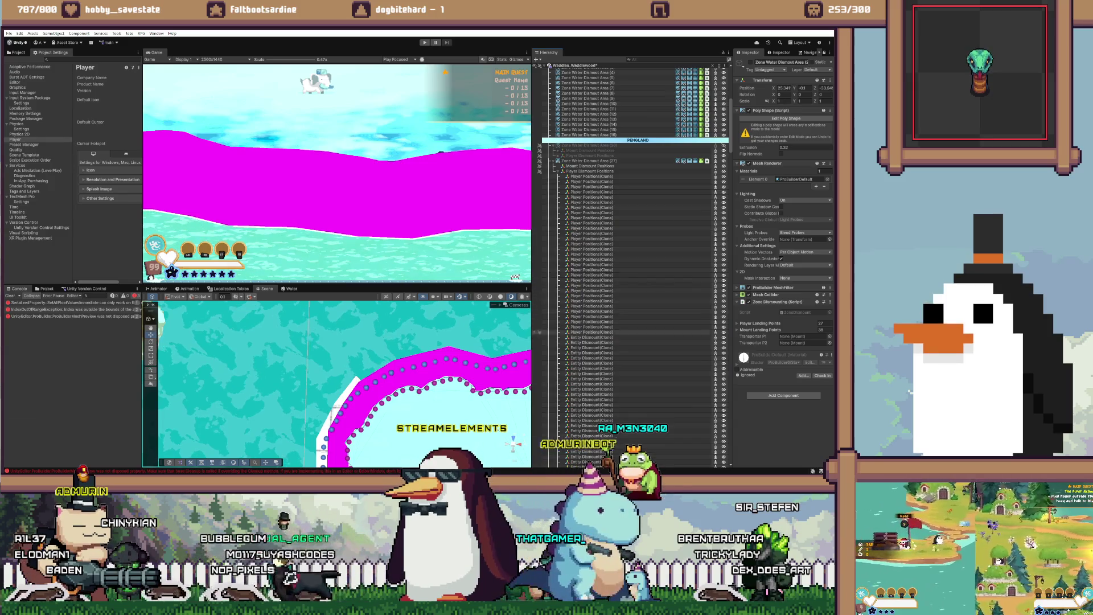
{"action": "left_click", "coordinate": [592, 337], "text": "shift"}
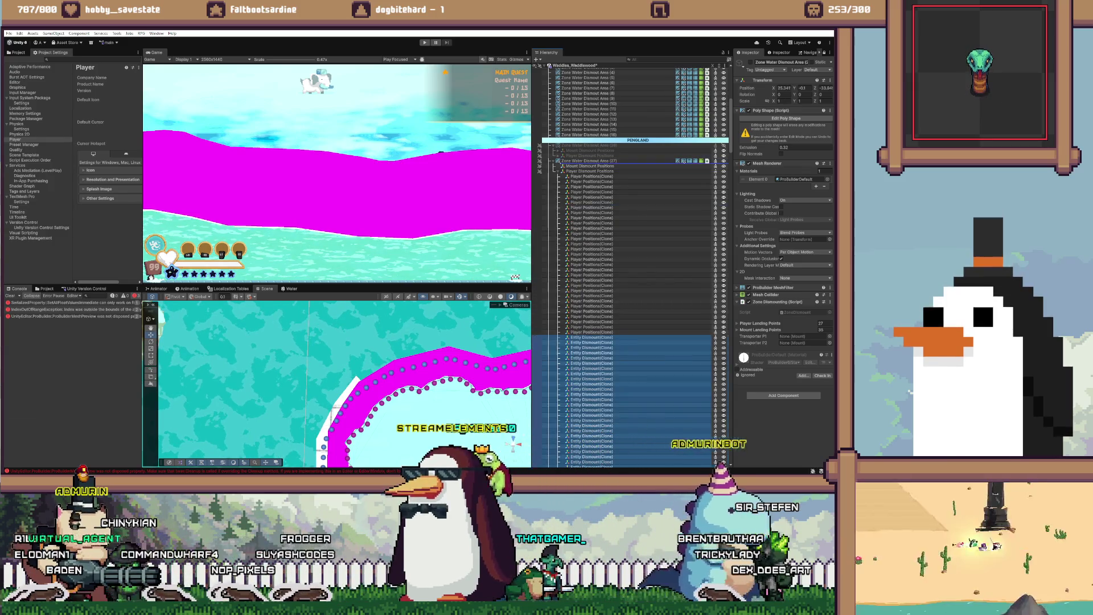
{"action": "key", "text": "Delete"}
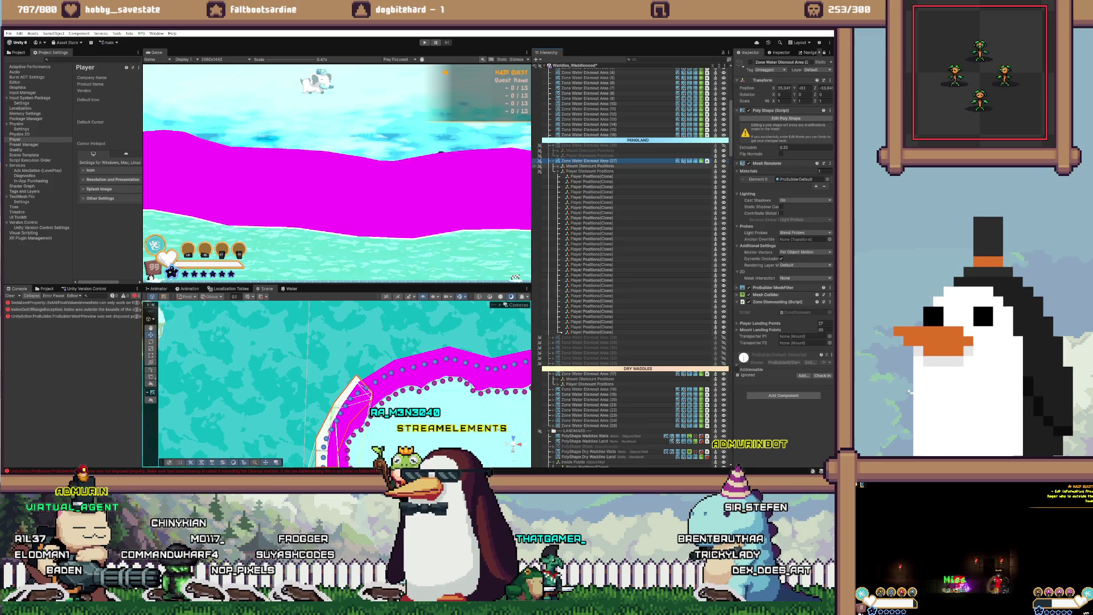
{"action": "key", "text": "ctrl+z"}
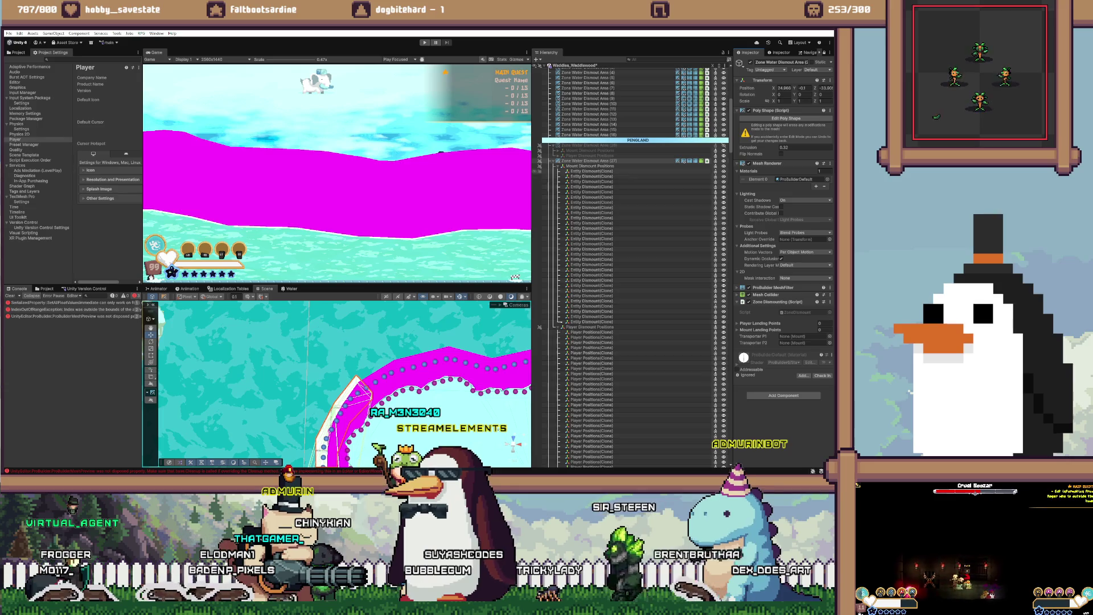
Step: Fill area (27)'s Mount Landing Points with 30 dismount clones and Player Landing Points with Player Positions
{"action": "left_click", "coordinate": [592, 170]}
{"action": "left_click", "coordinate": [592, 322], "text": "shift"}
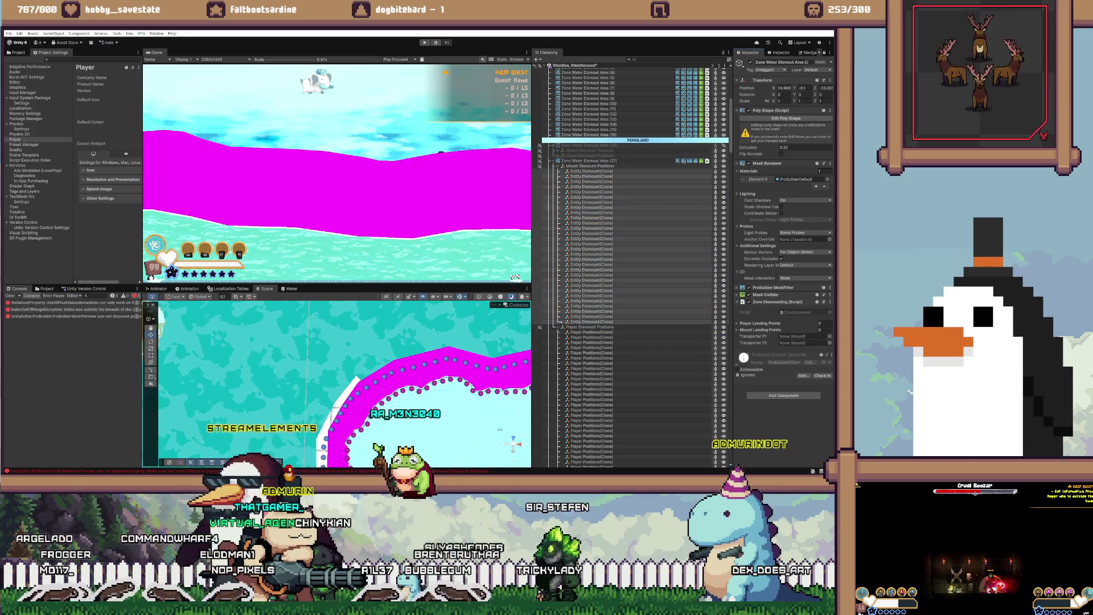
{"action": "left_click_drag", "start_coordinate": [592, 322], "coordinate": [760, 330]}
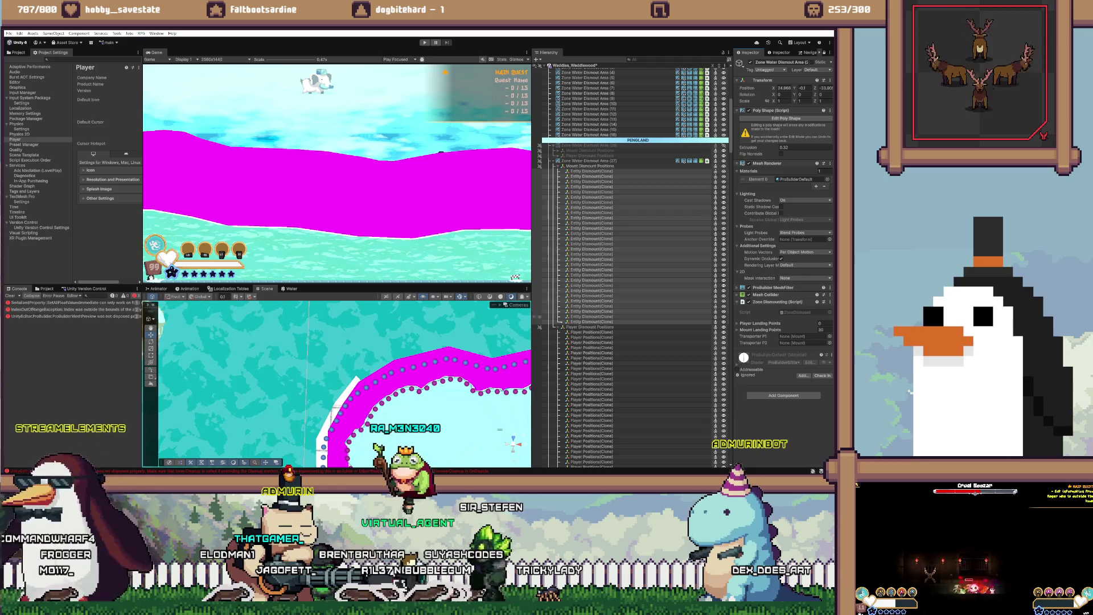
{"action": "left_click", "coordinate": [592, 332]}
{"action": "scroll", "coordinate": [626, 256], "scroll_direction": "down", "scroll_amount": 10}
{"action": "left_click", "coordinate": [592, 254], "text": "shift"}
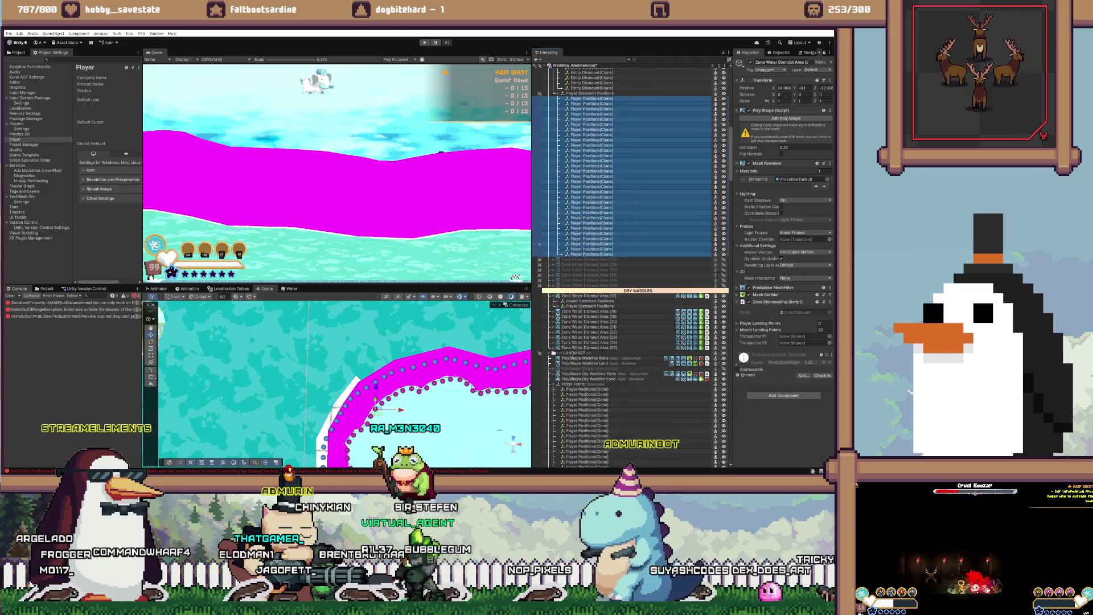
{"action": "left_click_drag", "start_coordinate": [592, 249], "coordinate": [760, 322]}
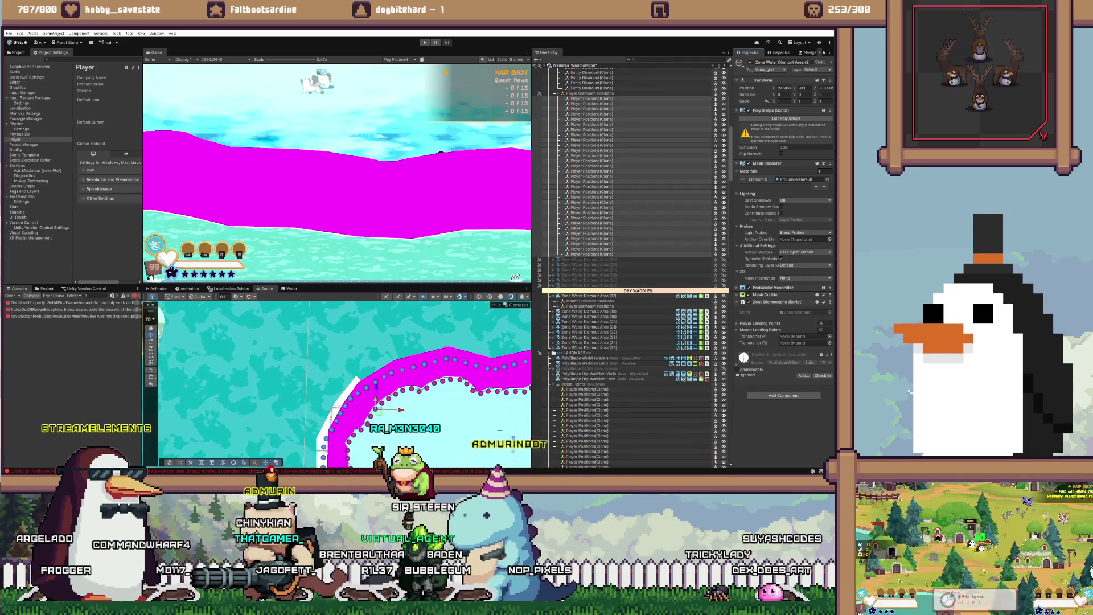
Step: Collapse area (27), then expand, activate and frame Zone Water Dismount Area (28)
{"action": "scroll", "coordinate": [627, 256], "scroll_direction": "up", "scroll_amount": 10}
{"action": "left_click", "coordinate": [555, 185]}
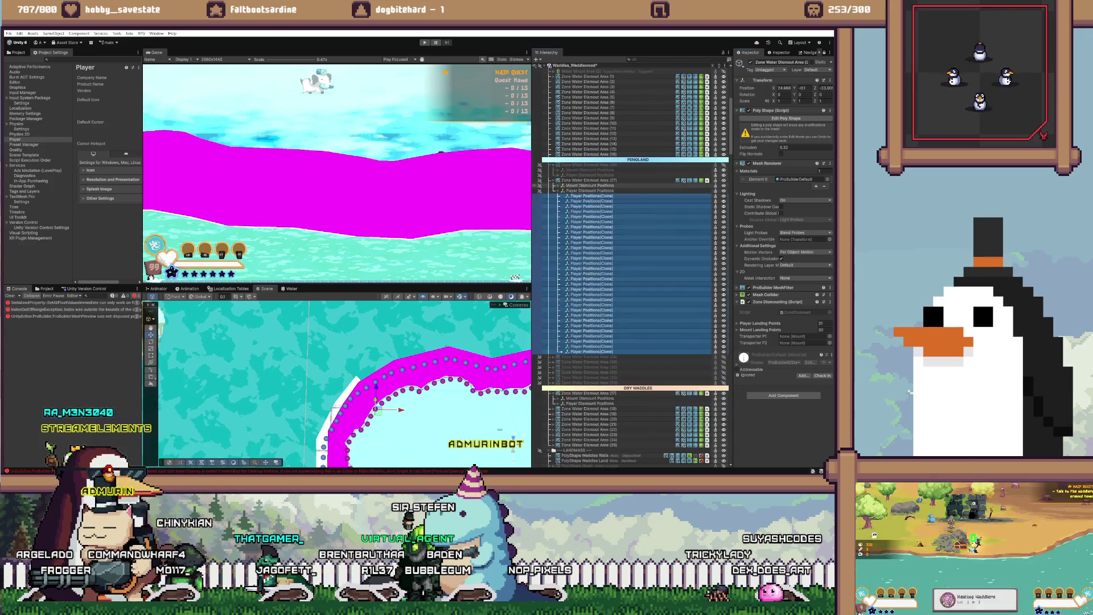
{"action": "left_click", "coordinate": [553, 179]}
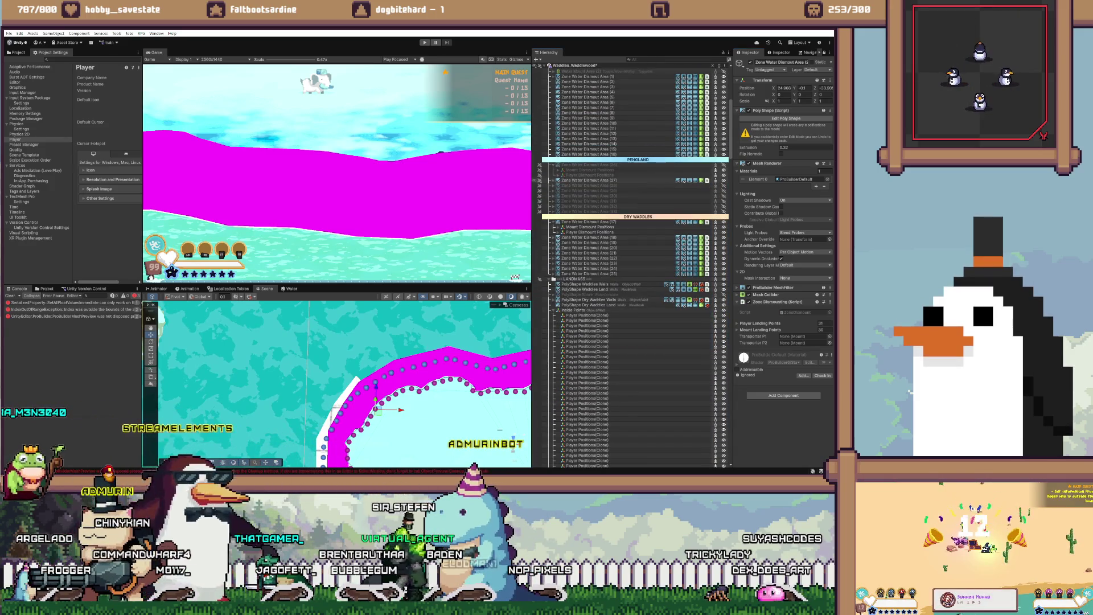
{"action": "scroll", "coordinate": [626, 256], "scroll_direction": "up", "scroll_amount": 1}
{"action": "scroll", "coordinate": [632, 268], "scroll_direction": "down", "scroll_amount": 1}
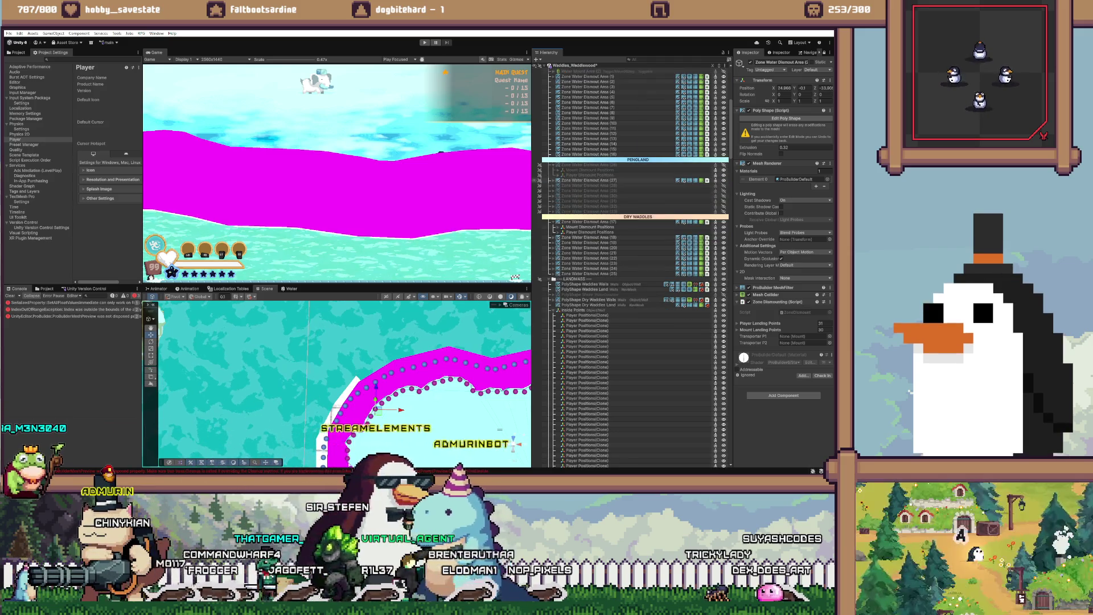
{"action": "key", "text": "Right"}
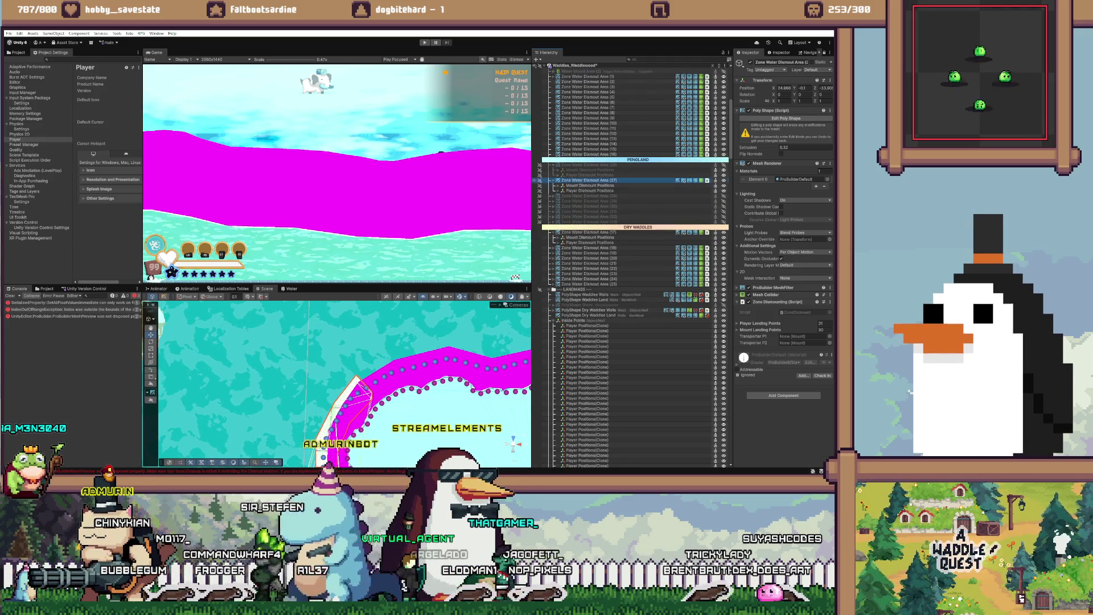
{"action": "left_click", "coordinate": [590, 175]}
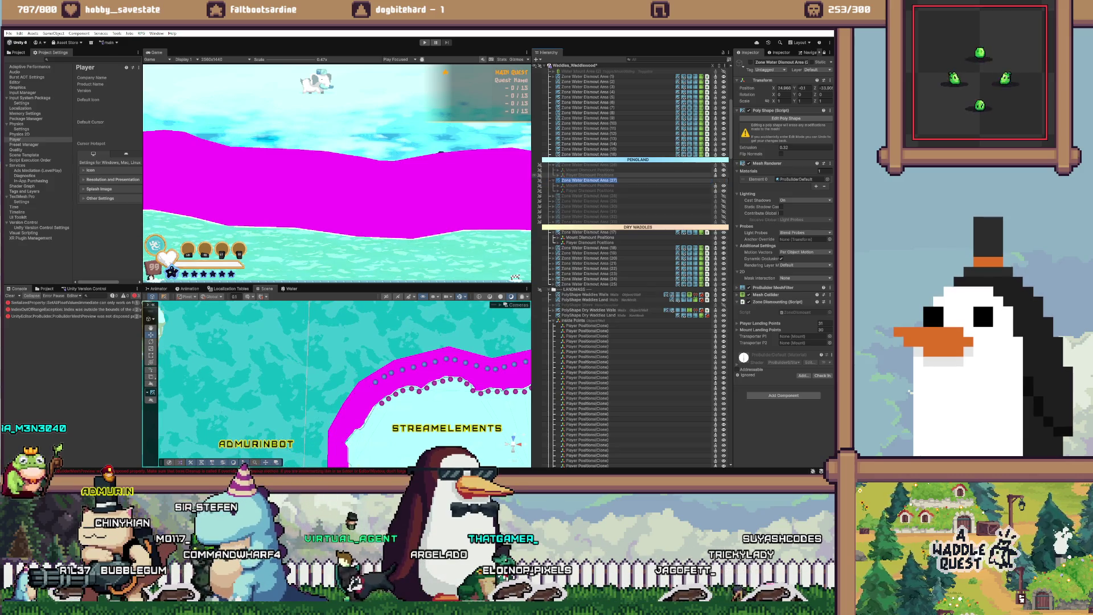
{"action": "key", "text": "Left"}
{"action": "key", "text": "Left"}
{"action": "key", "text": "Down"}
{"action": "key", "text": "Left"}
{"action": "key", "text": "Down"}
{"action": "key", "text": "Right"}
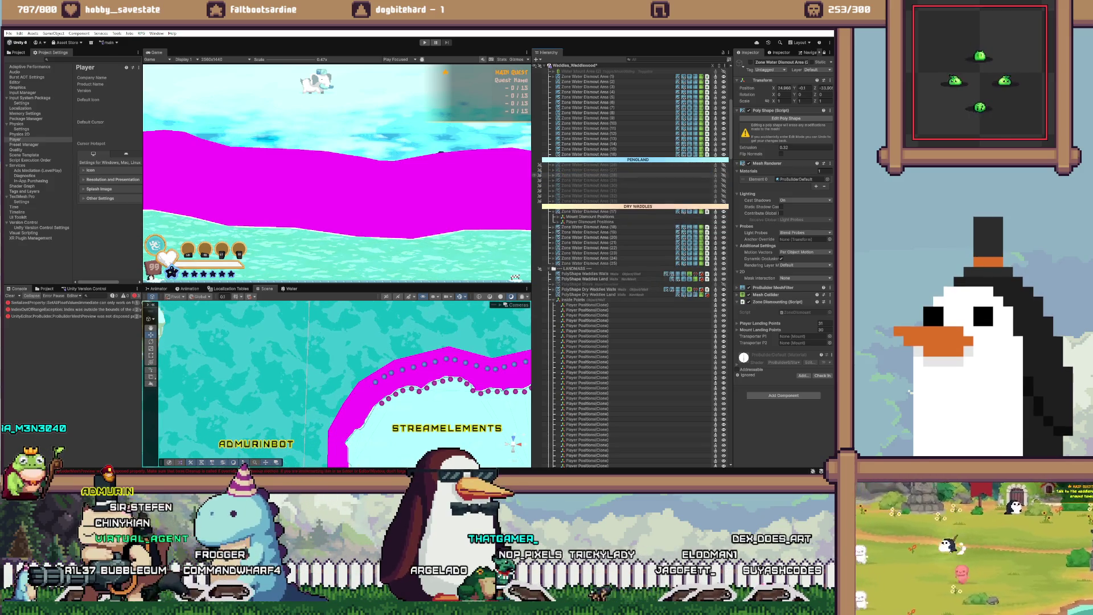
{"action": "key", "text": "alt+shift+a"}
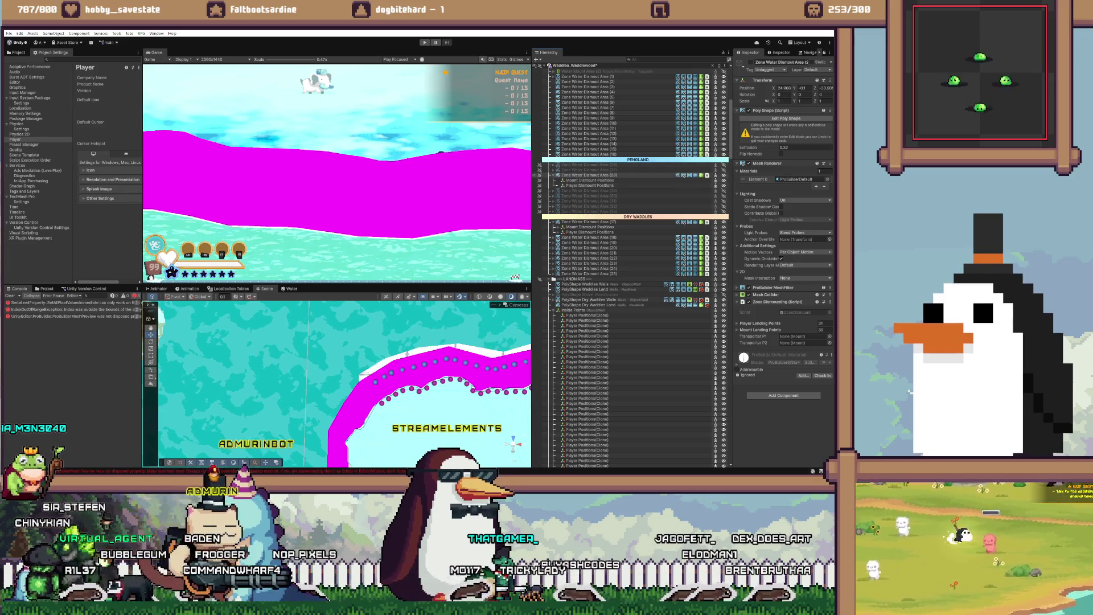
{"action": "key", "text": "f"}
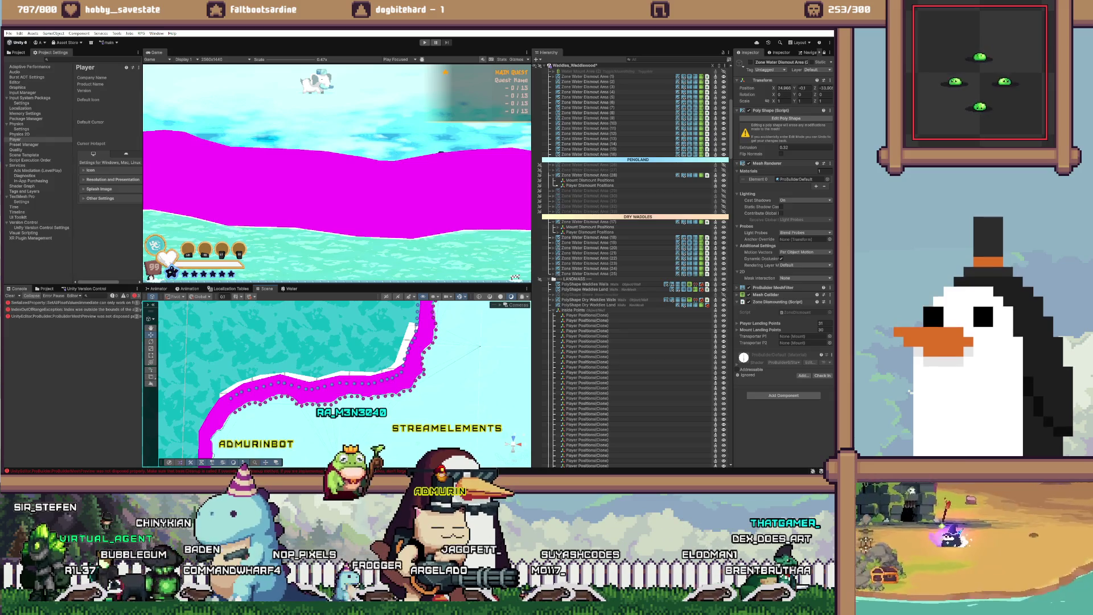
Step: Check area (28)'s shoreline dismount points and its Player Positions and Entity Dismount clones
{"action": "left_click", "coordinate": [236, 401]}
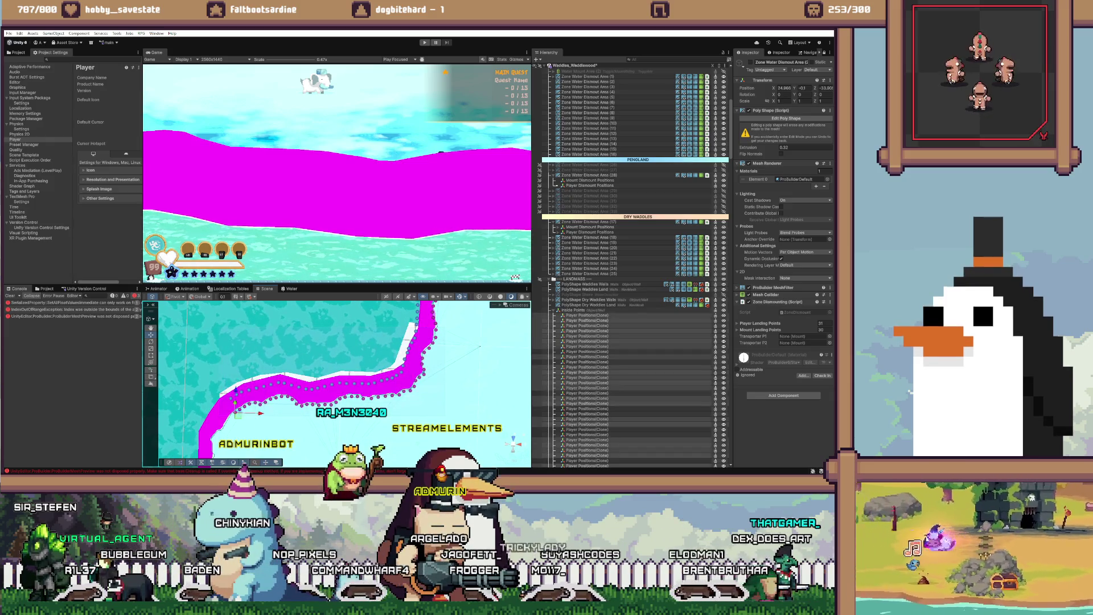
{"action": "scroll", "coordinate": [632, 267], "scroll_direction": "down", "scroll_amount": 10}
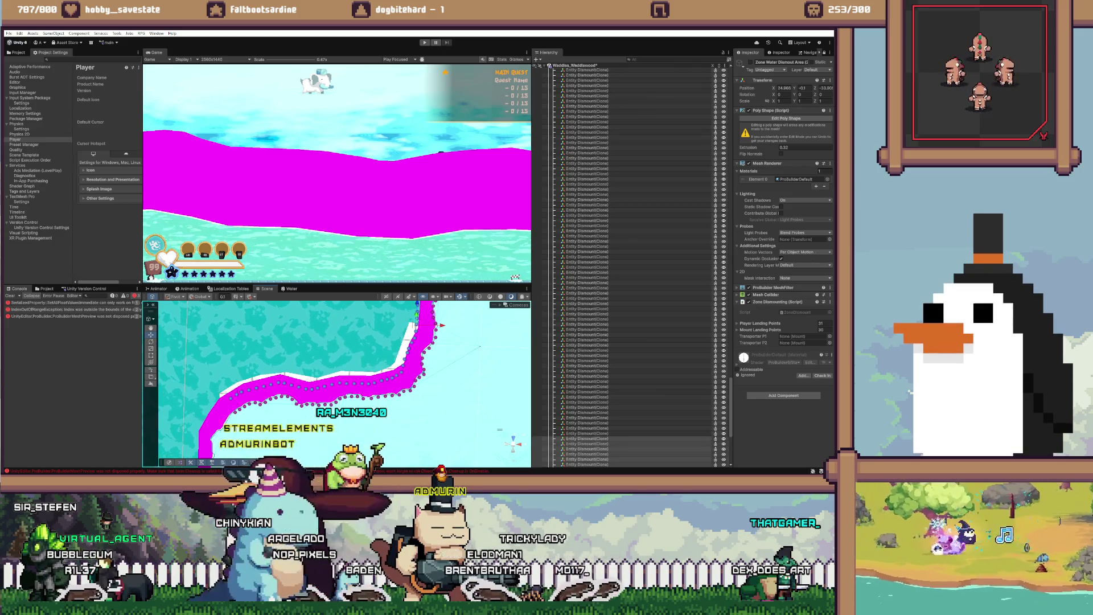
{"action": "left_click", "coordinate": [419, 326]}
{"action": "scroll", "coordinate": [632, 267], "scroll_direction": "up", "scroll_amount": 15}
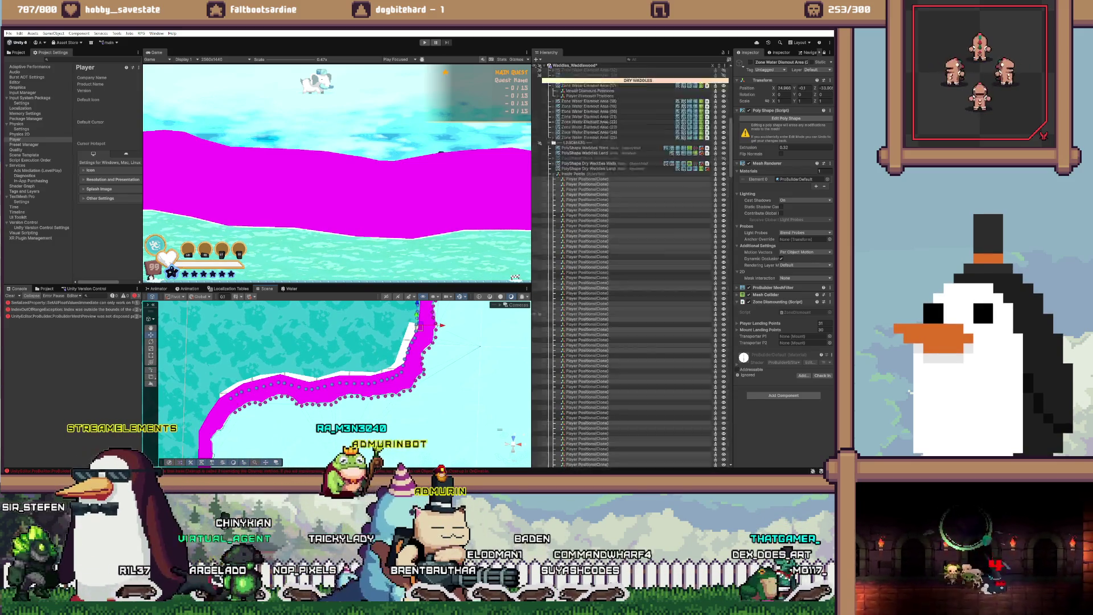
{"action": "left_click", "coordinate": [586, 462], "text": "shift"}
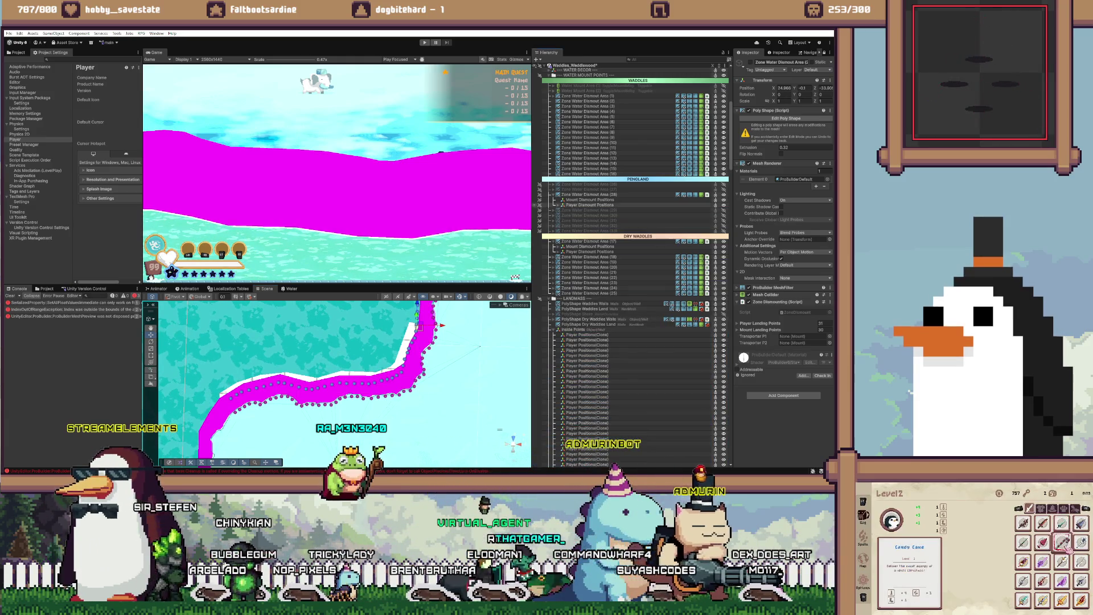
{"action": "key", "text": "ctrl+v"}
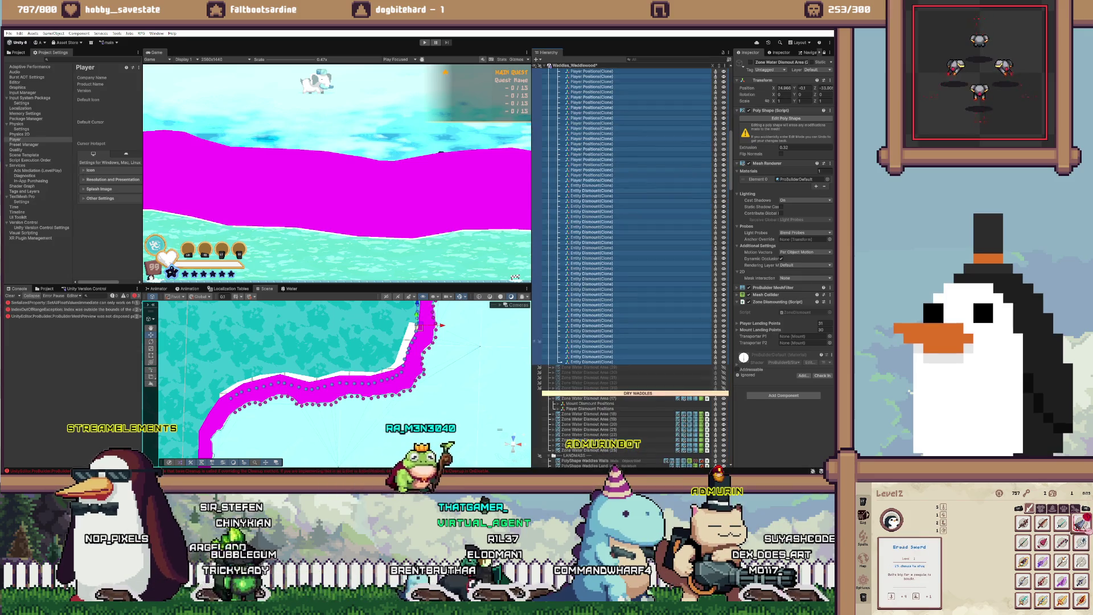
{"action": "scroll", "coordinate": [626, 256], "scroll_direction": "up", "scroll_amount": 5}
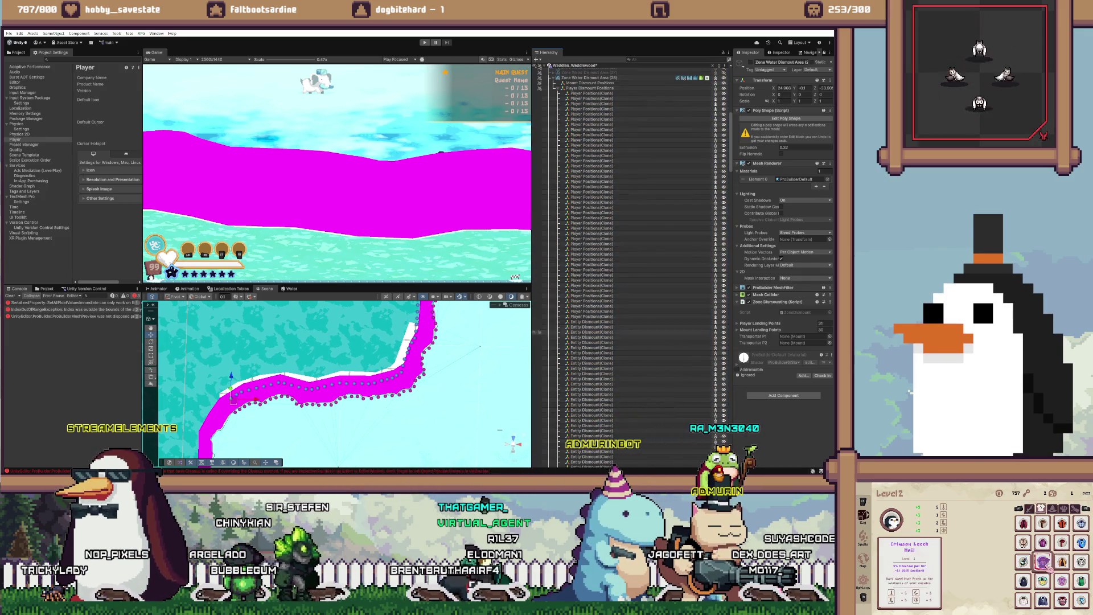
{"action": "left_click", "coordinate": [593, 322], "text": "shift"}
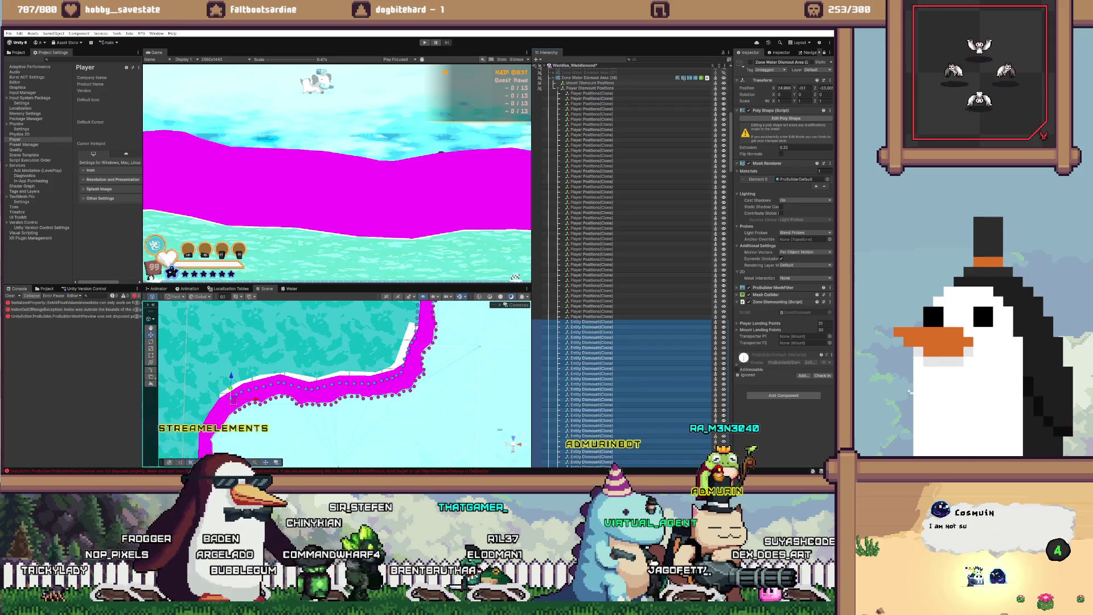
{"action": "key", "text": "Delete"}
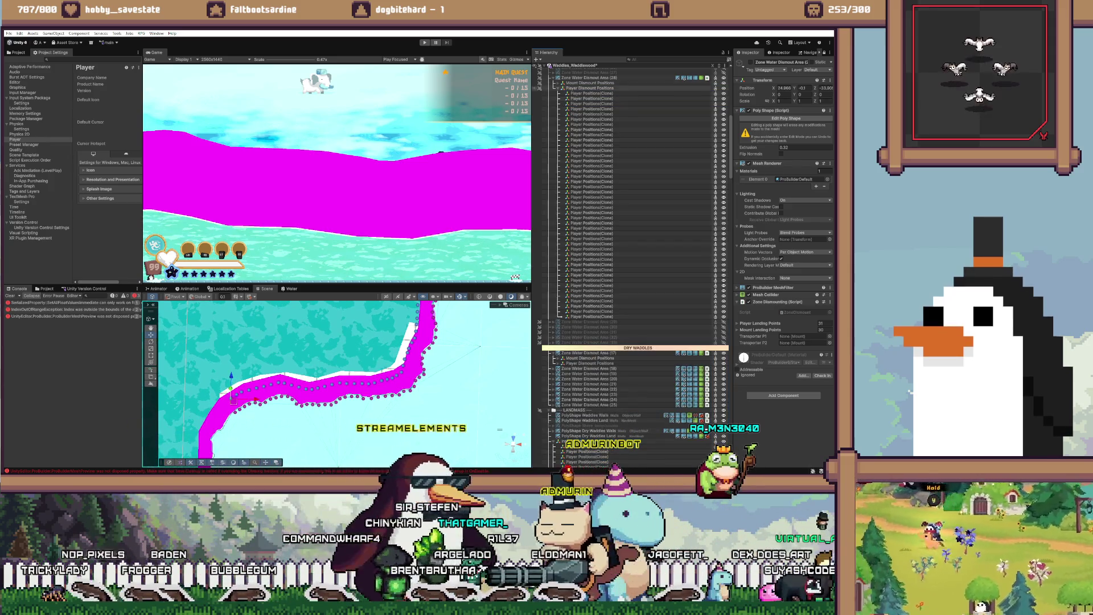
{"action": "key", "text": "ctrl+z"}
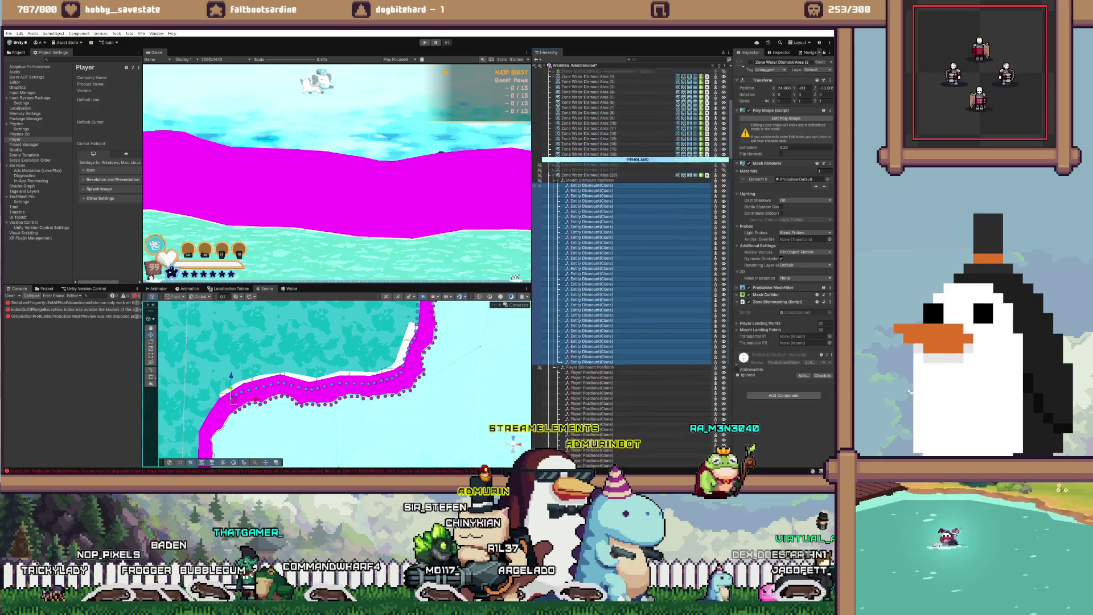
Step: Assign area (28)'s Entity Dismount clones as mount and Player Positions as player landing points
{"action": "left_click", "coordinate": [588, 194]}
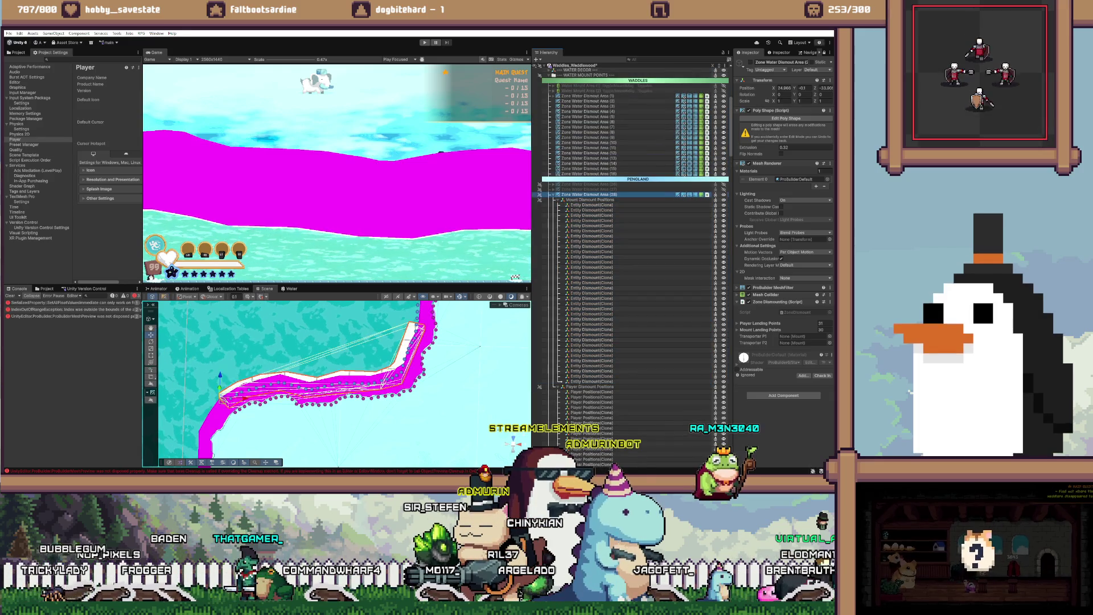
{"action": "left_click", "coordinate": [589, 189]}
{"action": "left_click", "coordinate": [592, 205]}
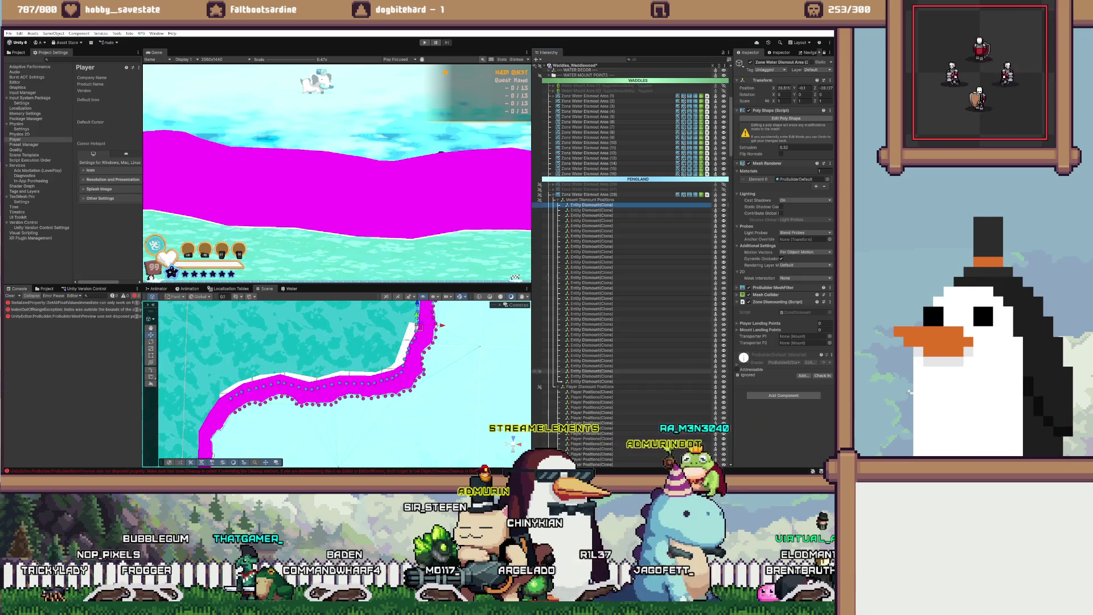
{"action": "left_click", "coordinate": [592, 381], "text": "shift"}
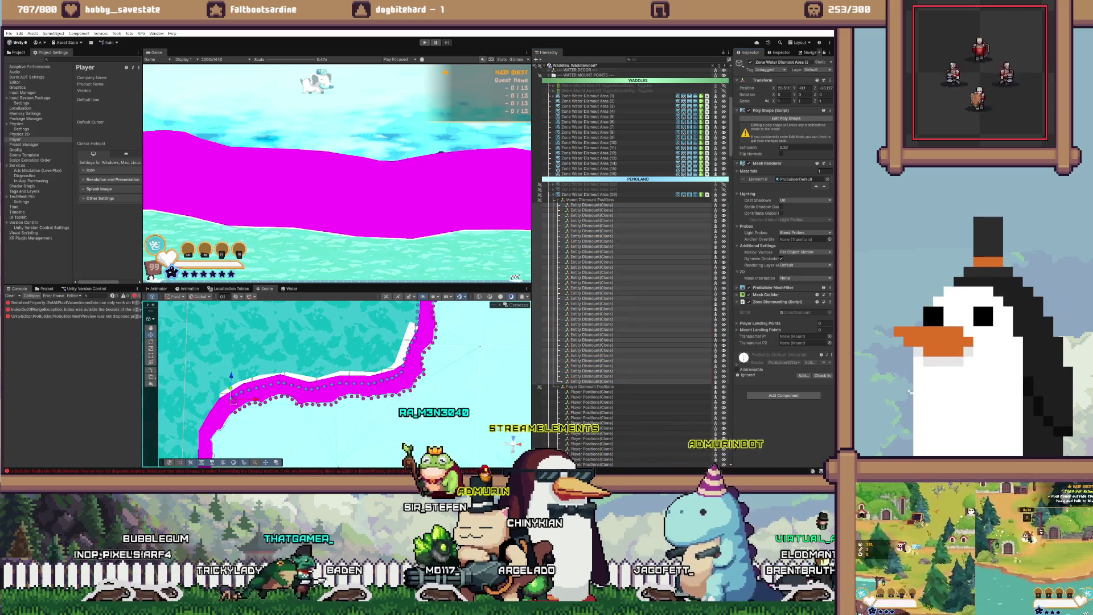
{"action": "left_click_drag", "start_coordinate": [592, 285], "coordinate": [820, 329]}
{"action": "scroll", "coordinate": [631, 262], "scroll_direction": "down", "scroll_amount": 15}
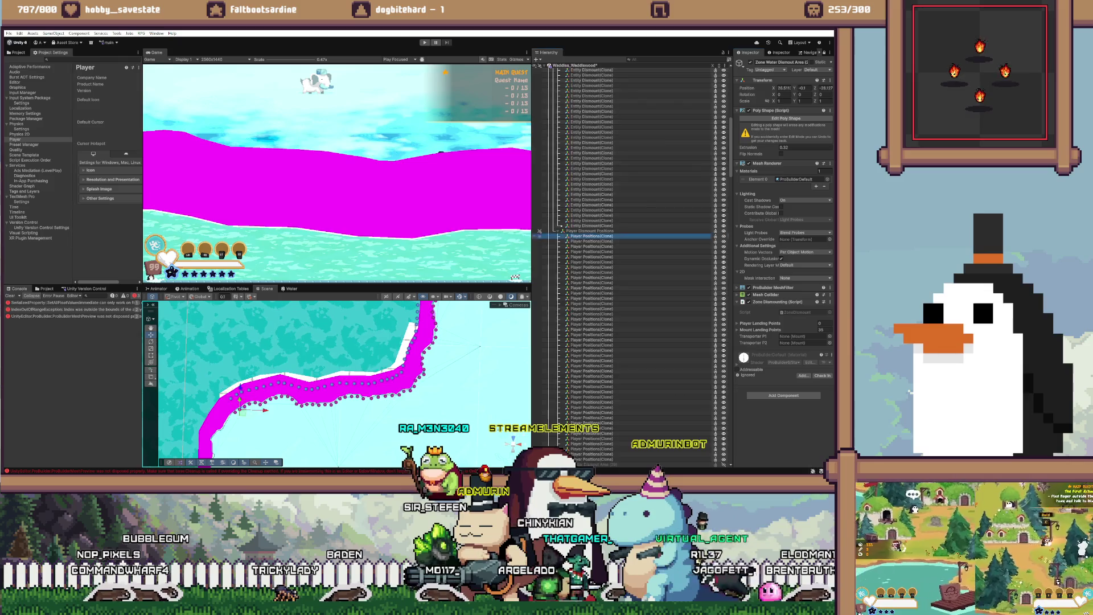
{"action": "left_click", "coordinate": [436, 319]}
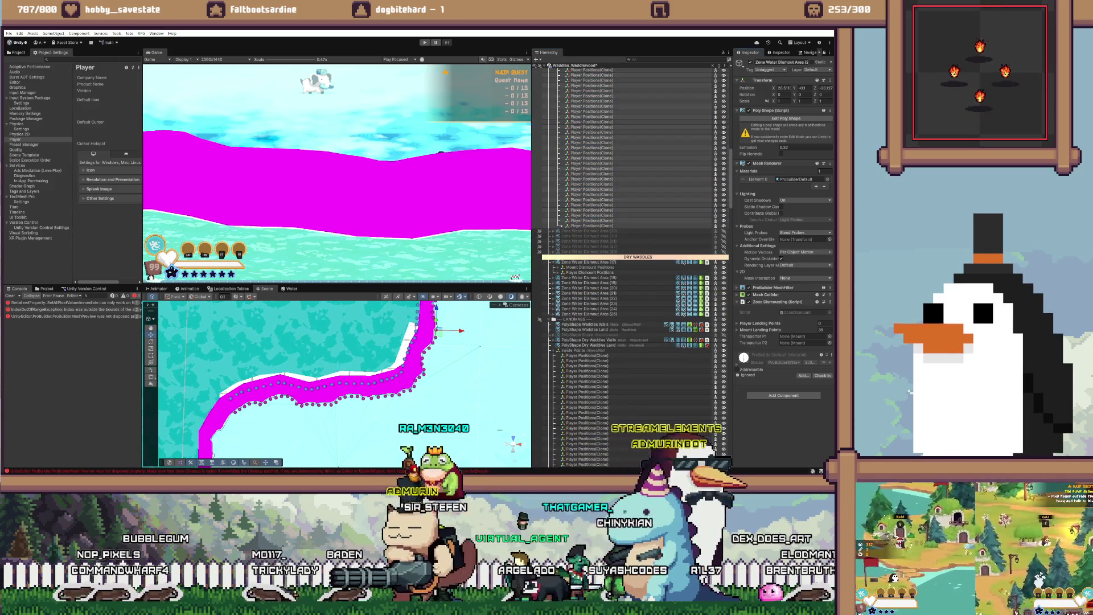
{"action": "left_click_drag", "start_coordinate": [593, 399], "coordinate": [820, 323]}
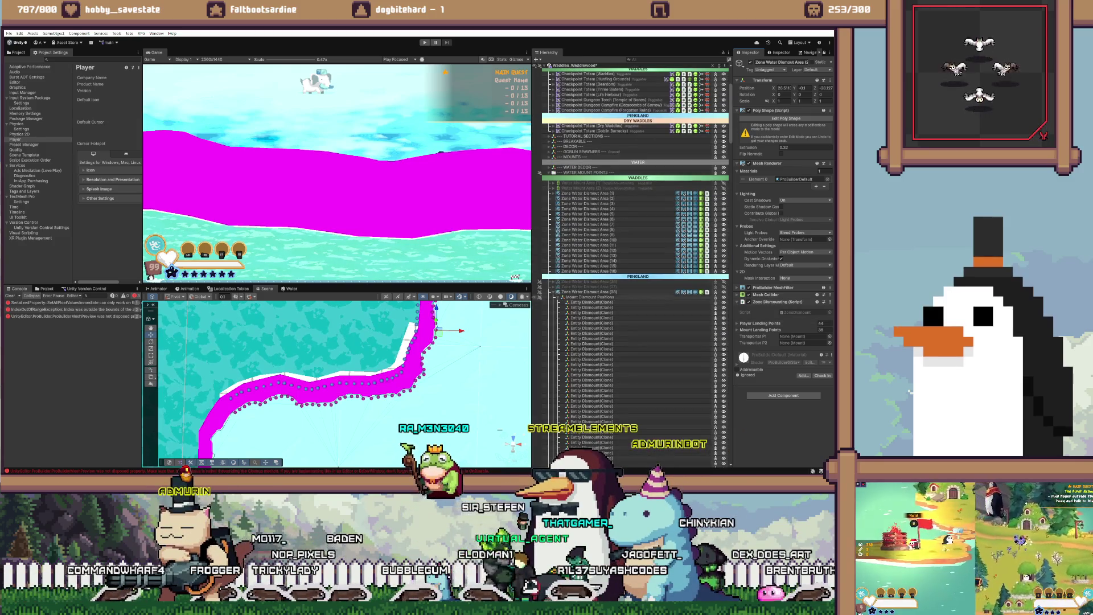
Step: Collapse area (28) and frame Zone Water Dismount Area (29) in the scene
{"action": "key", "text": "Left"}
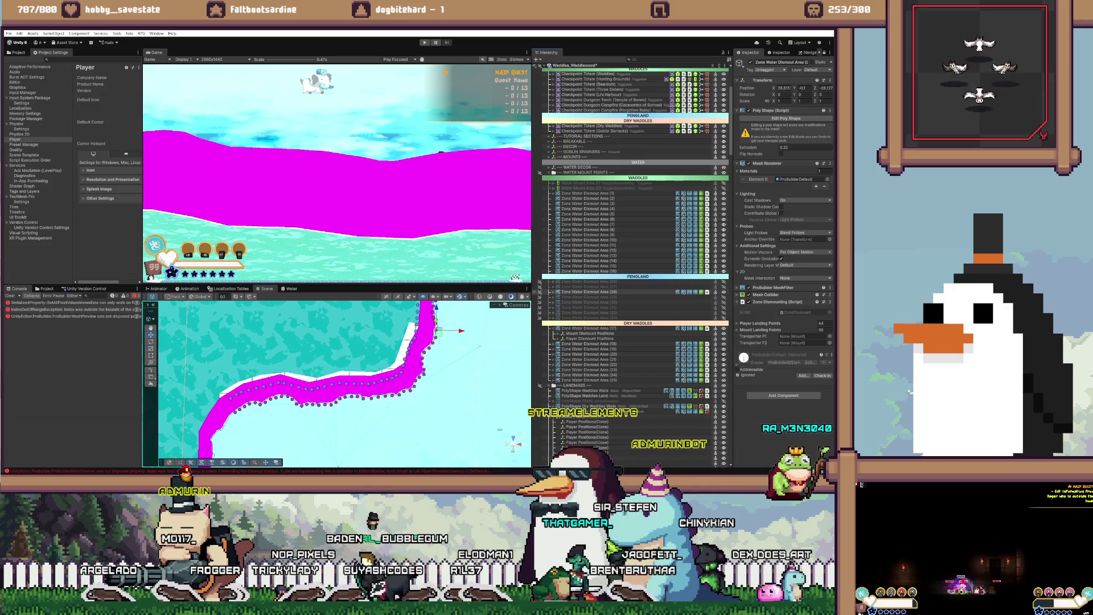
{"action": "key", "text": "Down"}
{"action": "scroll", "coordinate": [631, 239], "scroll_direction": "up", "scroll_amount": 2}
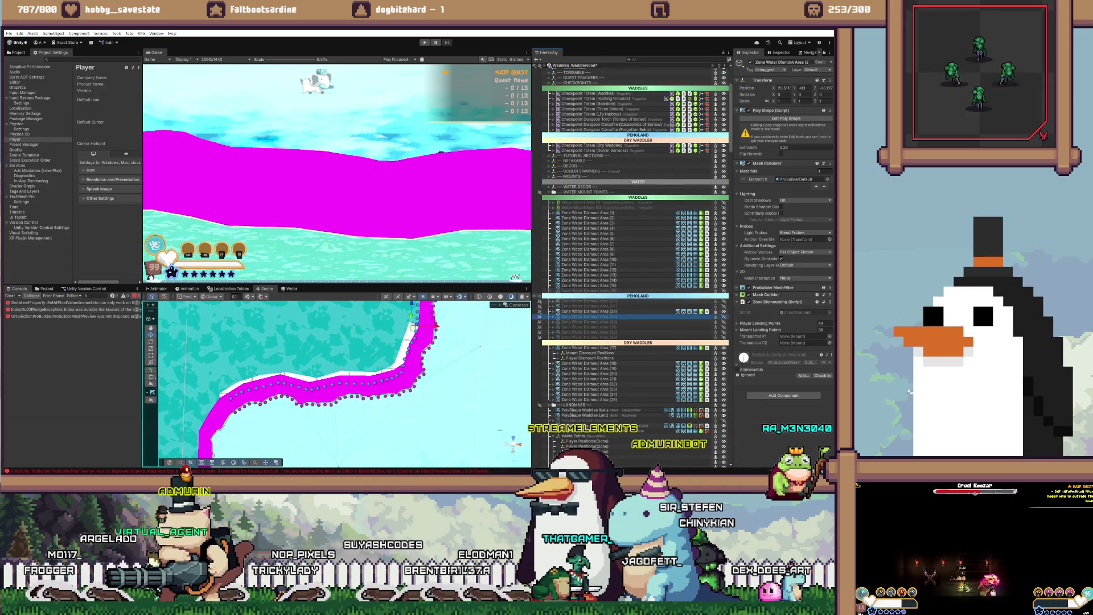
{"action": "key", "text": "Up"}
{"action": "key", "text": "Right"}
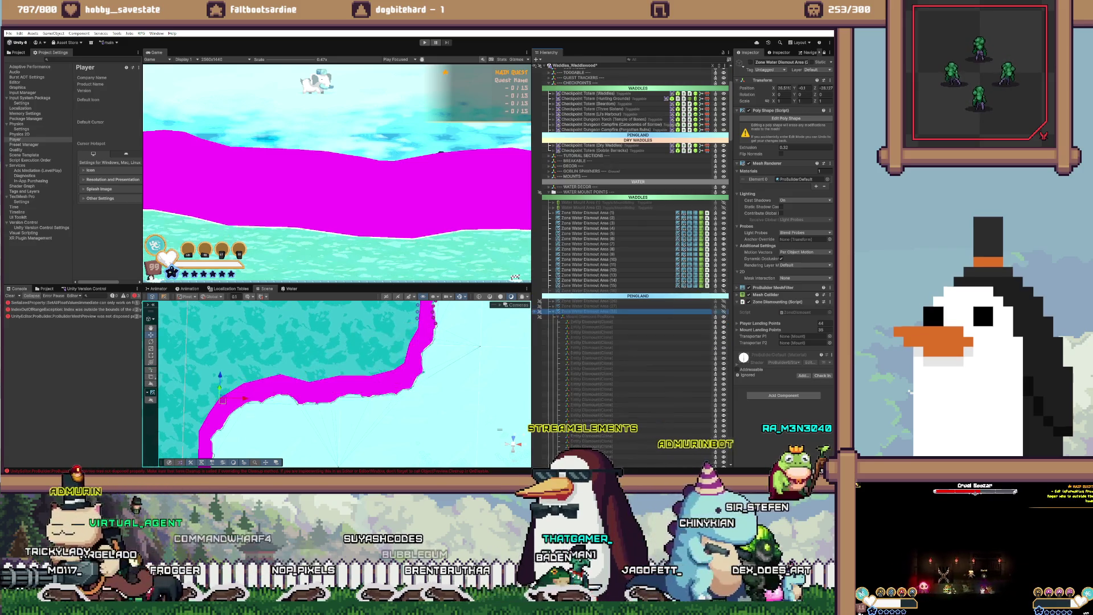
{"action": "key", "text": "Left"}
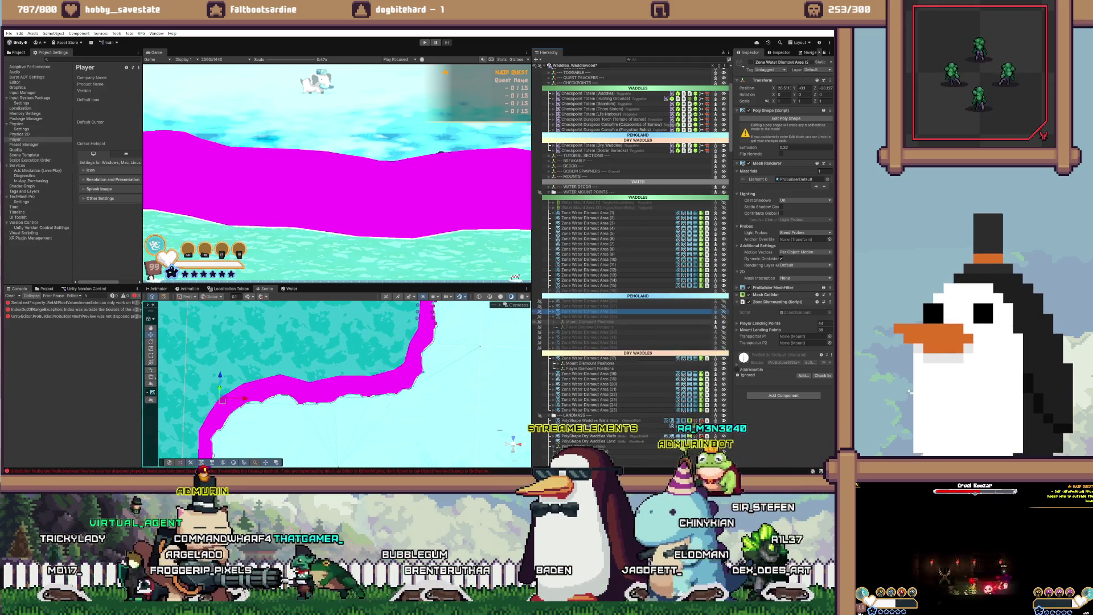
{"action": "scroll", "coordinate": [632, 256], "scroll_direction": "up", "scroll_amount": 2}
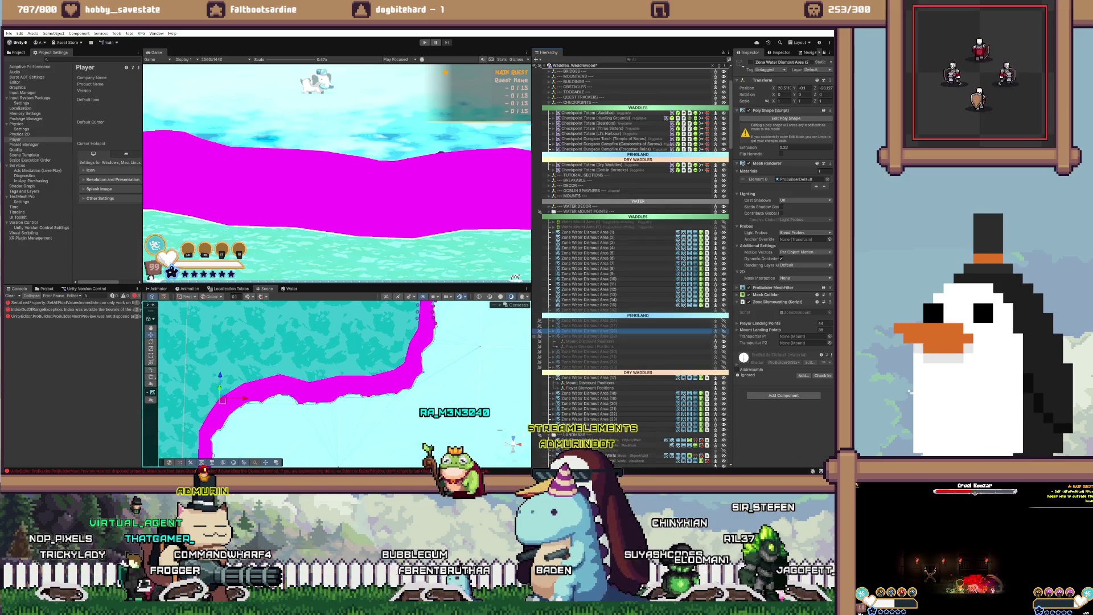
{"action": "key", "text": "Down"}
{"action": "key", "text": "f"}
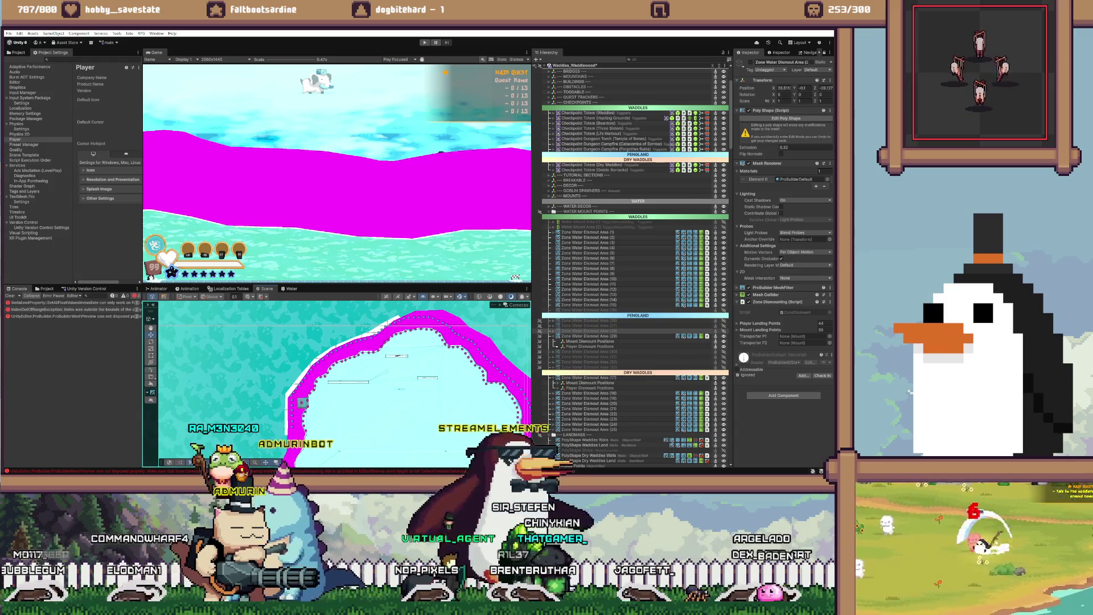
Step: Move the Entity Dismount points under the Mount Dismount Positions group
{"action": "key", "text": "w"}
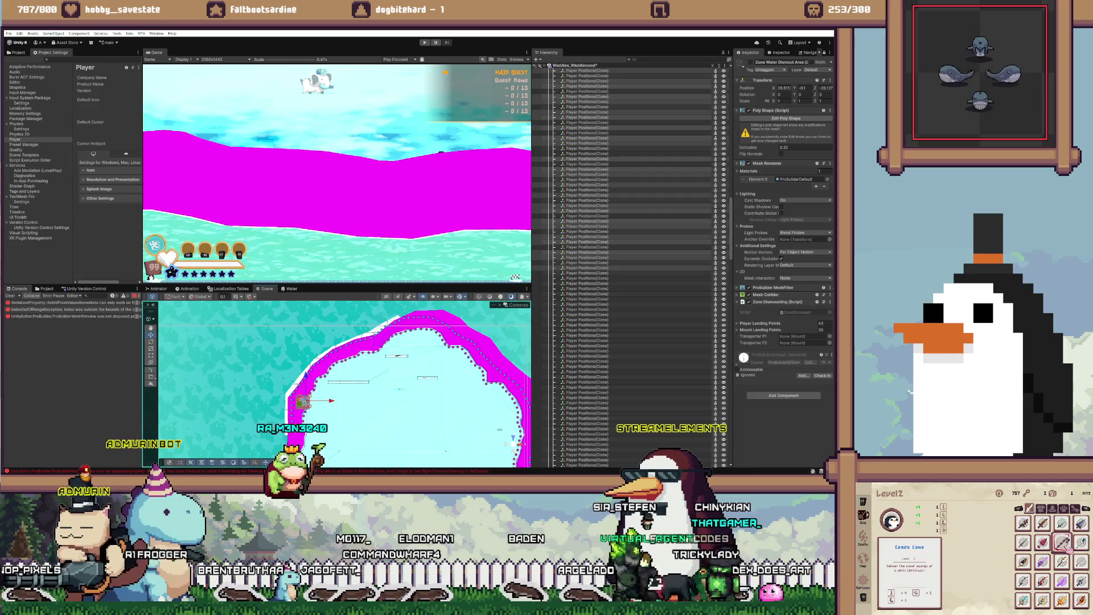
{"action": "scroll", "coordinate": [632, 268], "scroll_direction": "up", "scroll_amount": 10}
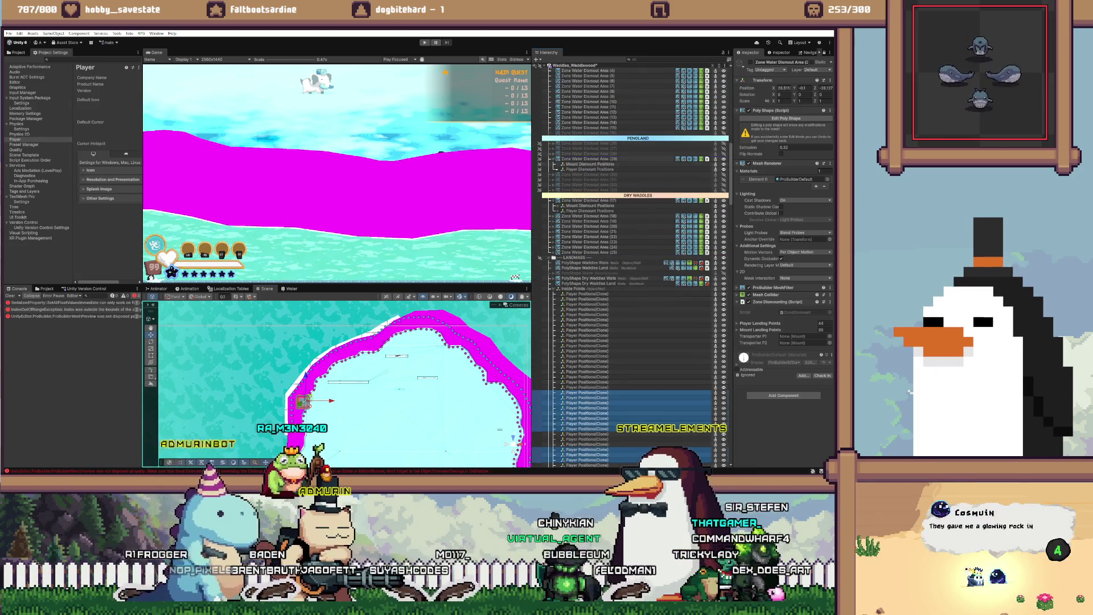
{"action": "scroll", "coordinate": [632, 267], "scroll_direction": "down", "scroll_amount": 1}
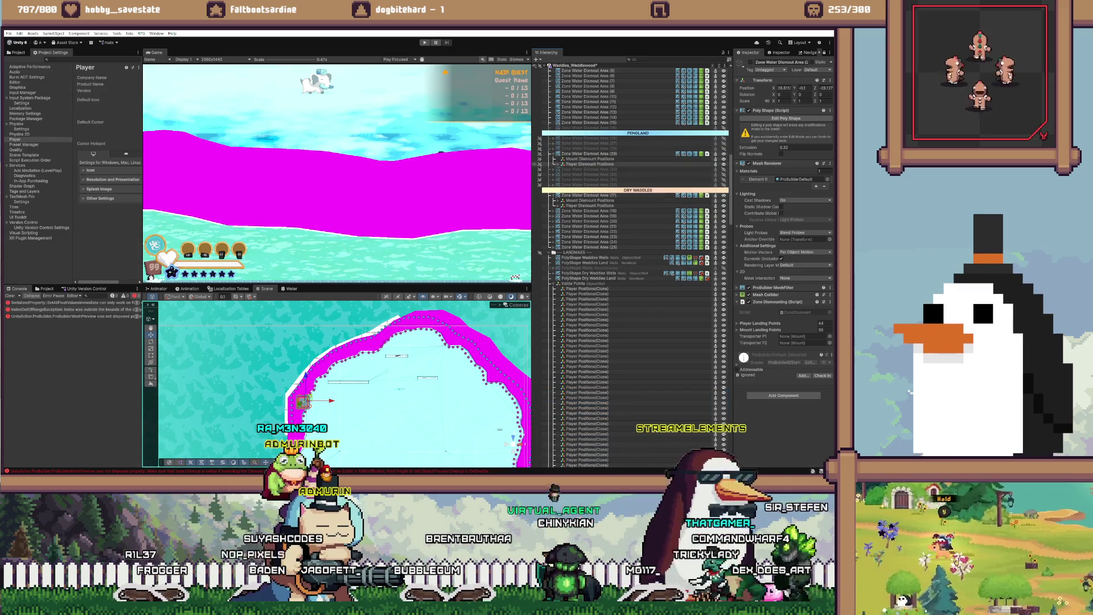
{"action": "left_click", "coordinate": [562, 164]}
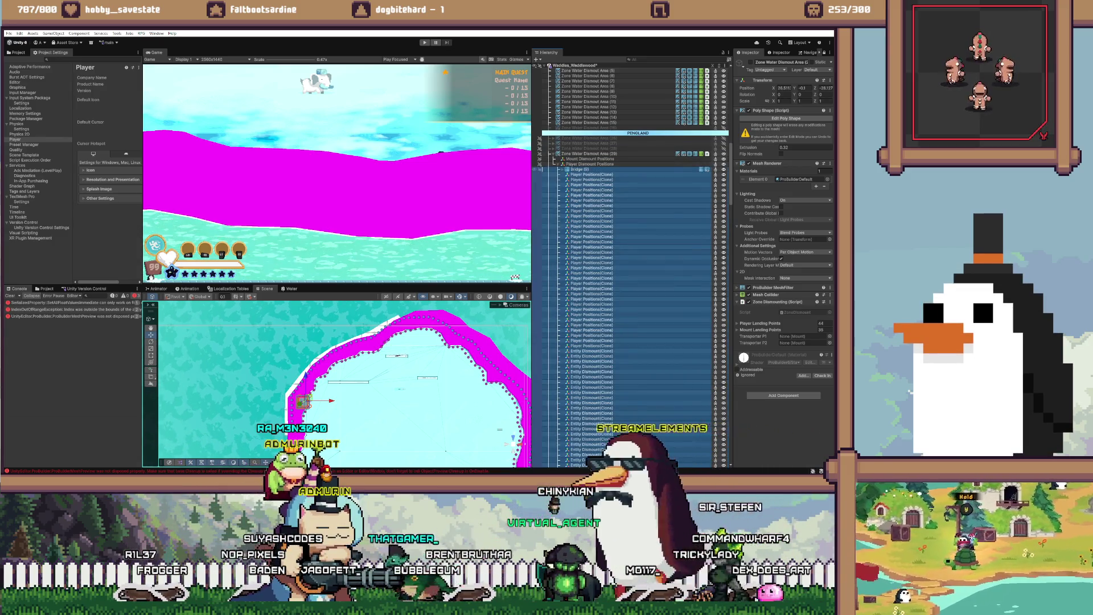
{"action": "left_click", "coordinate": [559, 164]}
{"action": "scroll", "coordinate": [346, 393], "scroll_direction": "up", "scroll_amount": 1}
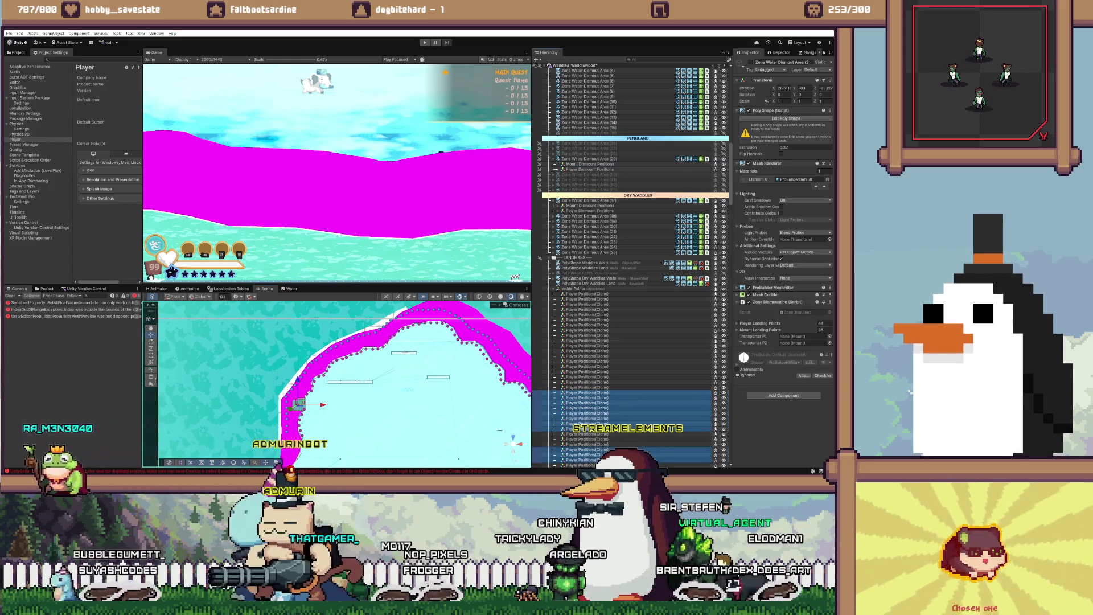
{"action": "key", "text": "ctrl+shift+v"}
{"action": "scroll", "coordinate": [632, 268], "scroll_direction": "down", "scroll_amount": 10}
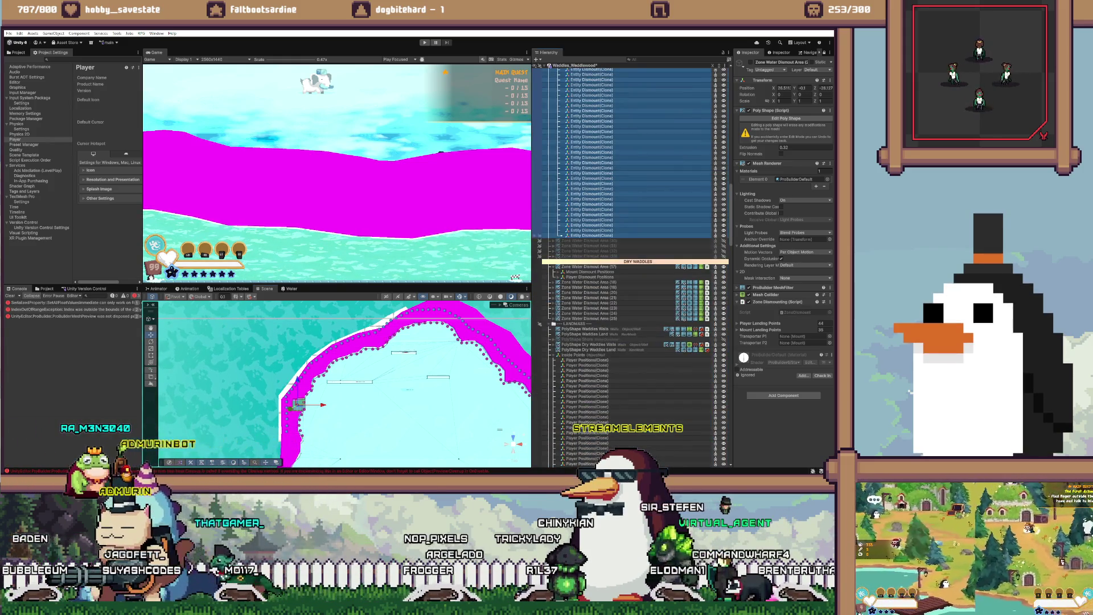
{"action": "scroll", "coordinate": [632, 267], "scroll_direction": "up", "scroll_amount": 10}
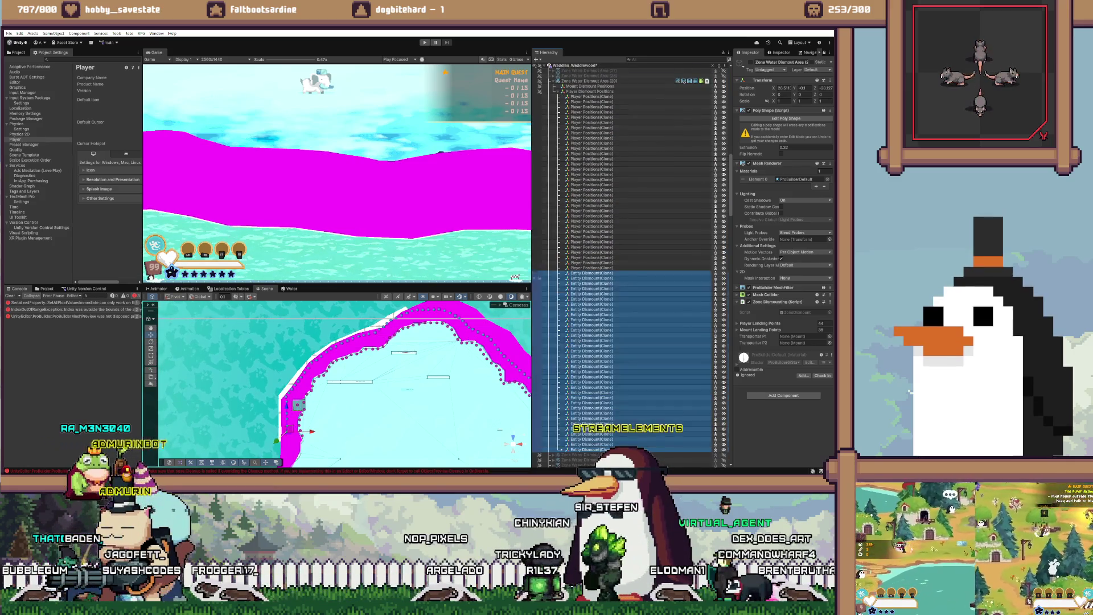
{"action": "scroll", "coordinate": [631, 268], "scroll_direction": "up", "scroll_amount": 5}
{"action": "left_click_drag", "start_coordinate": [592, 410], "coordinate": [590, 203]}
Step: Review the Entity Dismount and Player Positions points within the dismount groups
{"action": "left_click", "coordinate": [590, 197]}
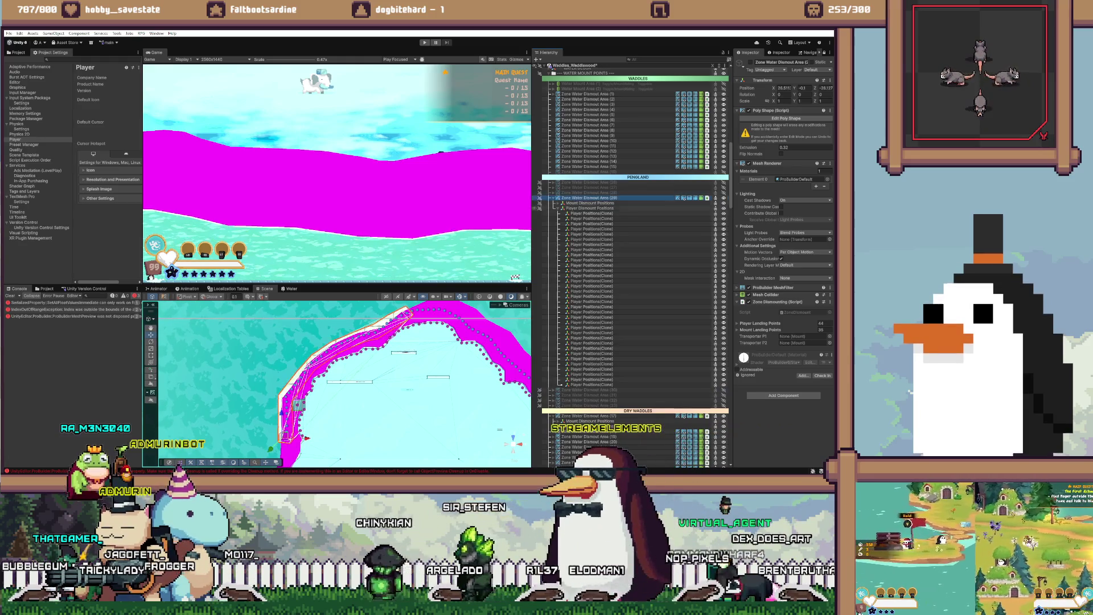
{"action": "left_click", "coordinate": [563, 203]}
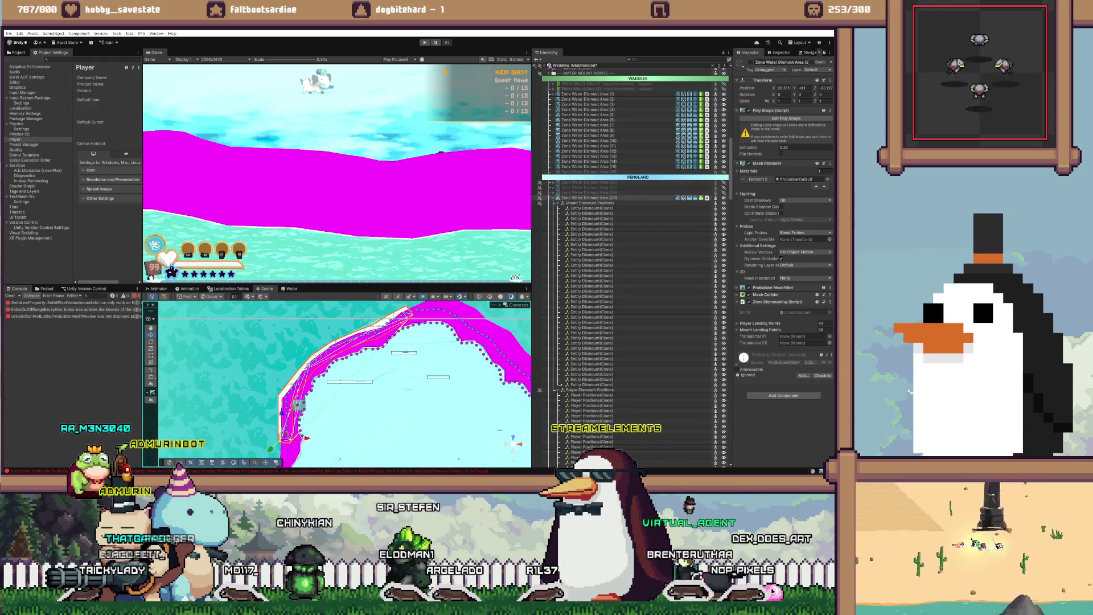
{"action": "left_click", "coordinate": [592, 208]}
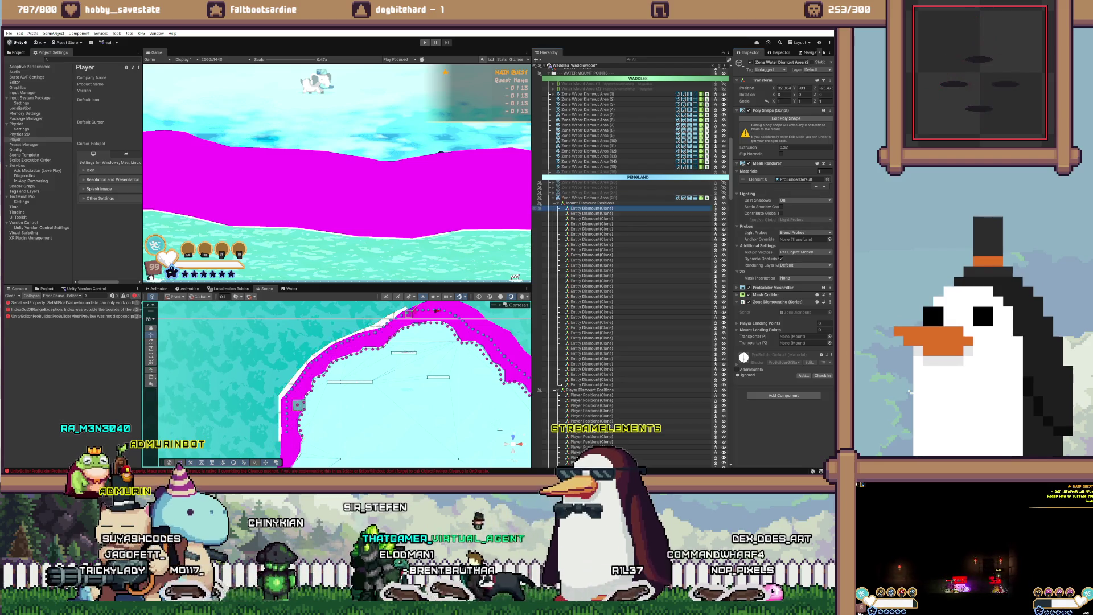
{"action": "left_click", "coordinate": [593, 384], "text": "shift"}
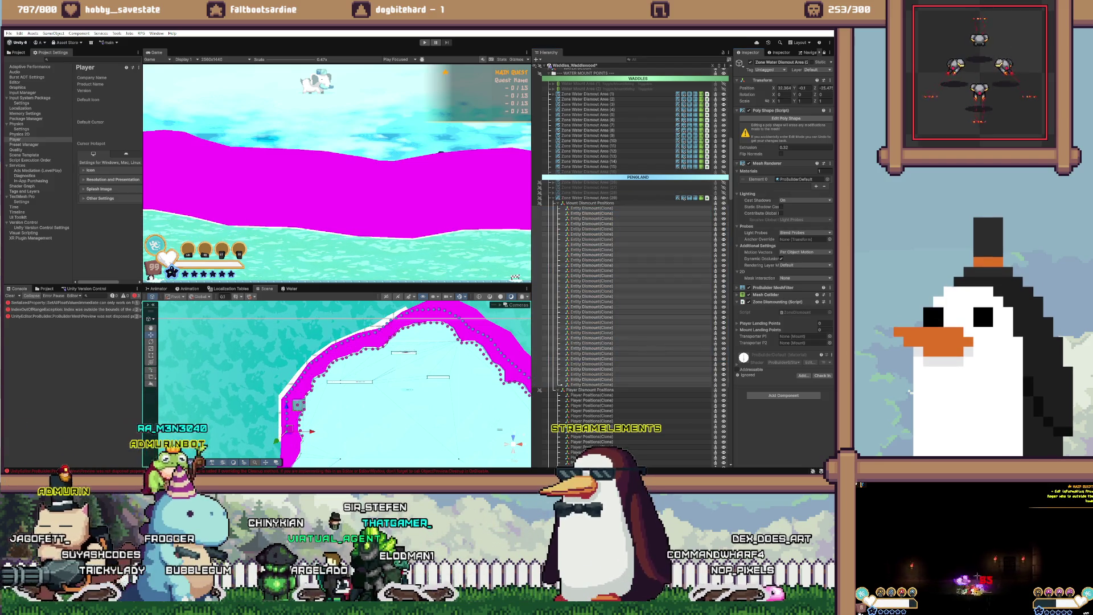
{"action": "scroll", "coordinate": [626, 257], "scroll_direction": "down", "scroll_amount": 4}
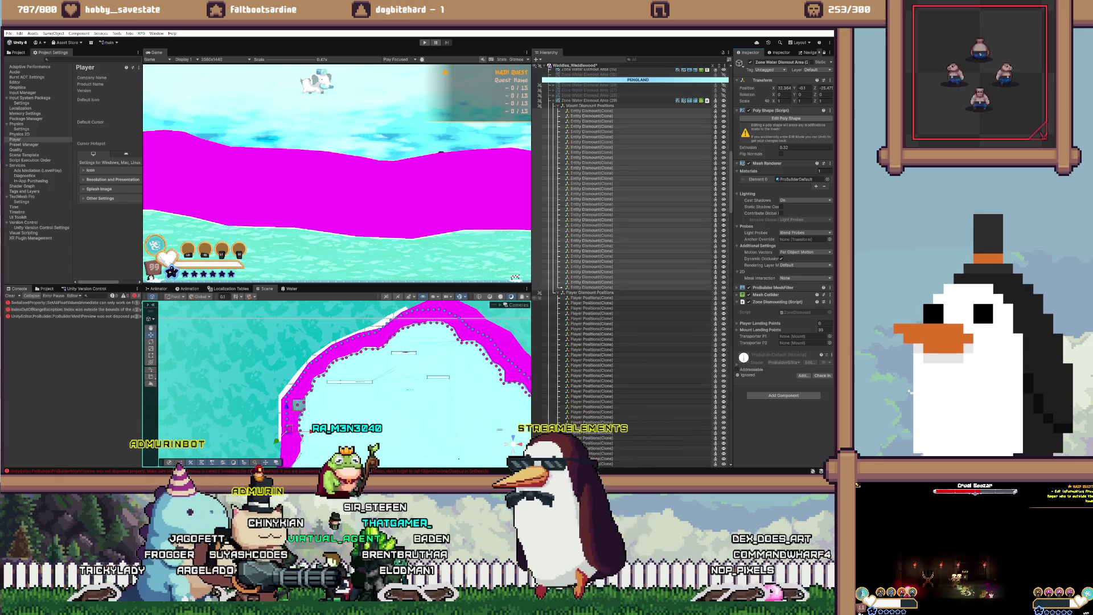
{"action": "left_click", "coordinate": [592, 298]}
{"action": "scroll", "coordinate": [626, 256], "scroll_direction": "down", "scroll_amount": 9}
{"action": "left_click", "coordinate": [592, 254], "text": "shift"}
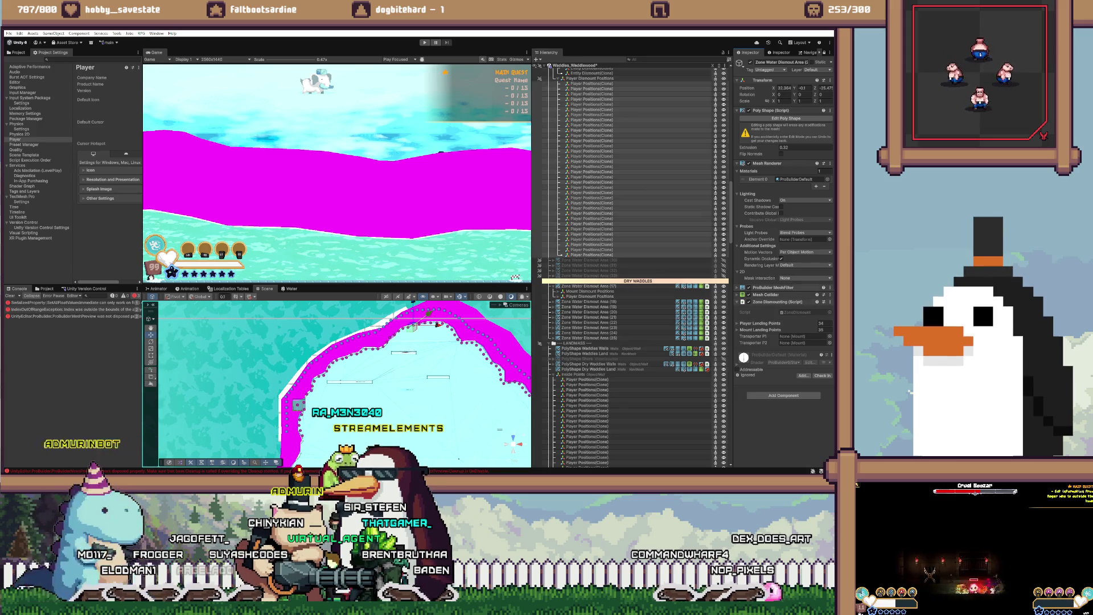
{"action": "scroll", "coordinate": [626, 256], "scroll_direction": "up", "scroll_amount": 5}
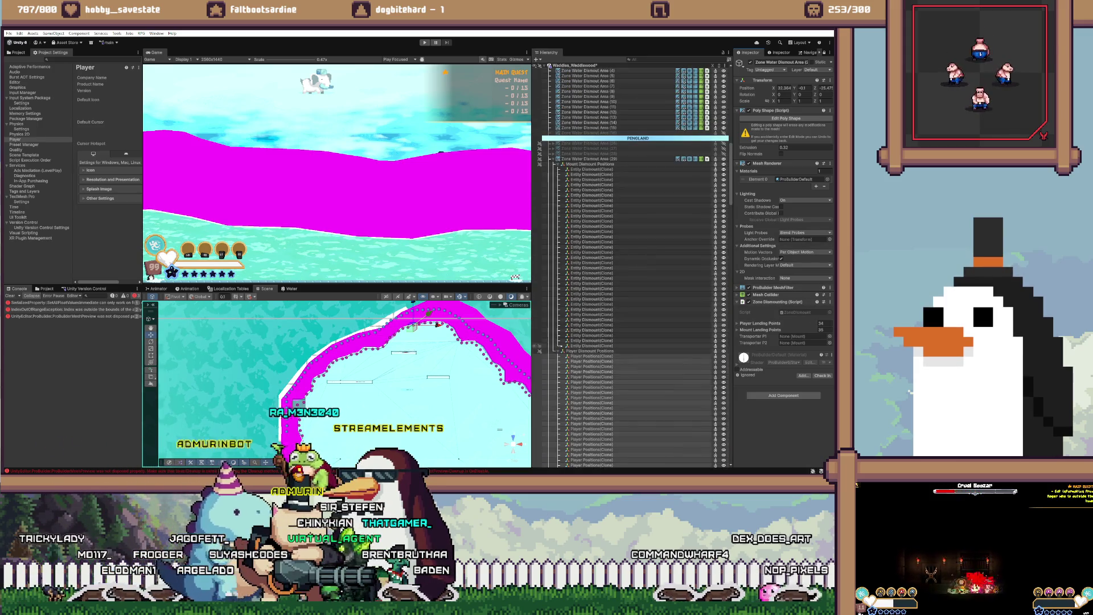
Step: Disable Zone Water Dismount Area (29), then toggle area (30) active and frame it
{"action": "left_click", "coordinate": [553, 158]}
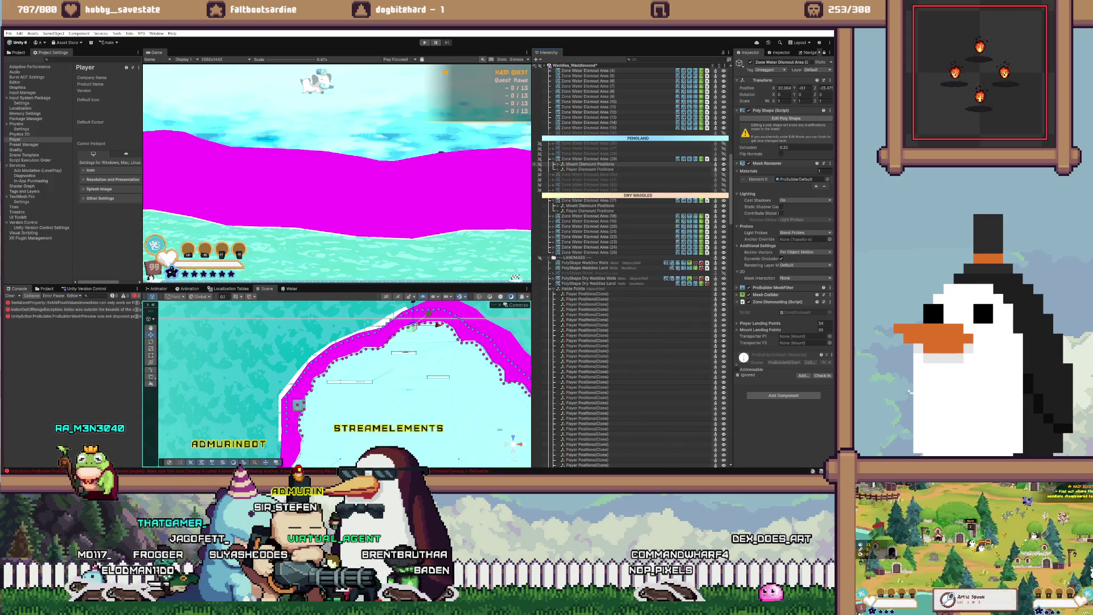
{"action": "left_click", "coordinate": [586, 159]}
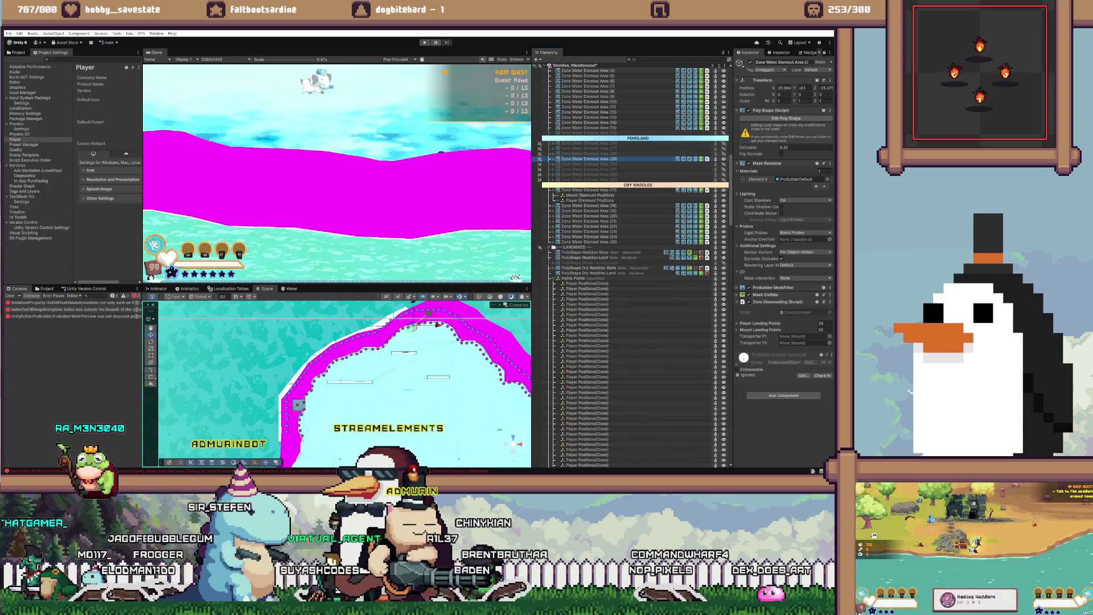
{"action": "left_click", "coordinate": [553, 159]}
{"action": "key", "text": "alt+shift+a"}
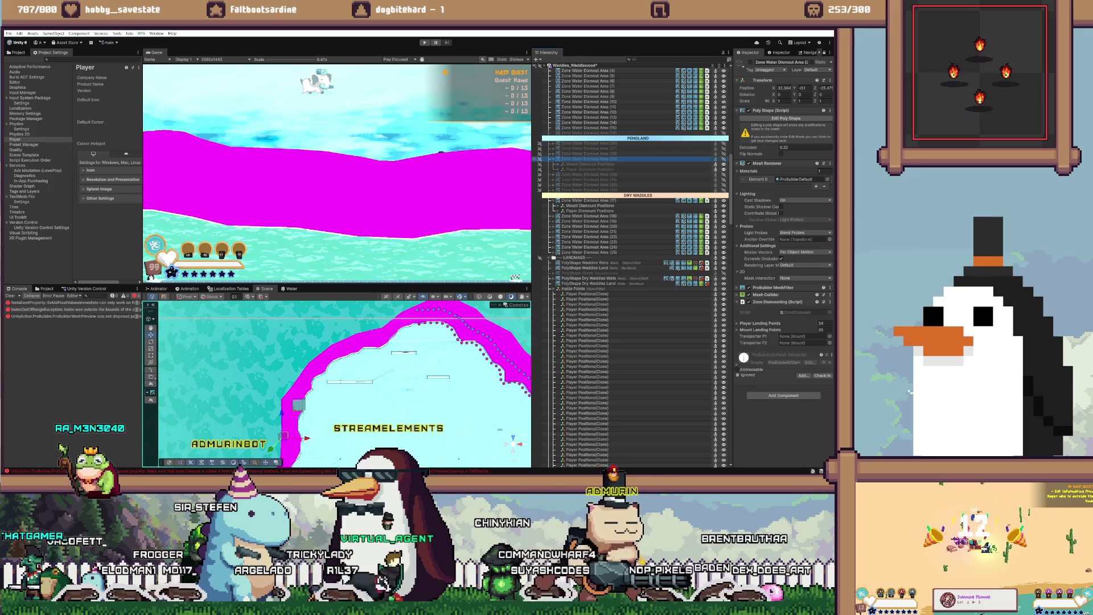
{"action": "key", "text": "Left"}
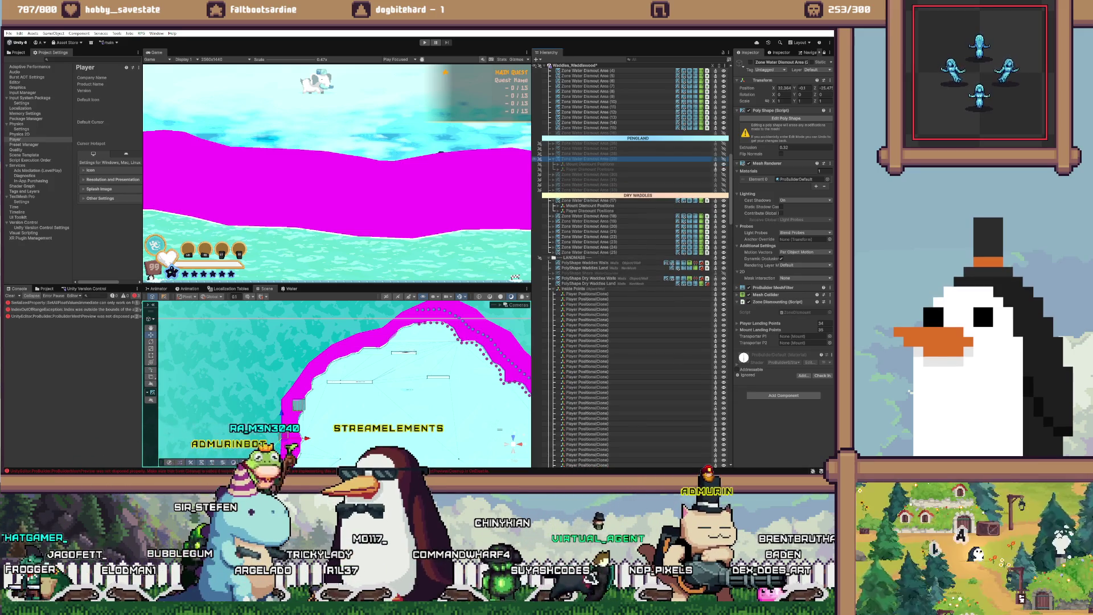
{"action": "key", "text": "Down"}
{"action": "key", "text": "Right"}
{"action": "key", "text": "alt+shift+a"}
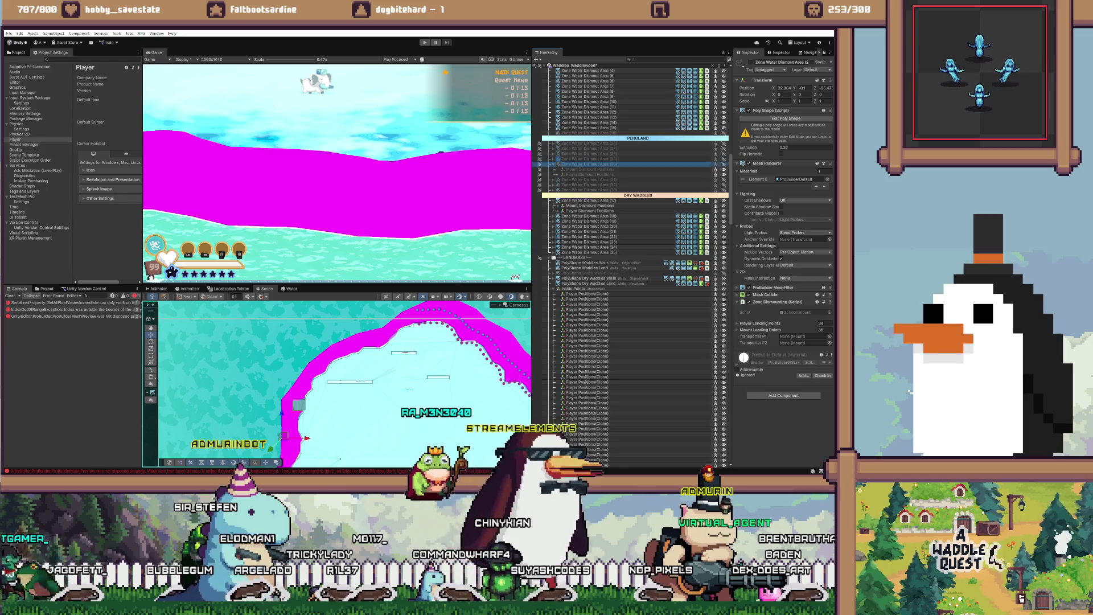
{"action": "scroll", "coordinate": [632, 256], "scroll_direction": "down", "scroll_amount": 1}
{"action": "key", "text": "f"}
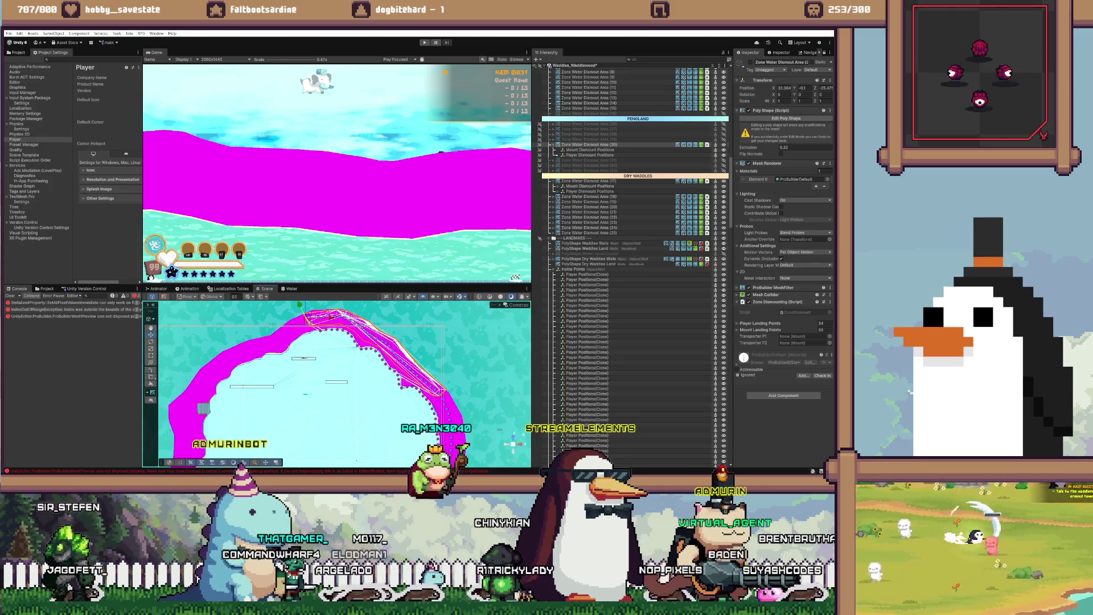
{"action": "key", "text": "w"}
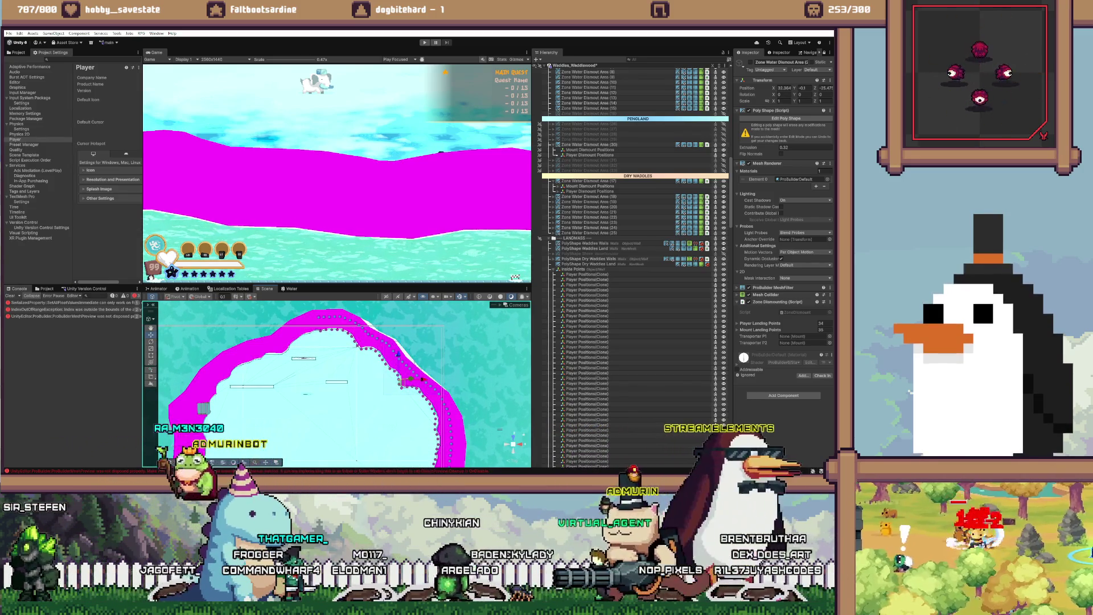
{"action": "scroll", "coordinate": [632, 256], "scroll_direction": "down", "scroll_amount": 15}
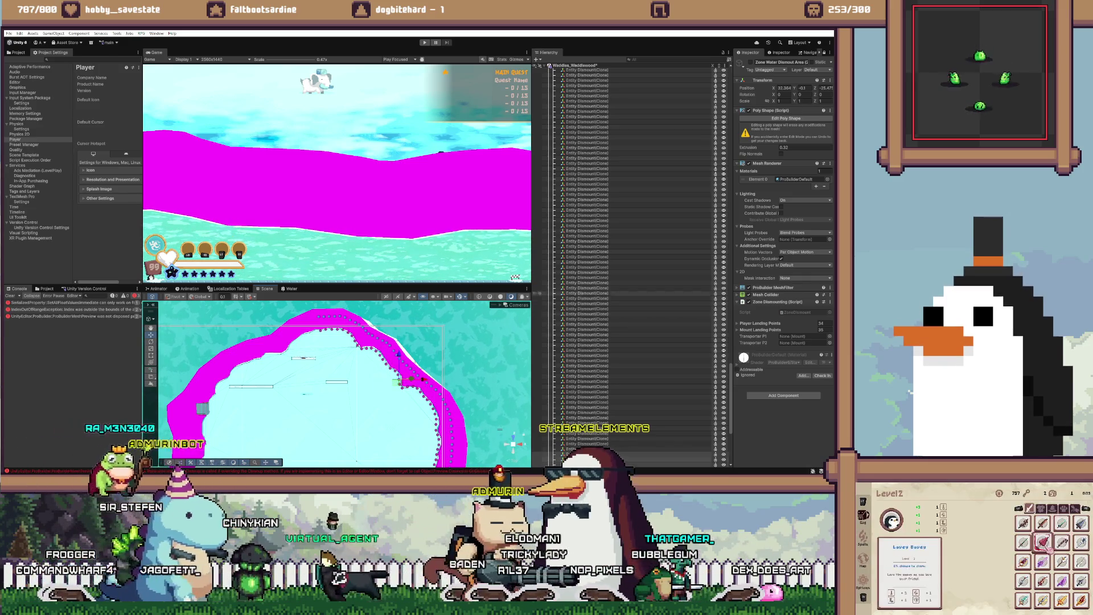
{"action": "scroll", "coordinate": [632, 251], "scroll_direction": "up", "scroll_amount": 10}
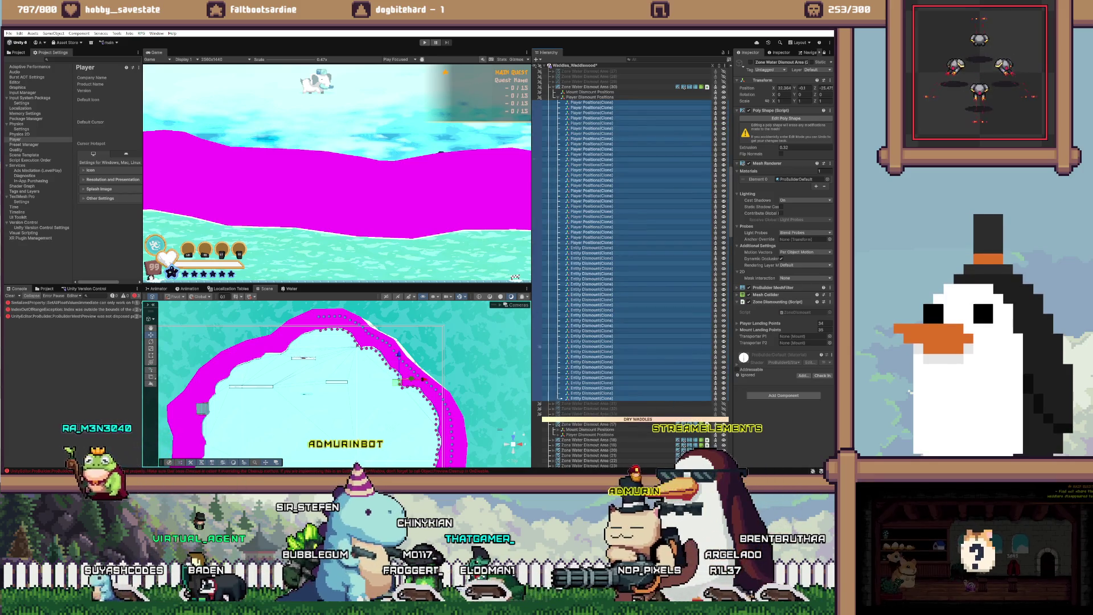
Step: Select all the Entity Dismount points, delete them, then undo the deletion
{"action": "left_click", "coordinate": [592, 398]}
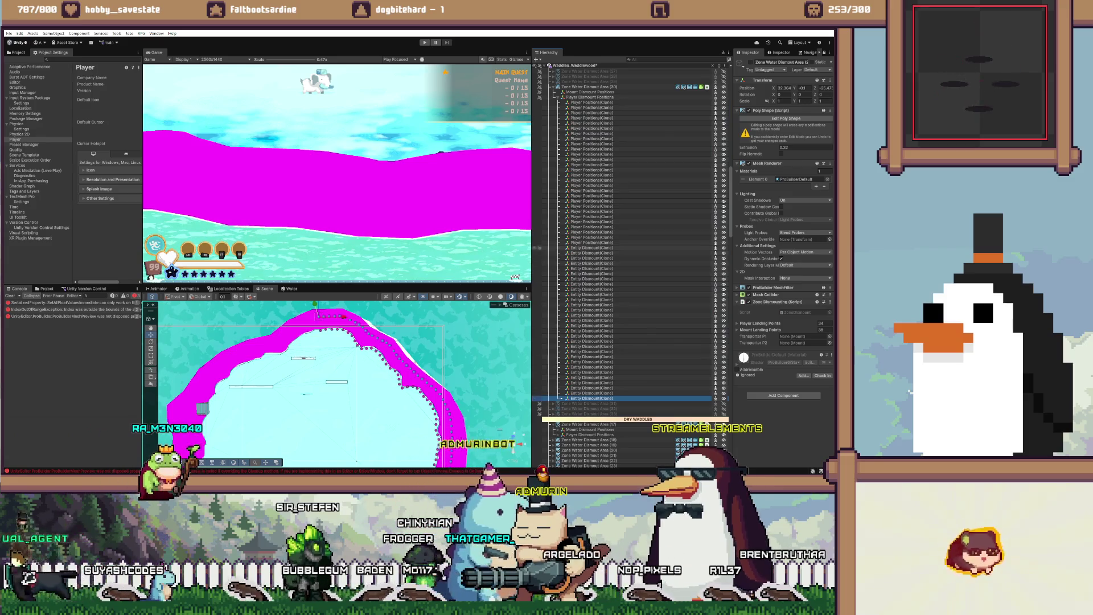
{"action": "left_click", "coordinate": [592, 248], "text": "shift"}
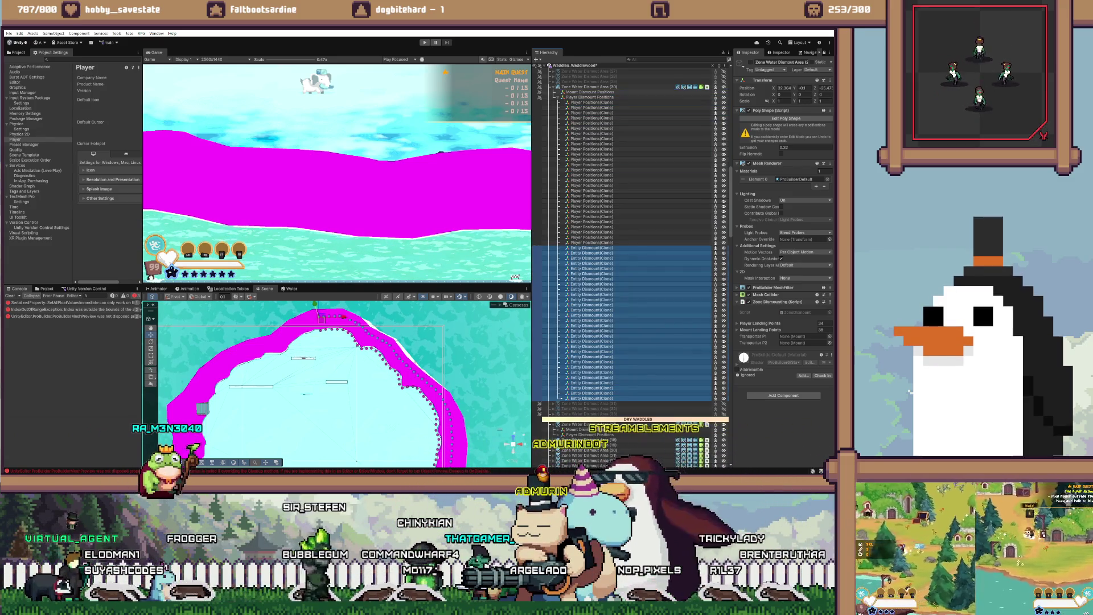
{"action": "key", "text": "Delete"}
{"action": "key", "text": "ctrl+z"}
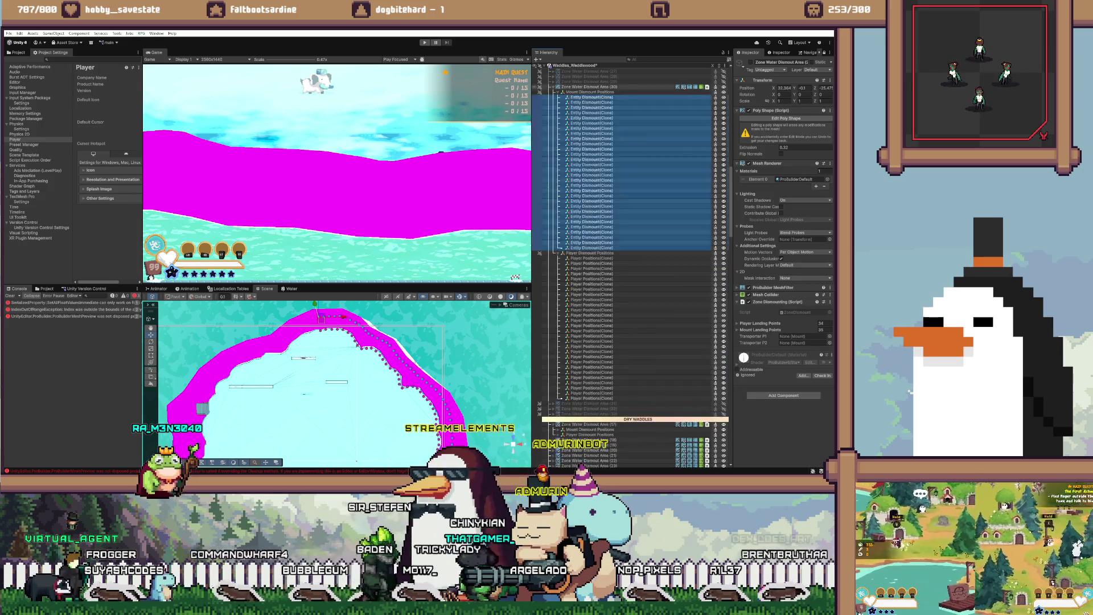
{"action": "key", "text": "ctrl+z"}
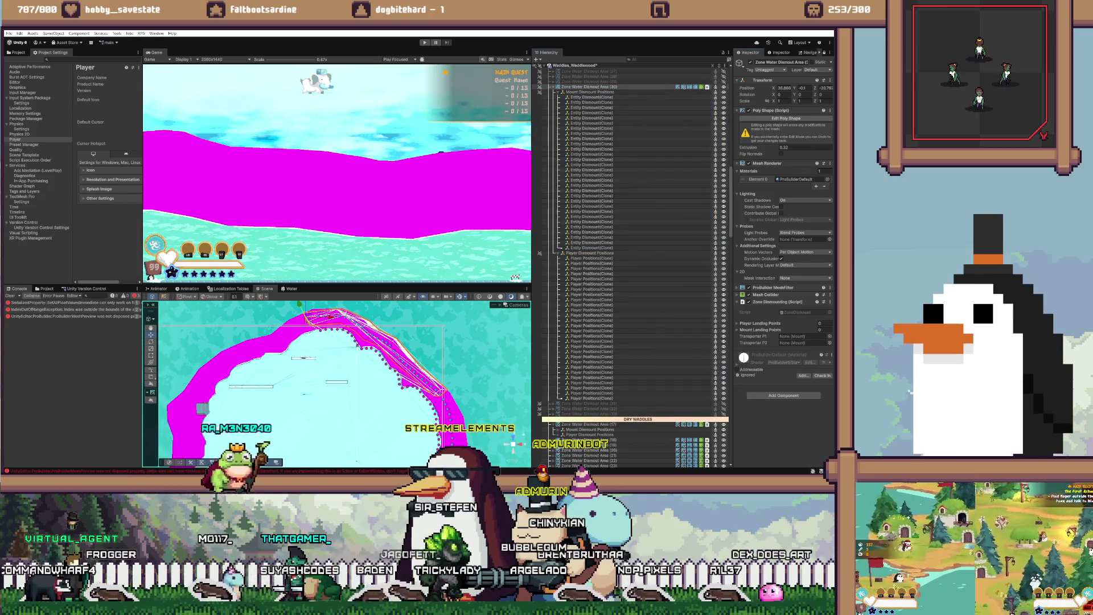
Step: Assign area (30)'s 28 Player Positions as player landing points and 30 Entity Dismounts as mount landing points
{"action": "left_click", "coordinate": [592, 397]}
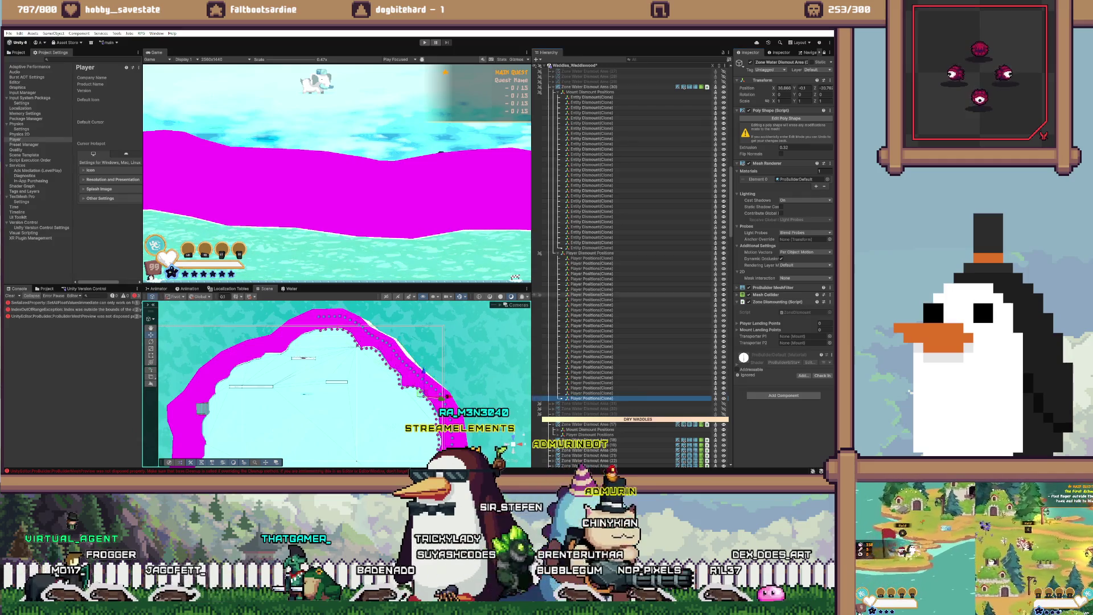
{"action": "left_click", "coordinate": [592, 258], "text": "shift"}
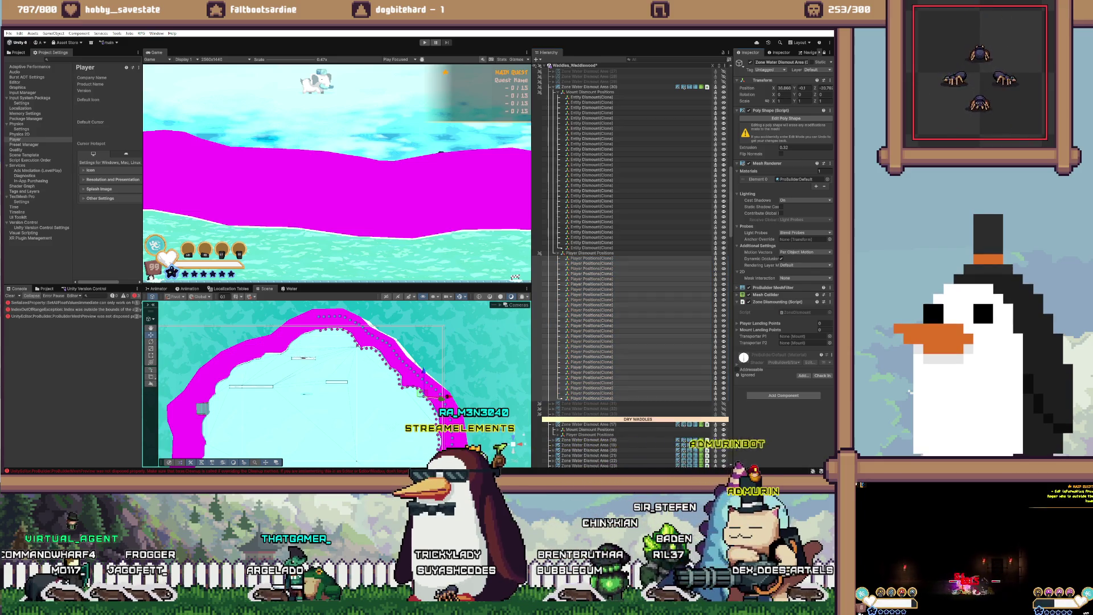
{"action": "left_click_drag", "start_coordinate": [592, 324], "coordinate": [763, 323]}
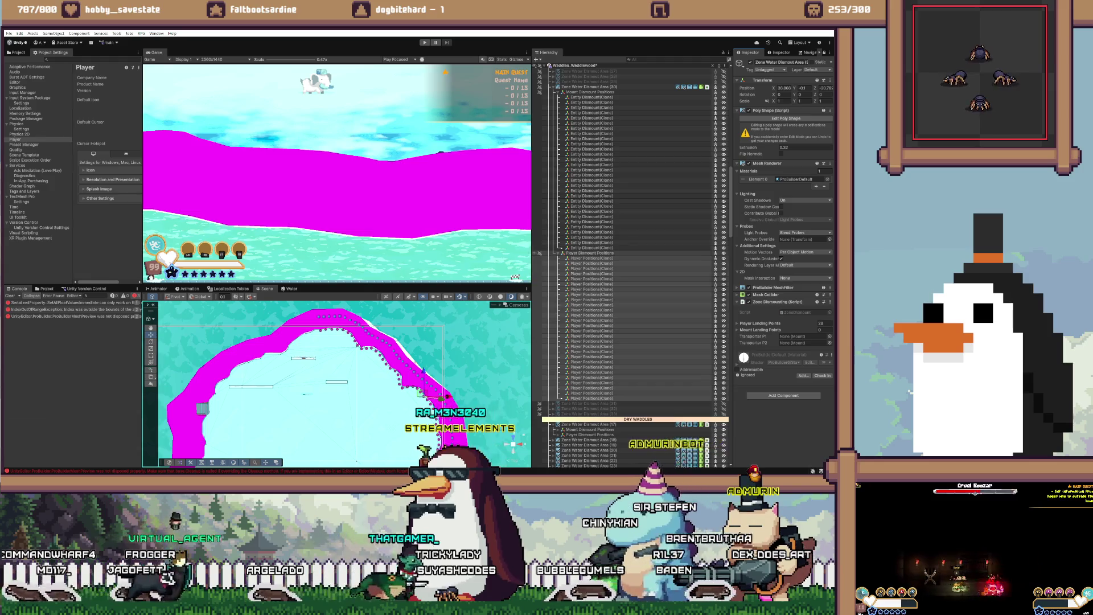
{"action": "left_click", "coordinate": [592, 248]}
{"action": "left_click", "coordinate": [592, 97], "text": "shift"}
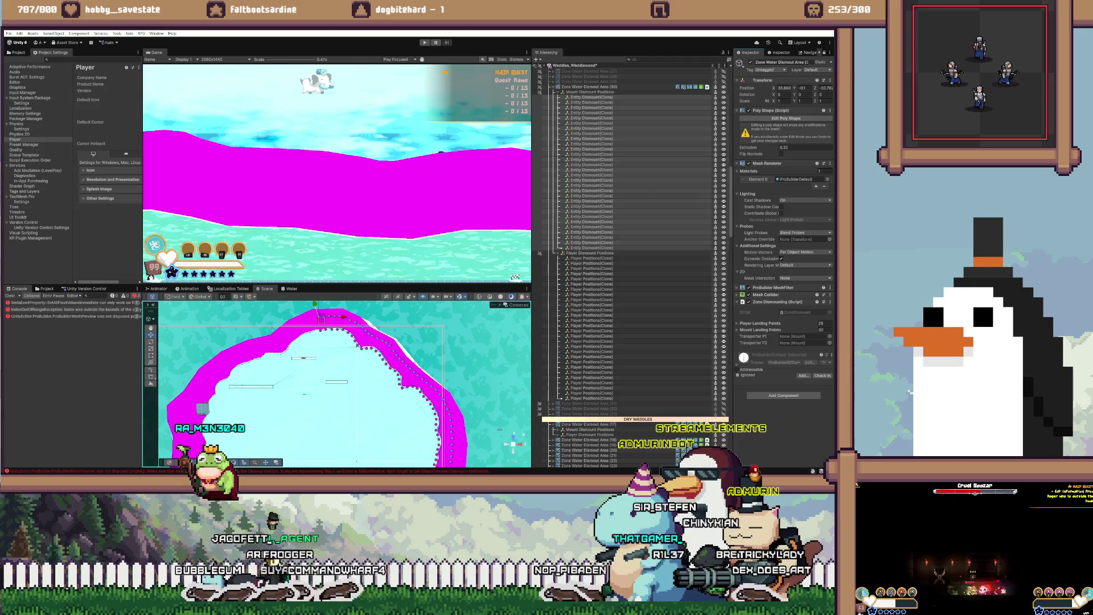
{"action": "left_click_drag", "start_coordinate": [592, 171], "coordinate": [762, 329]}
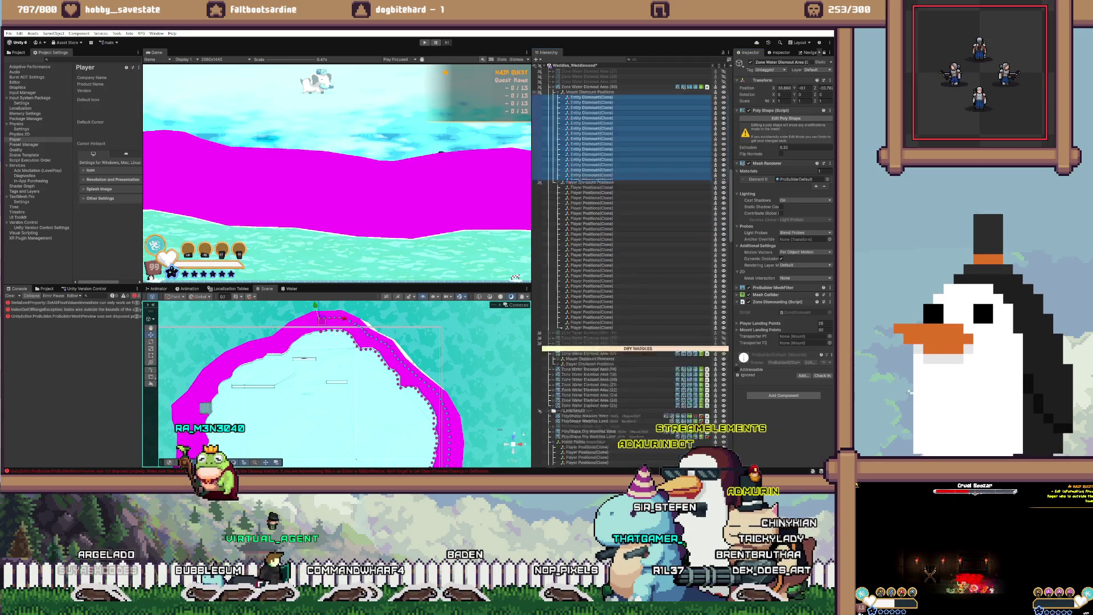
Step: Collapse area (30), deactivate it, then activate Zone Water Dismount Area (31) and frame it
{"action": "key", "text": "Left"}
{"action": "key", "text": "Left"}
{"action": "key", "text": "Left"}
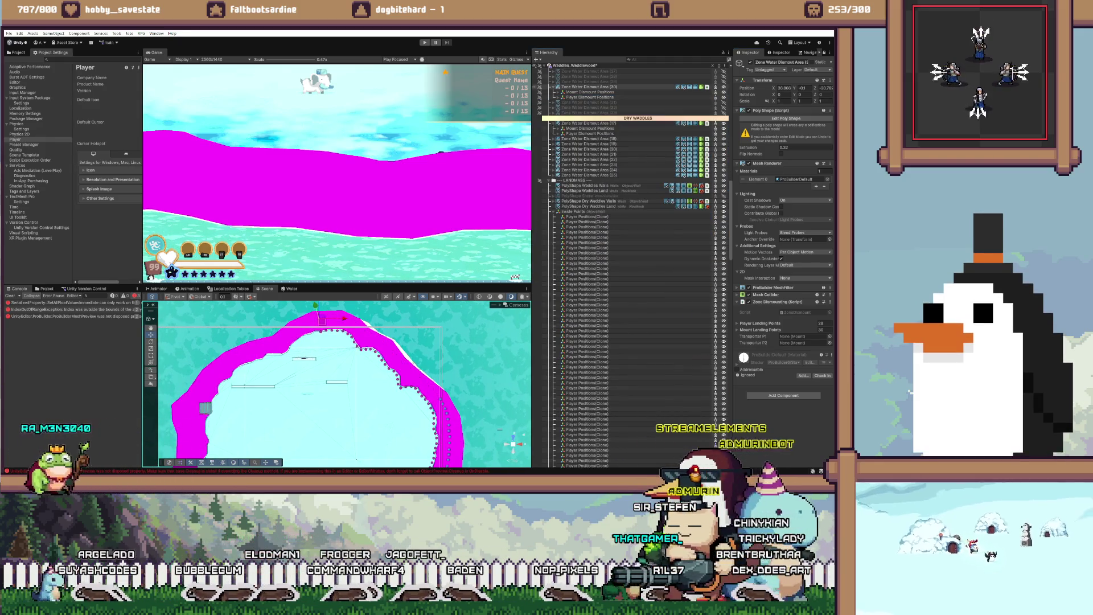
{"action": "scroll", "coordinate": [632, 256], "scroll_direction": "up", "scroll_amount": 1}
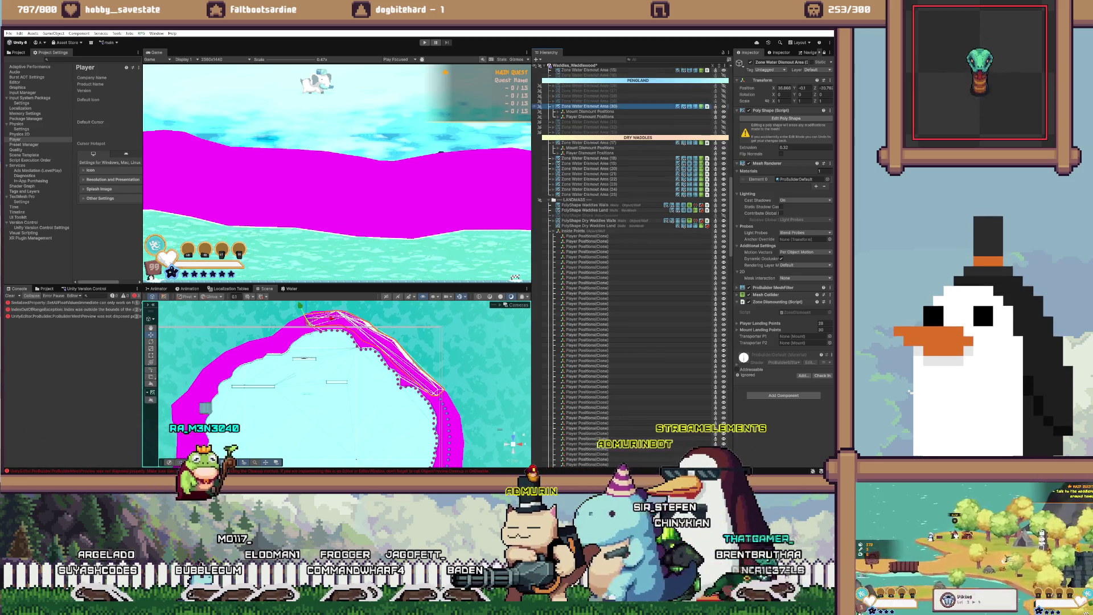
{"action": "key", "text": "alt+shift+a"}
{"action": "key", "text": "Left"}
{"action": "key", "text": "Down"}
{"action": "key", "text": "Right"}
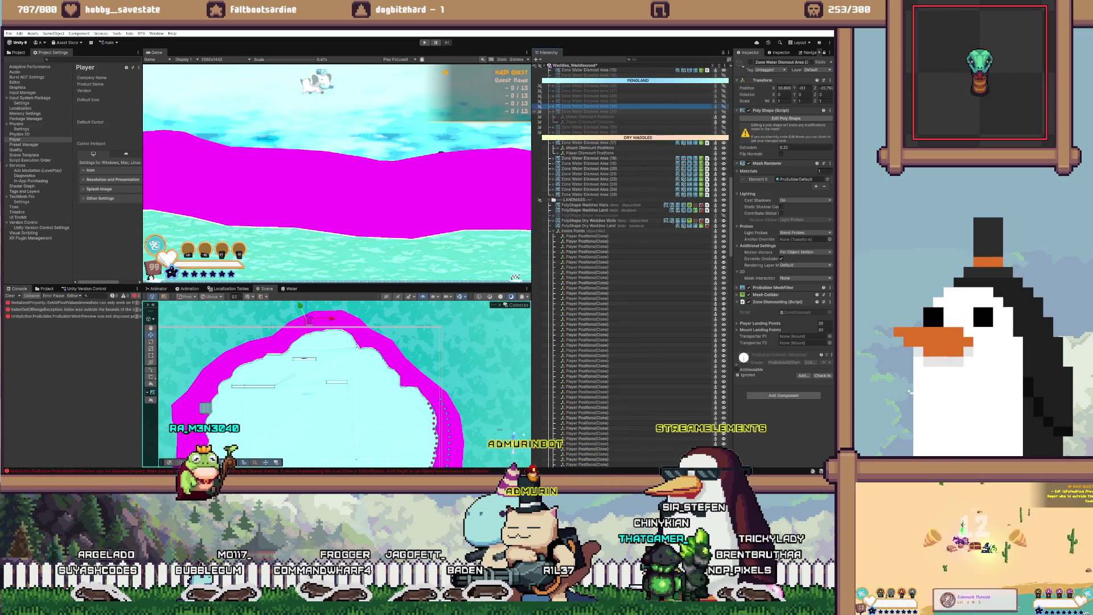
{"action": "key", "text": "alt+shift+a"}
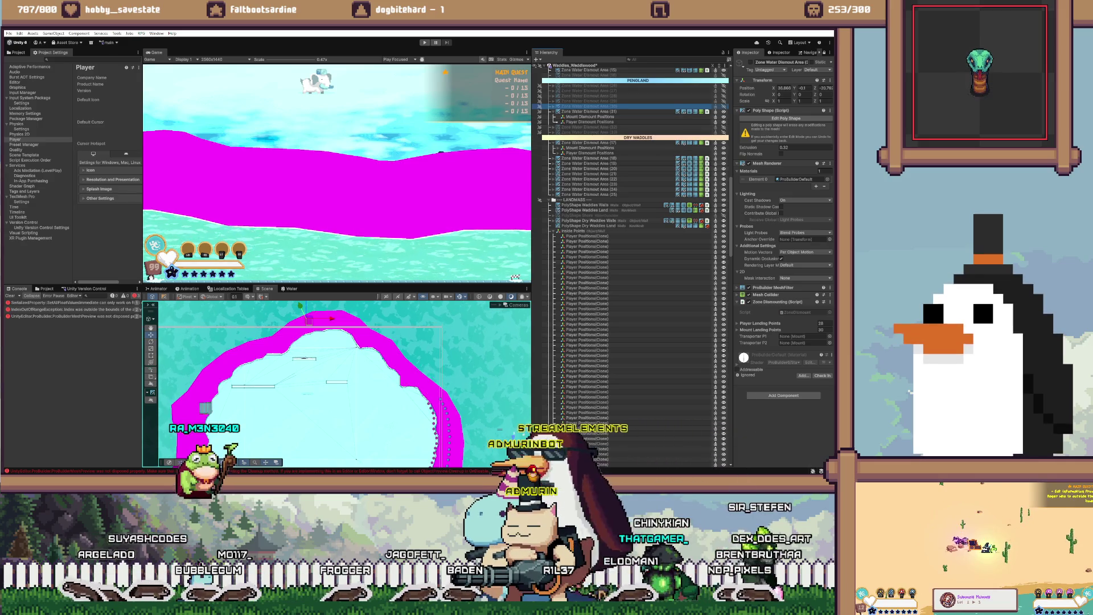
{"action": "key", "text": "f"}
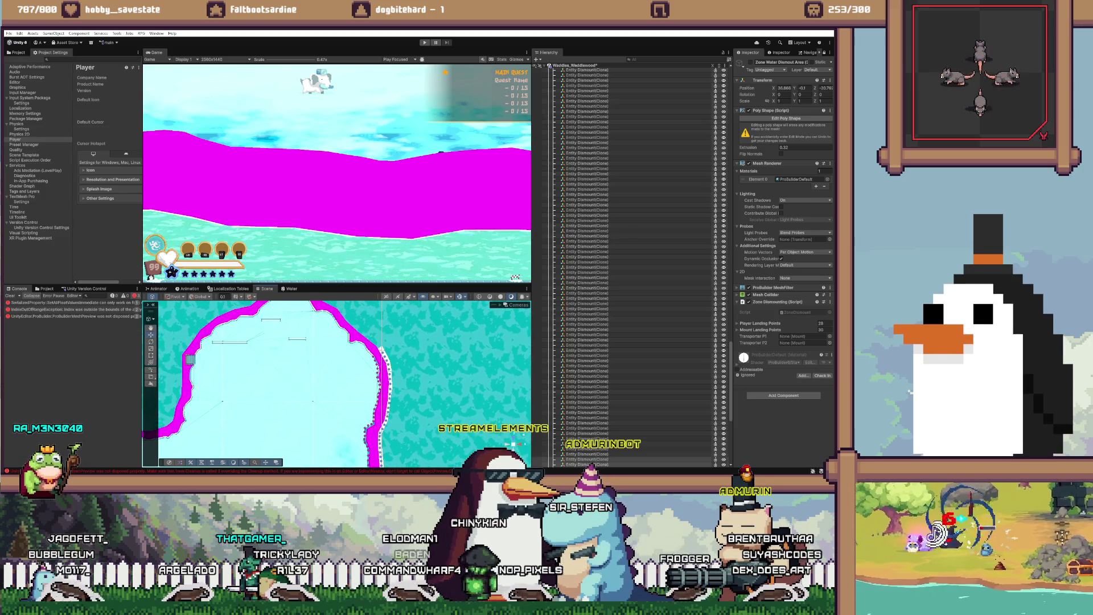
Step: Expand area (31)'s dismount positions and delete the selected Entity Dismount markers
{"action": "scroll", "coordinate": [626, 265], "scroll_direction": "up", "scroll_amount": 10}
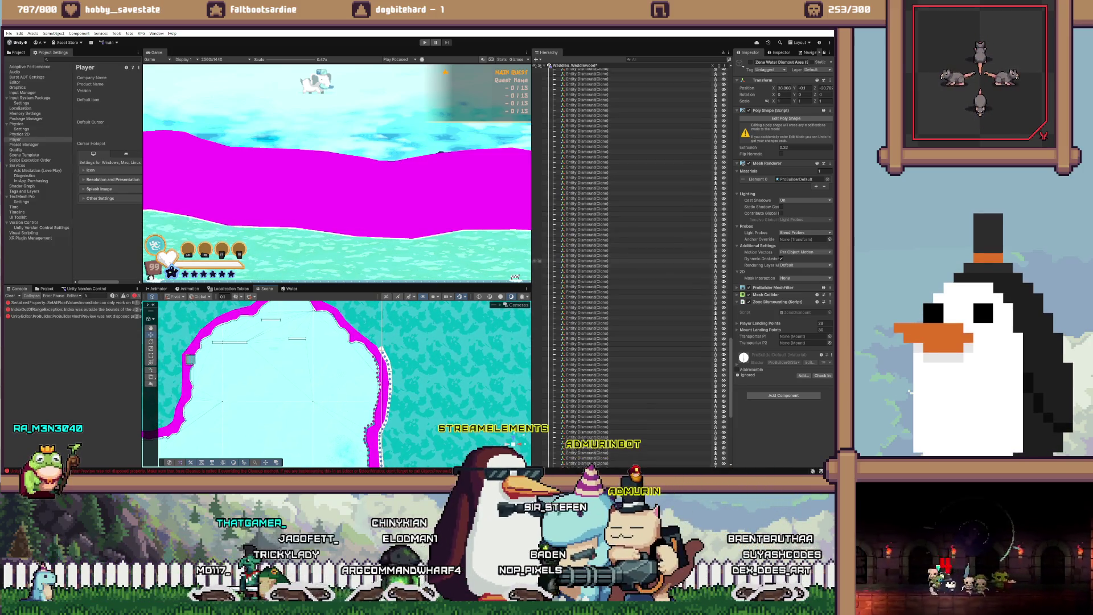
{"action": "scroll", "coordinate": [626, 264], "scroll_direction": "up", "scroll_amount": 5}
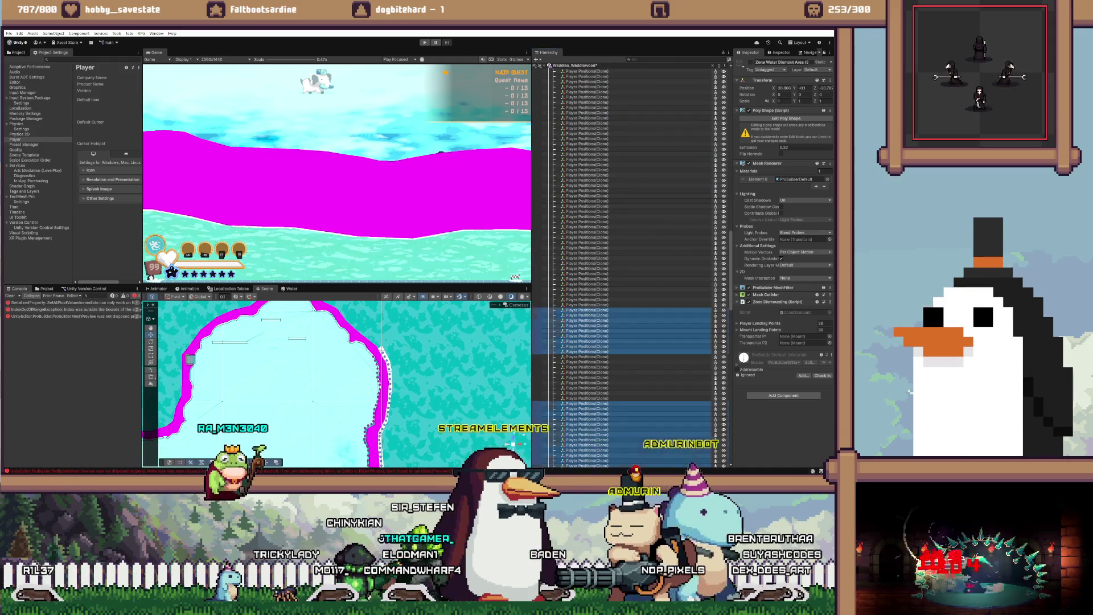
{"action": "scroll", "coordinate": [626, 370], "scroll_direction": "up", "scroll_amount": 5}
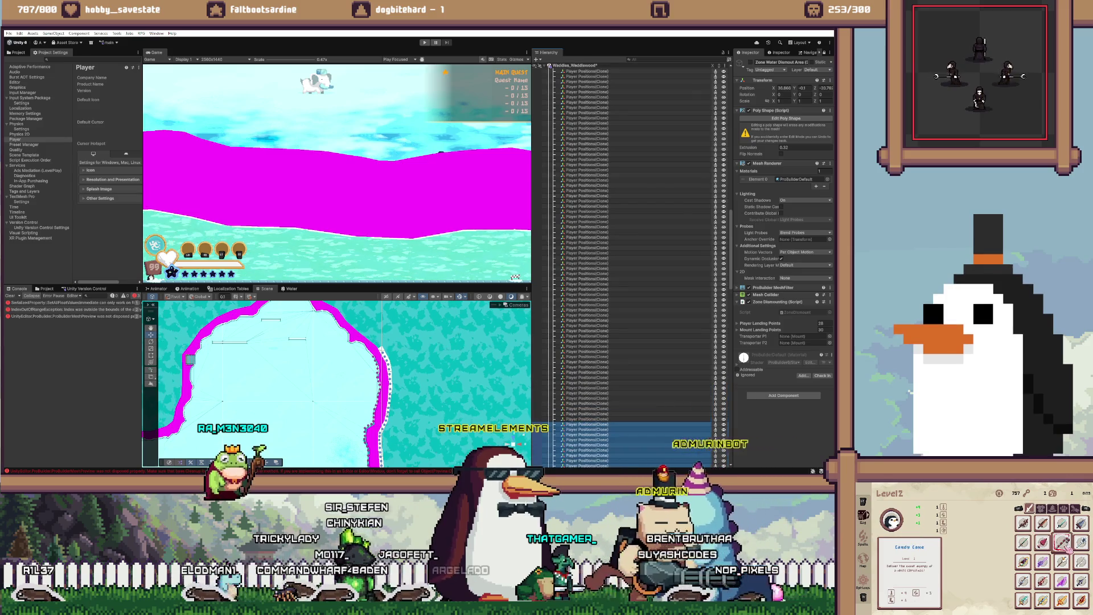
{"action": "scroll", "coordinate": [626, 265], "scroll_direction": "up", "scroll_amount": 5}
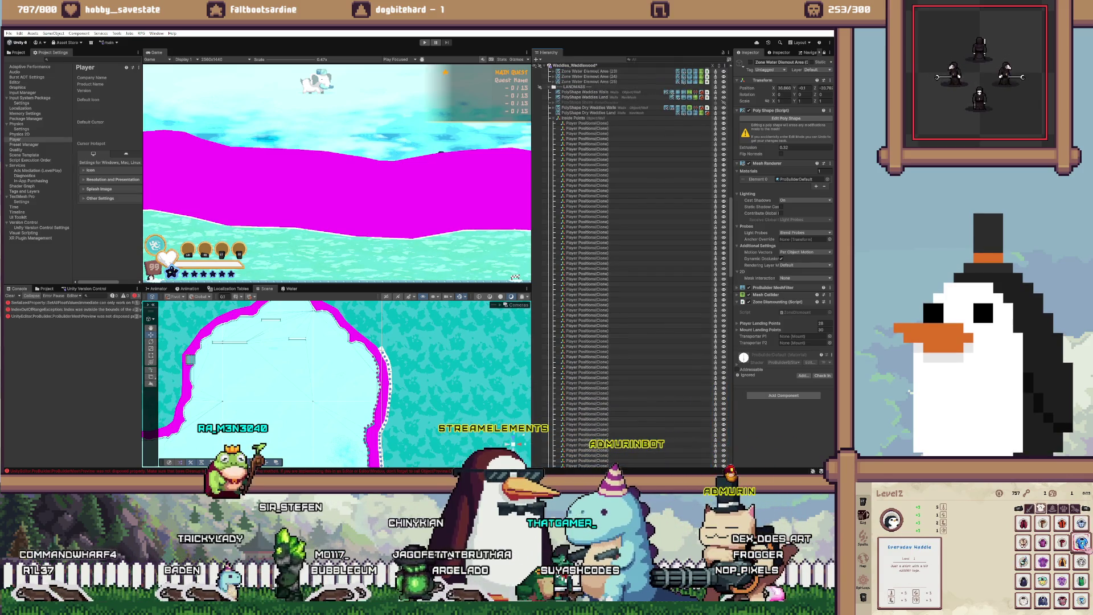
{"action": "scroll", "coordinate": [626, 265], "scroll_direction": "up", "scroll_amount": 3}
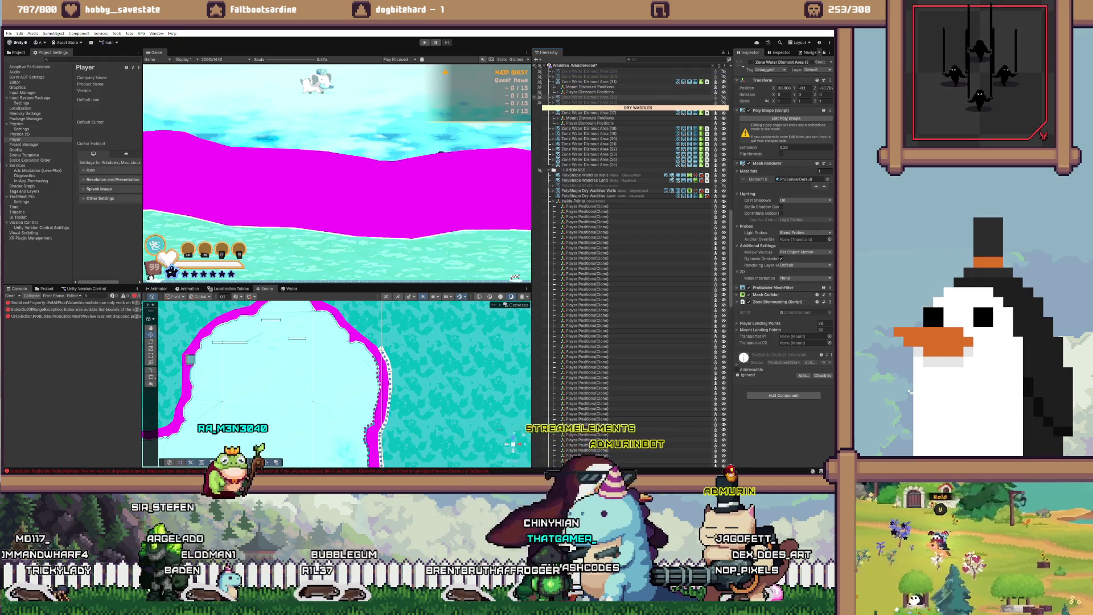
{"action": "left_click", "coordinate": [559, 92]}
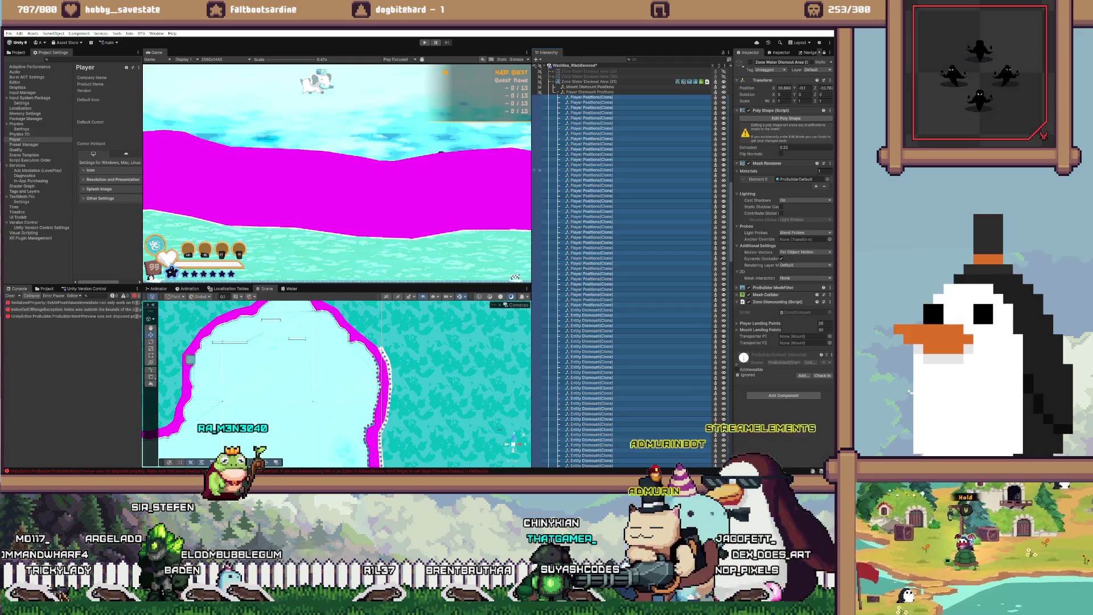
{"action": "scroll", "coordinate": [626, 265], "scroll_direction": "down", "scroll_amount": 5}
{"action": "left_click", "coordinate": [592, 154]}
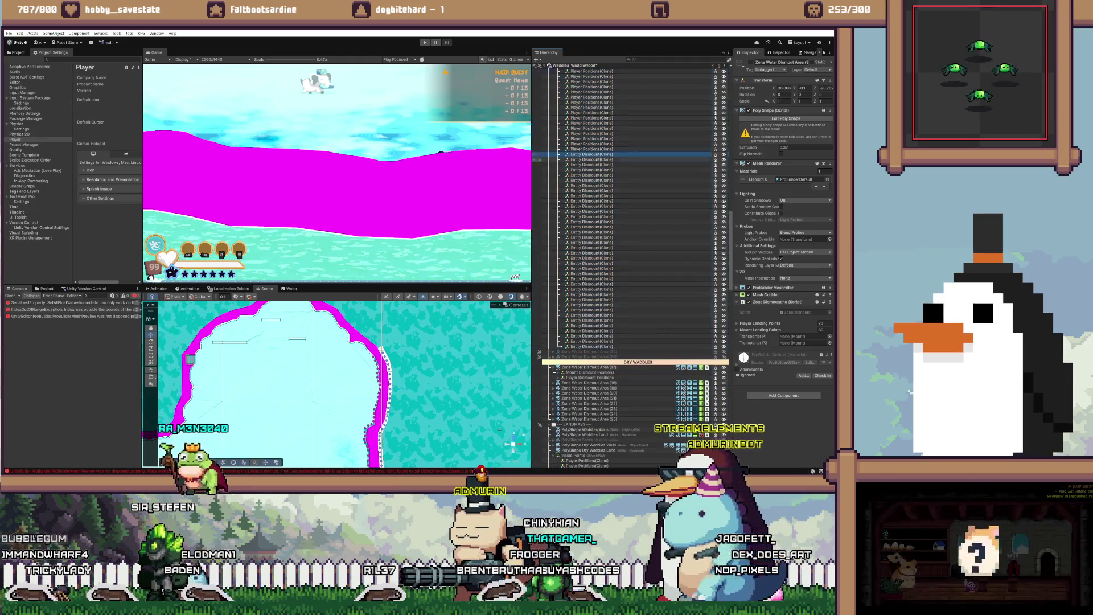
{"action": "left_click", "coordinate": [592, 345], "text": "shift"}
{"action": "scroll", "coordinate": [626, 265], "scroll_direction": "up", "scroll_amount": 5}
{"action": "scroll", "coordinate": [626, 265], "scroll_direction": "up", "scroll_amount": 1}
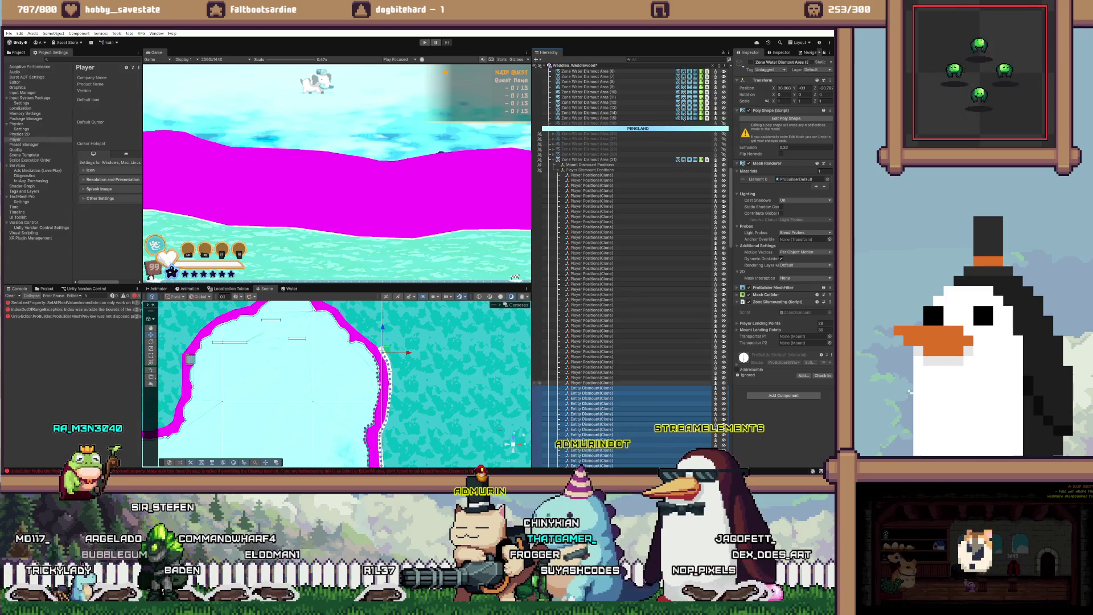
{"action": "key", "text": "Delete"}
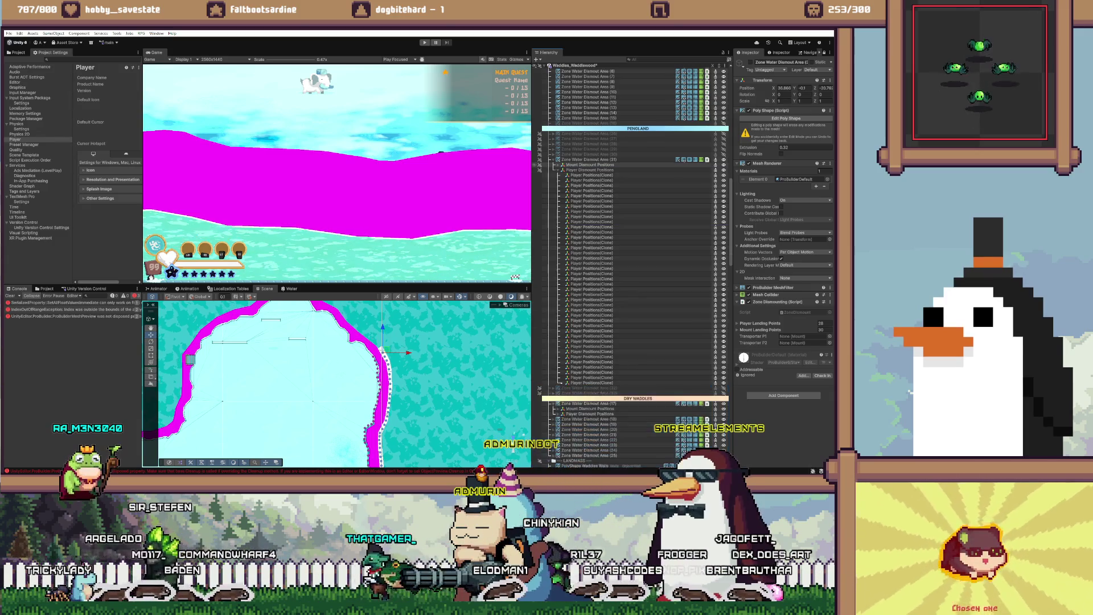
Step: Assign 41 Player Positions as area (31)'s player landing points and 38 Entity Dismounts as mount landing points
{"action": "left_click", "coordinate": [382, 350]}
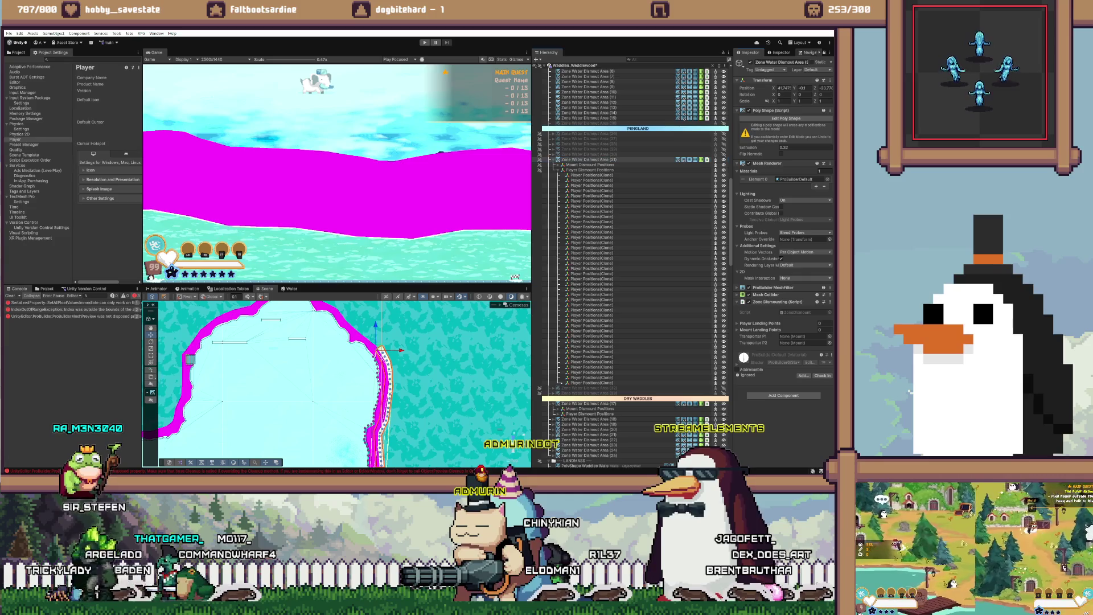
{"action": "left_click", "coordinate": [592, 175]}
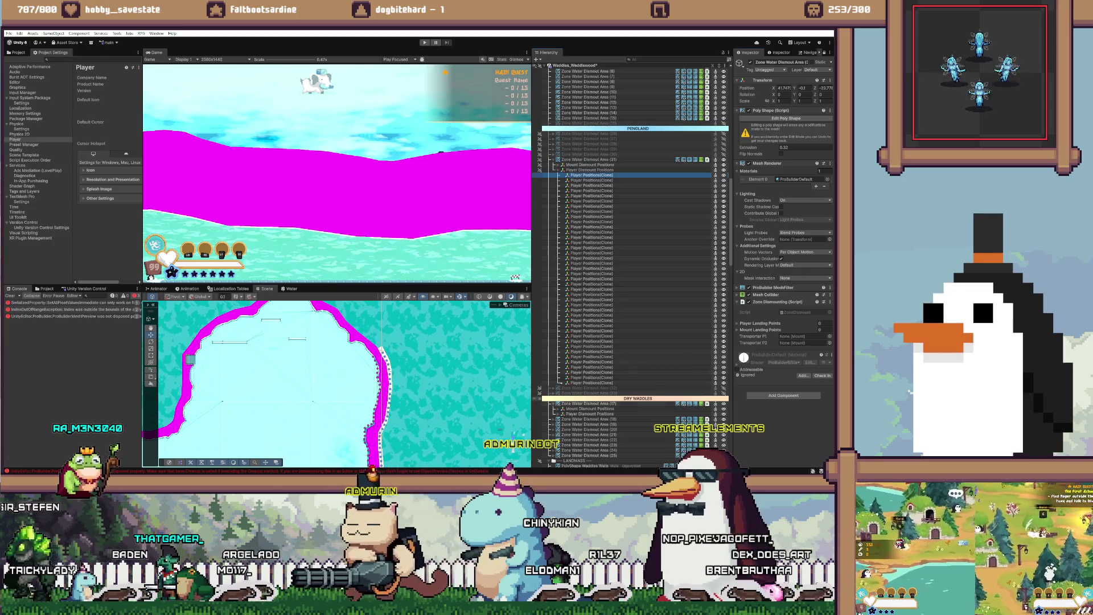
{"action": "left_click", "coordinate": [592, 382], "text": "shift"}
{"action": "left_click_drag", "start_coordinate": [592, 279], "coordinate": [757, 322]}
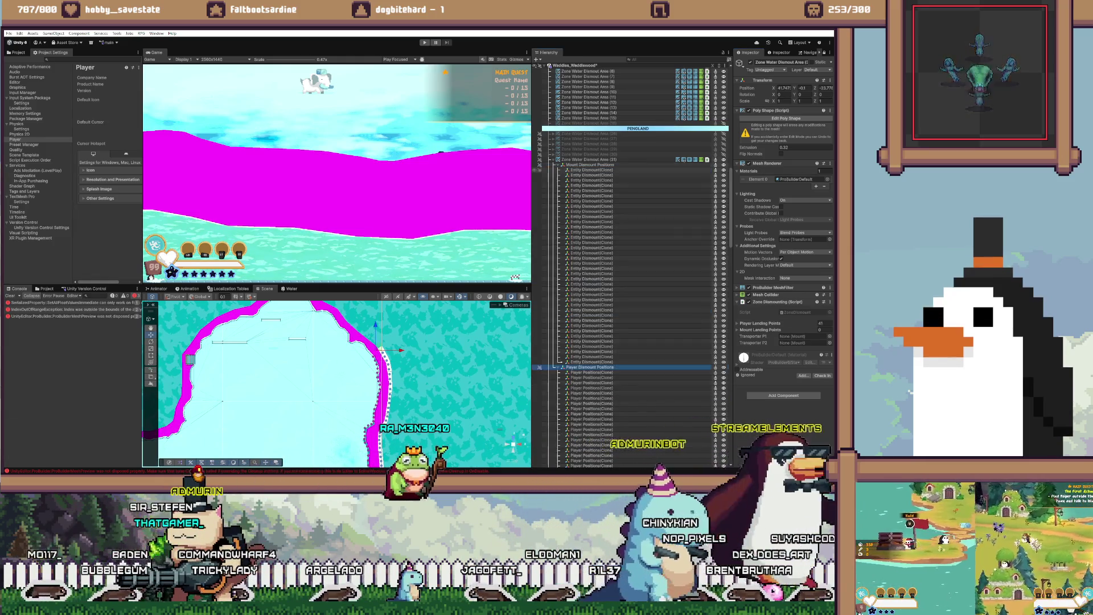
{"action": "left_click", "coordinate": [559, 160]}
{"action": "key", "text": "Escape"}
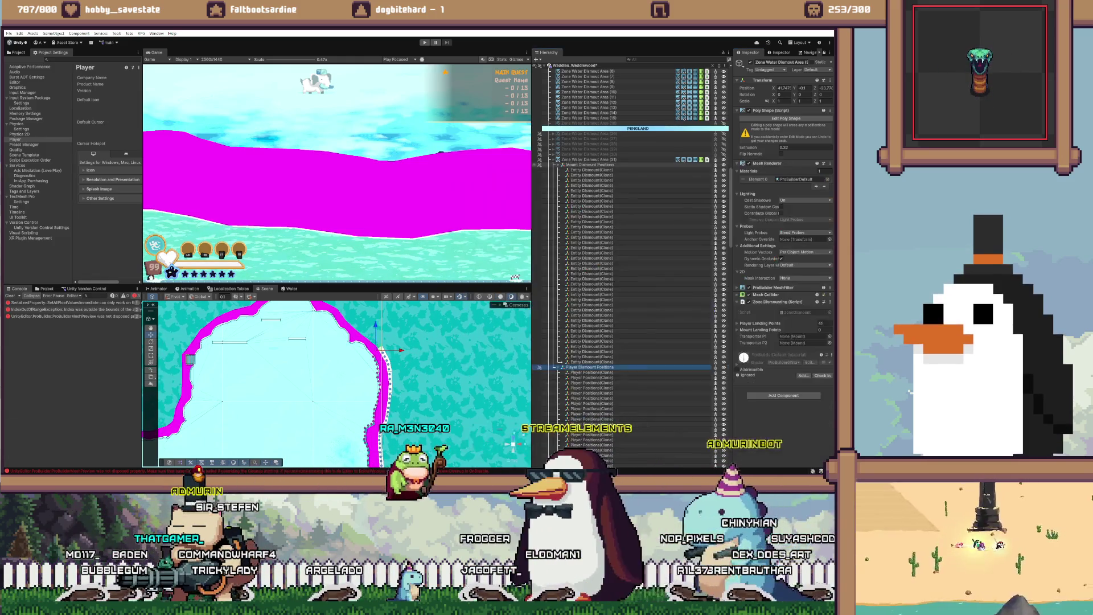
{"action": "left_click", "coordinate": [592, 169]}
{"action": "left_click", "coordinate": [592, 362], "text": "shift"}
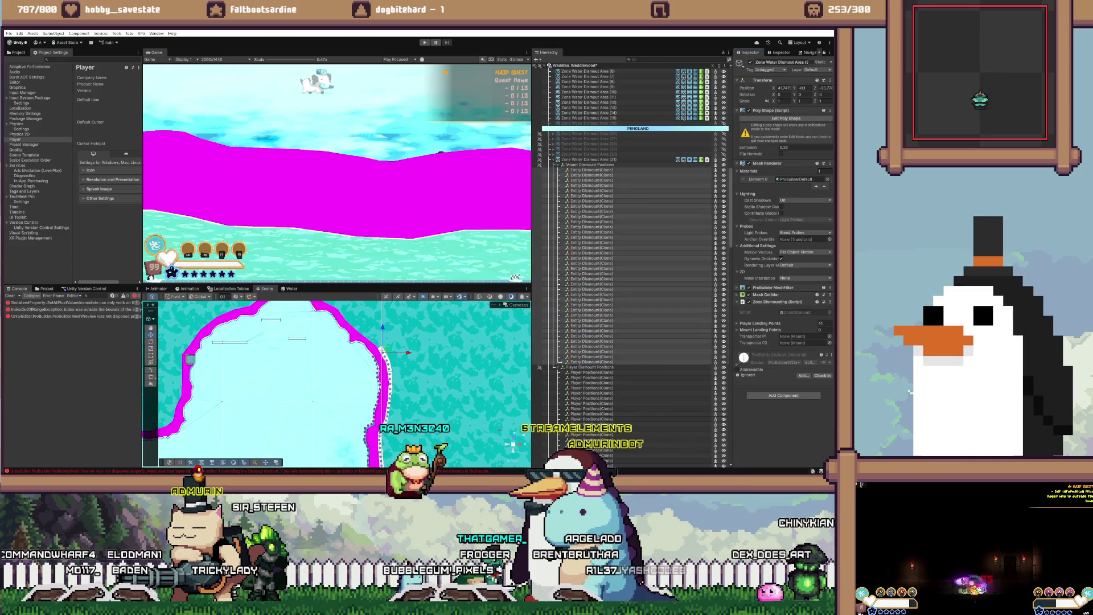
{"action": "left_click_drag", "start_coordinate": [592, 261], "coordinate": [757, 330]}
Step: Collapse area (31), deactivate it, then activate Zone Water Dismount Area (32) and frame its outline
{"action": "left_click", "coordinate": [563, 165]}
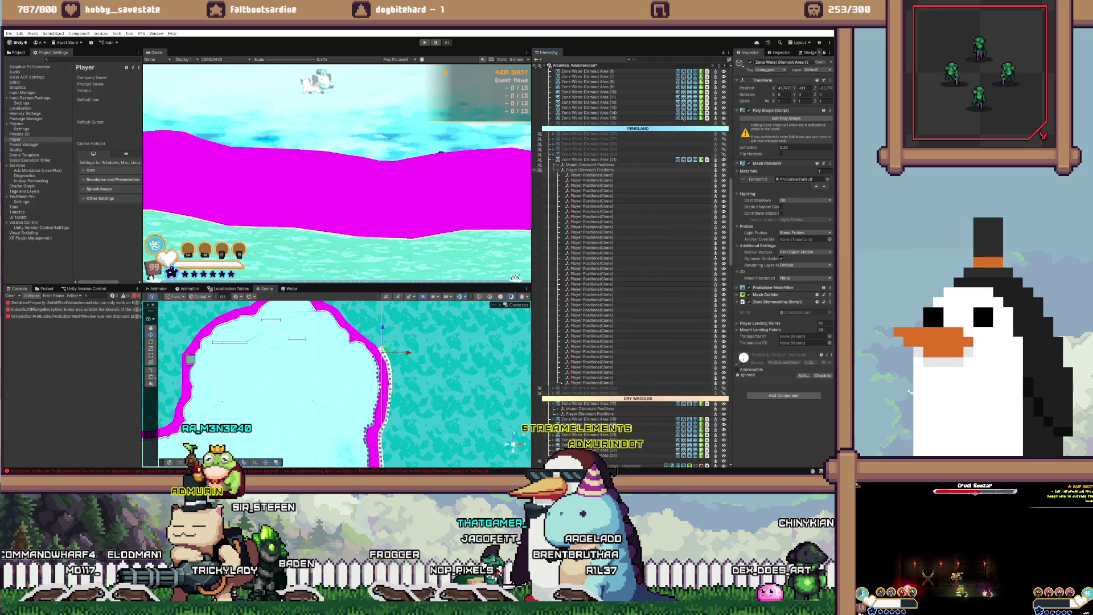
{"action": "left_click", "coordinate": [562, 170]}
{"action": "left_click", "coordinate": [587, 159]}
{"action": "key", "text": "alt+shift+a"}
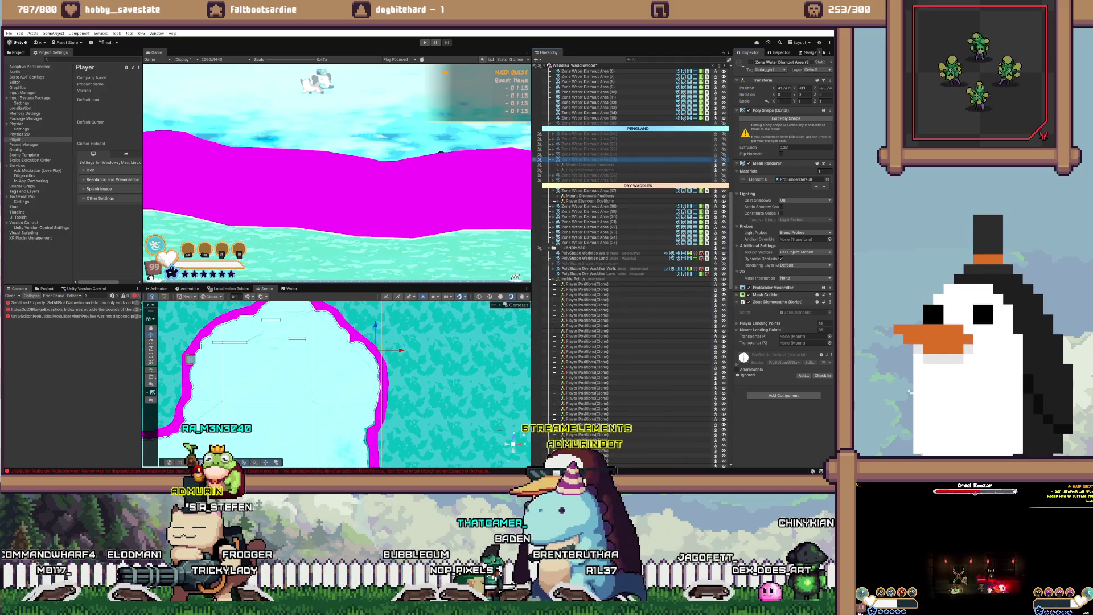
{"action": "left_click", "coordinate": [552, 159]}
{"action": "left_click", "coordinate": [553, 165]}
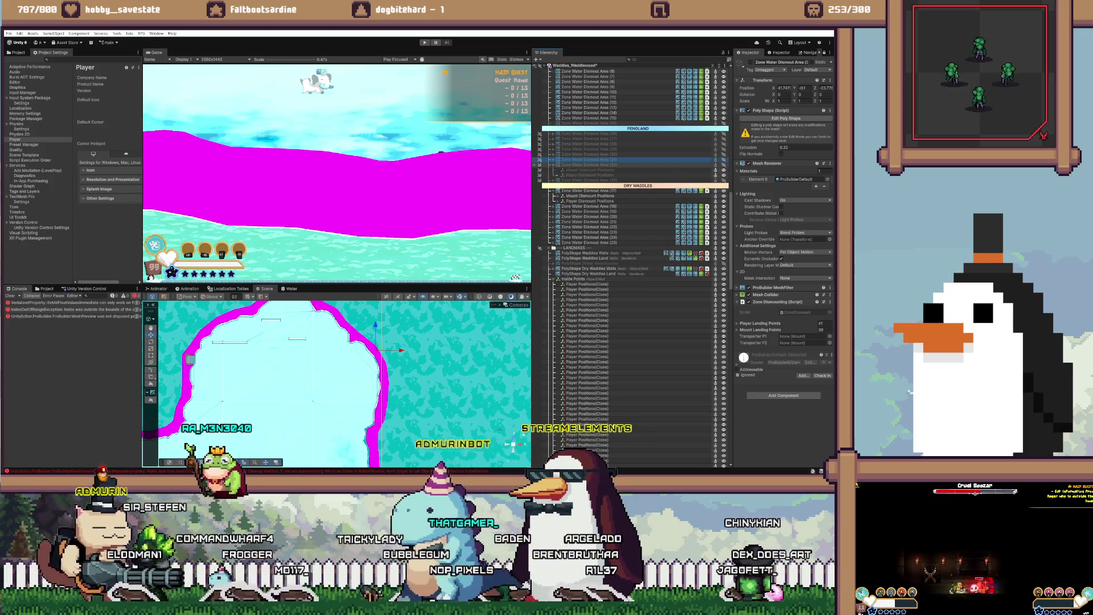
{"action": "left_click", "coordinate": [588, 164]}
{"action": "key", "text": "alt+shift+a"}
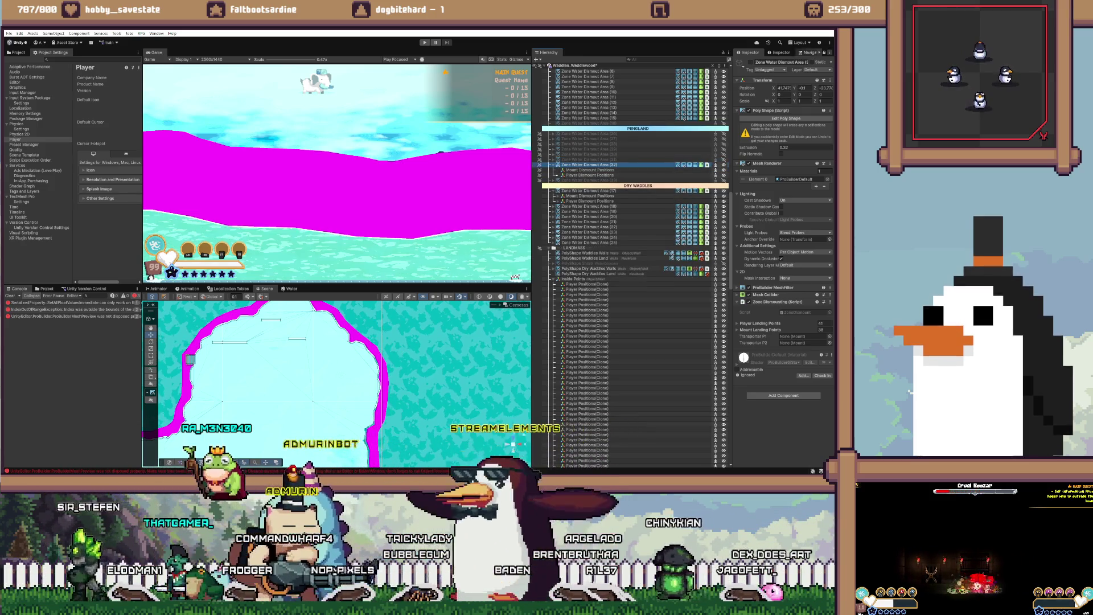
{"action": "scroll", "coordinate": [632, 268], "scroll_direction": "down", "scroll_amount": 3}
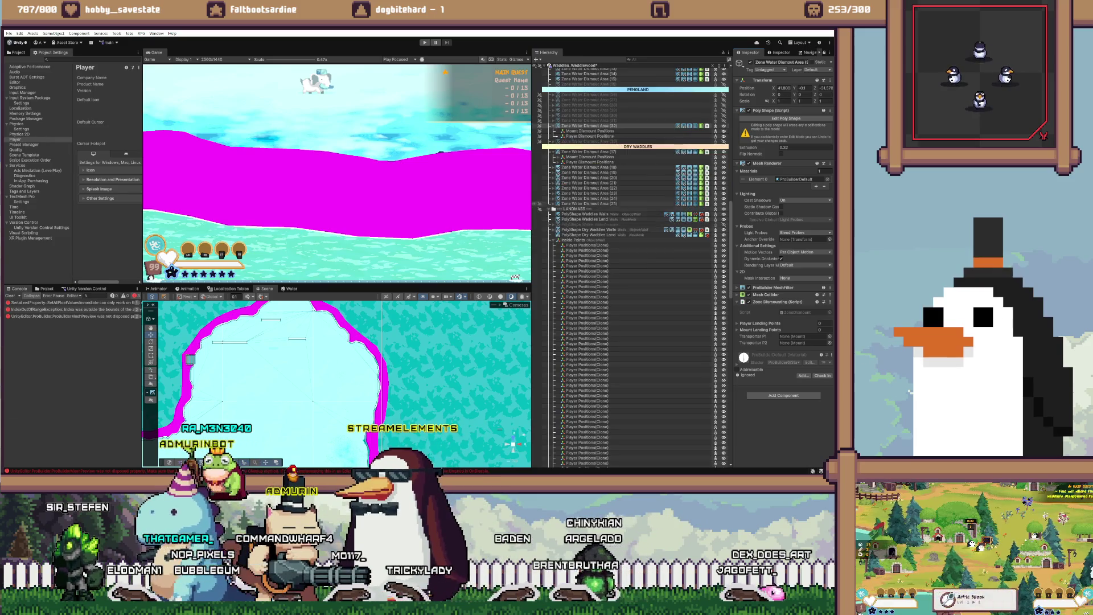
{"action": "key", "text": "f"}
{"action": "scroll", "coordinate": [342, 381], "scroll_direction": "down", "scroll_amount": 3}
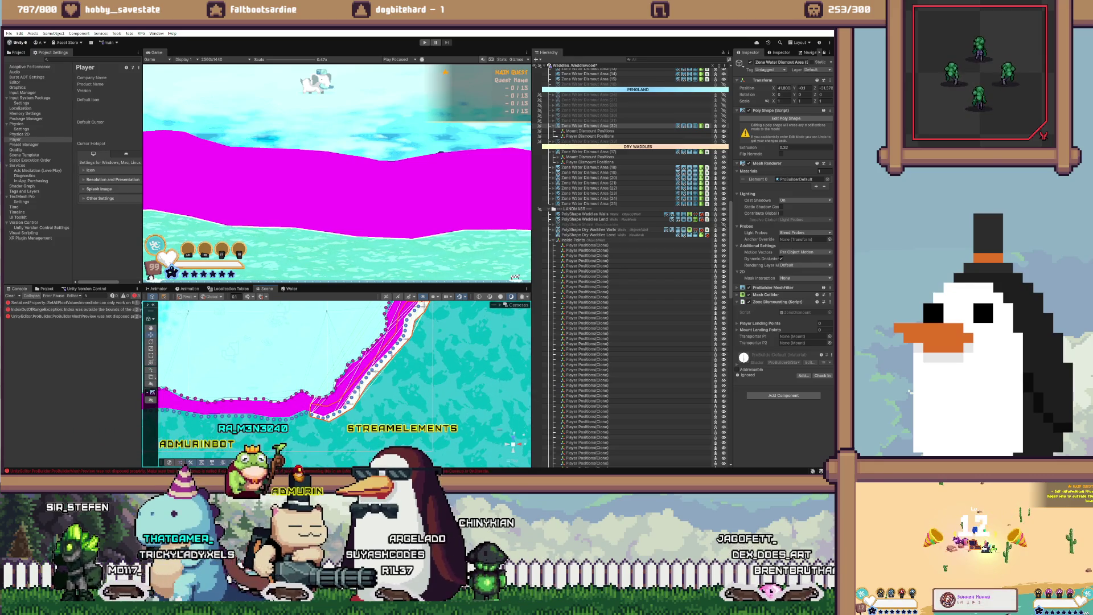
Step: Select the block of Player Positions clones and drag it up the hierarchy
{"action": "key", "text": "w"}
{"action": "scroll", "coordinate": [632, 268], "scroll_direction": "down", "scroll_amount": 10}
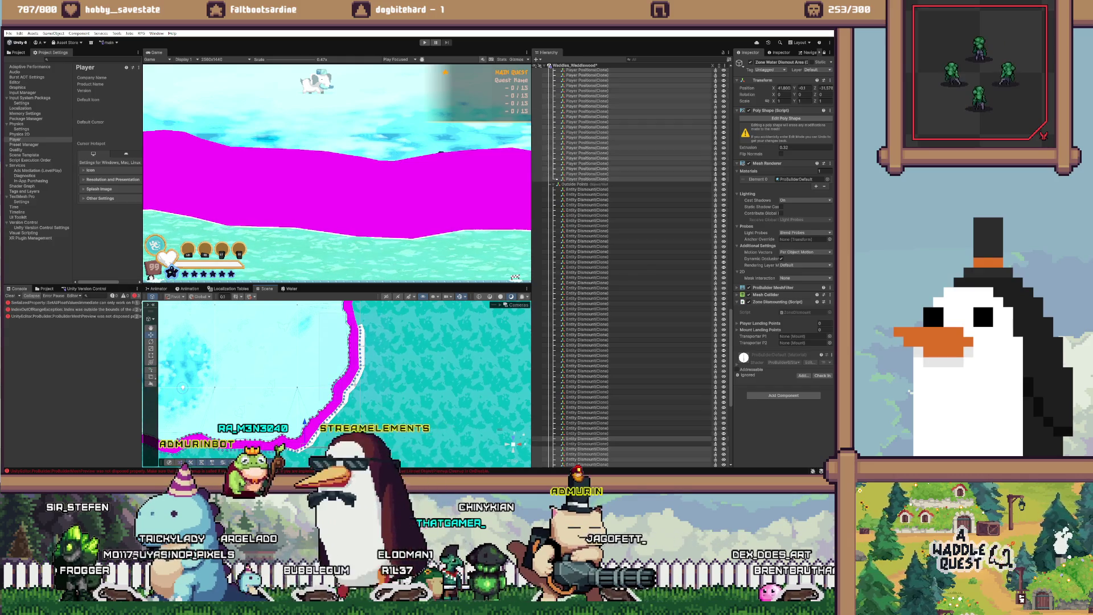
{"action": "scroll", "coordinate": [632, 267], "scroll_direction": "up", "scroll_amount": 10}
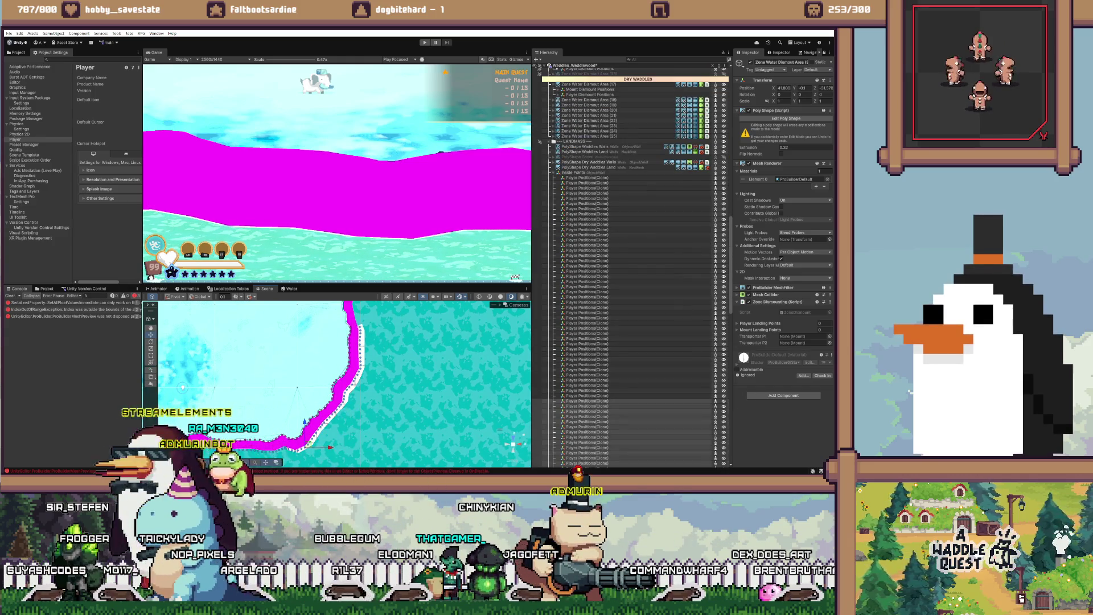
{"action": "left_click", "coordinate": [587, 462], "text": "shift"}
{"action": "mouse_move", "coordinate": [586, 463]}
{"action": "left_mouse_down"}
{"action": "mouse_move", "coordinate": [592, 72]}
{"action": "mouse_move", "coordinate": [592, 94]}
{"action": "left_mouse_up"}
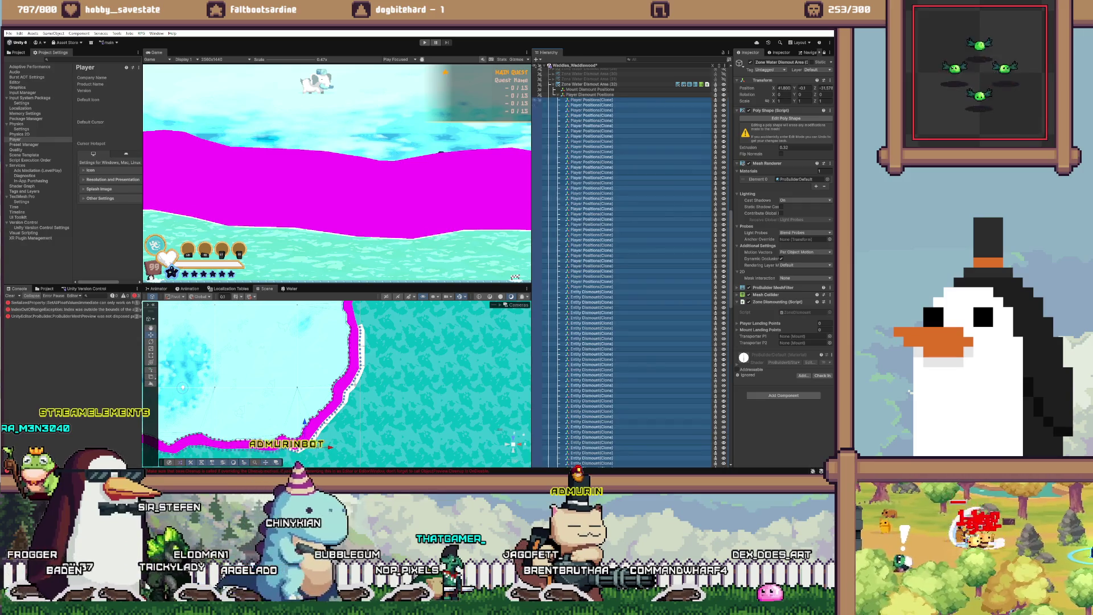
Step: Move a range of Entity Dismount clones under Player Dismount Positions
{"action": "left_click", "coordinate": [592, 306]}
{"action": "scroll", "coordinate": [626, 228], "scroll_direction": "down", "scroll_amount": 5}
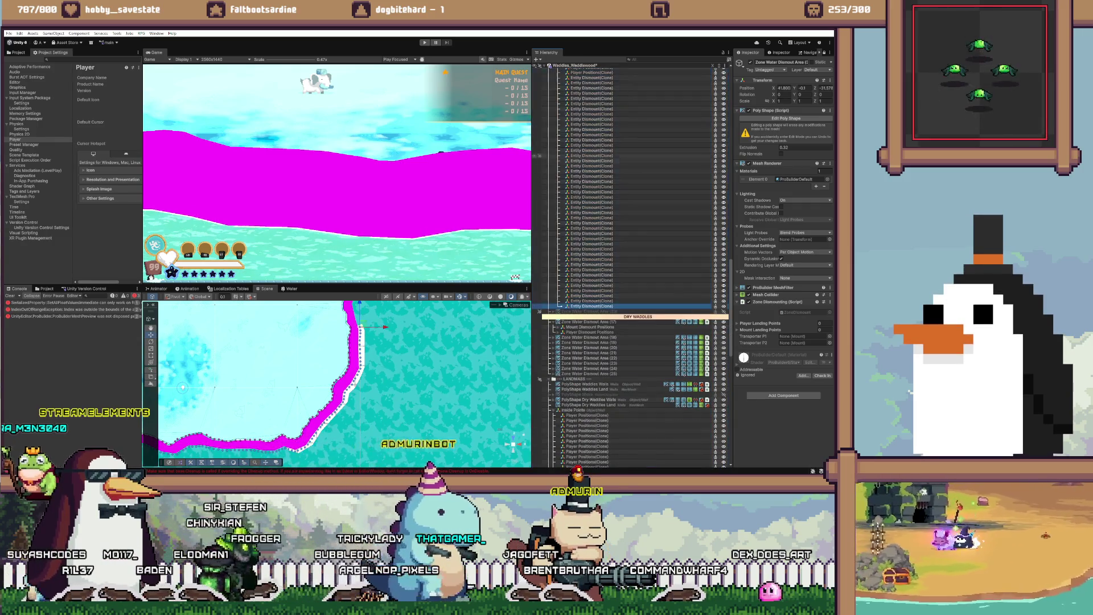
{"action": "scroll", "coordinate": [626, 256], "scroll_direction": "up", "scroll_amount": 5}
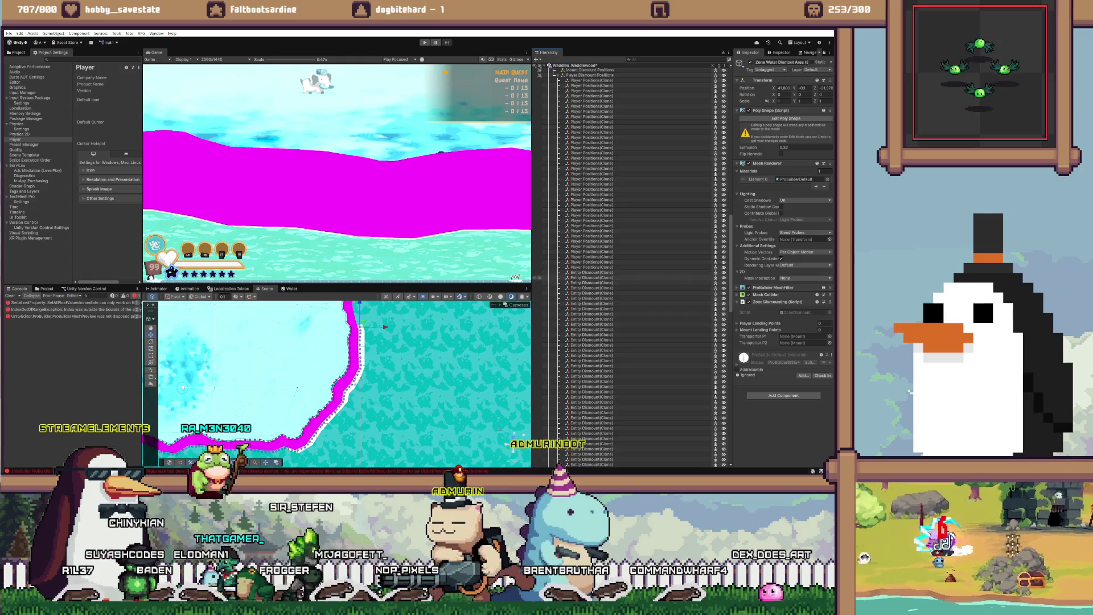
{"action": "left_click", "coordinate": [592, 272], "text": "shift"}
{"action": "scroll", "coordinate": [627, 285], "scroll_direction": "up", "scroll_amount": 8}
{"action": "left_click_drag", "start_coordinate": [592, 410], "coordinate": [592, 207]}
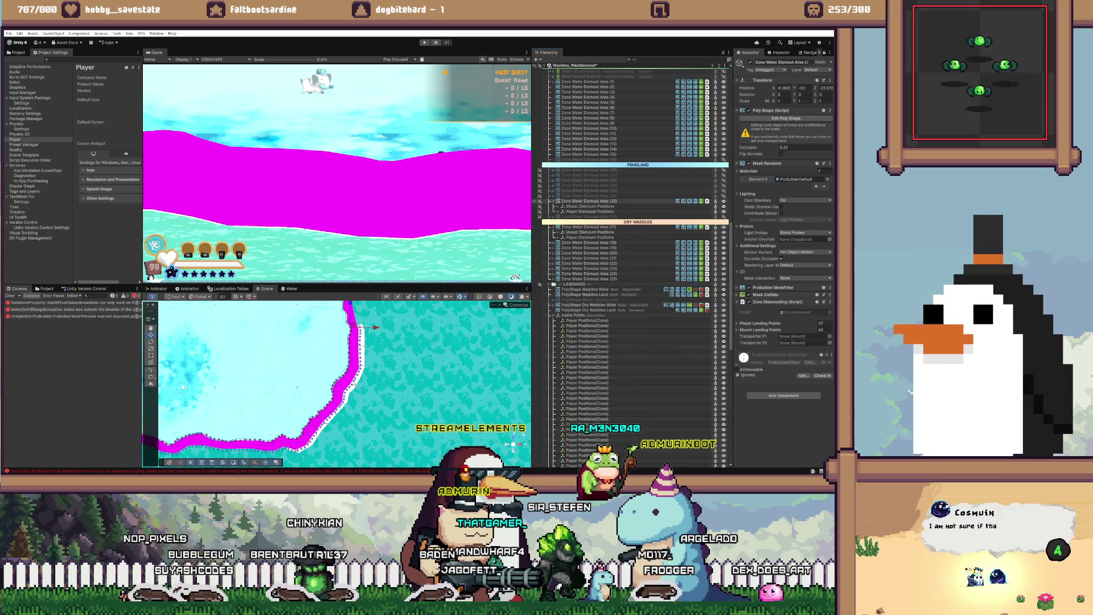
Step: Deactivate Zone Water Dismount Area (32), turn area (33) back on, and frame it in the scene
{"action": "left_click", "coordinate": [587, 201]}
{"action": "key", "text": "alt+shift+a"}
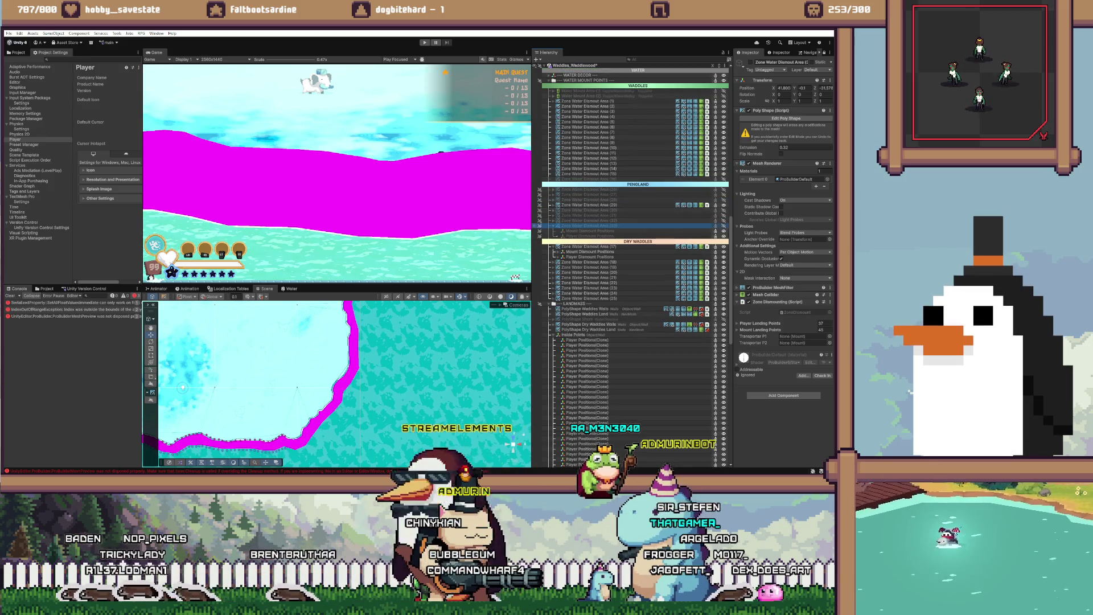
{"action": "key", "text": "alt+shift+a"}
{"action": "scroll", "coordinate": [631, 251], "scroll_direction": "up", "scroll_amount": 1}
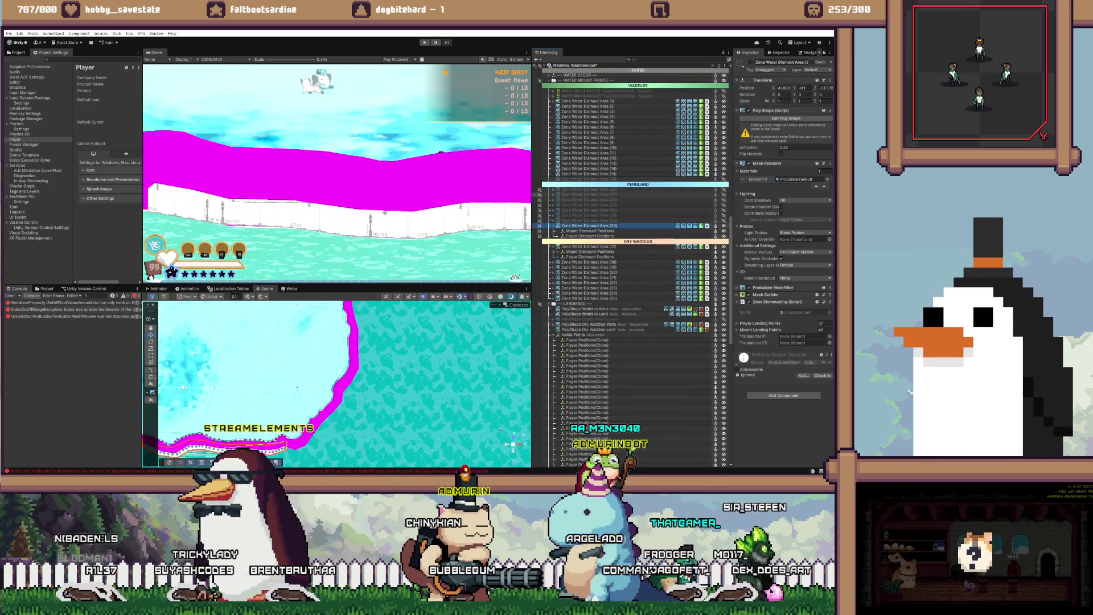
{"action": "key", "text": "F2"}
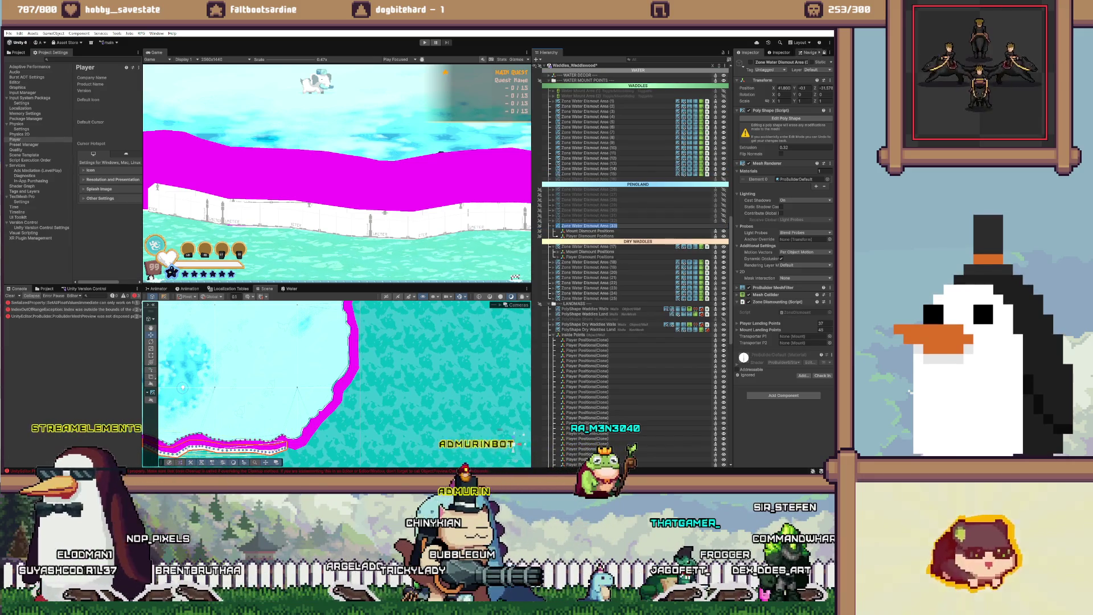
{"action": "key", "text": "f"}
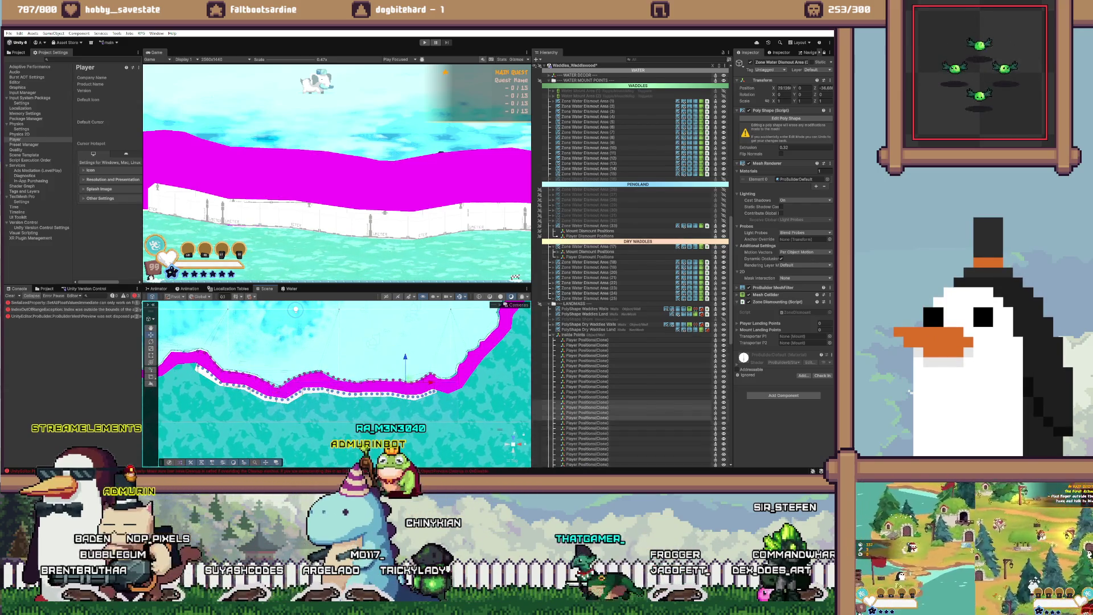
{"action": "scroll", "coordinate": [632, 268], "scroll_direction": "down", "scroll_amount": 10}
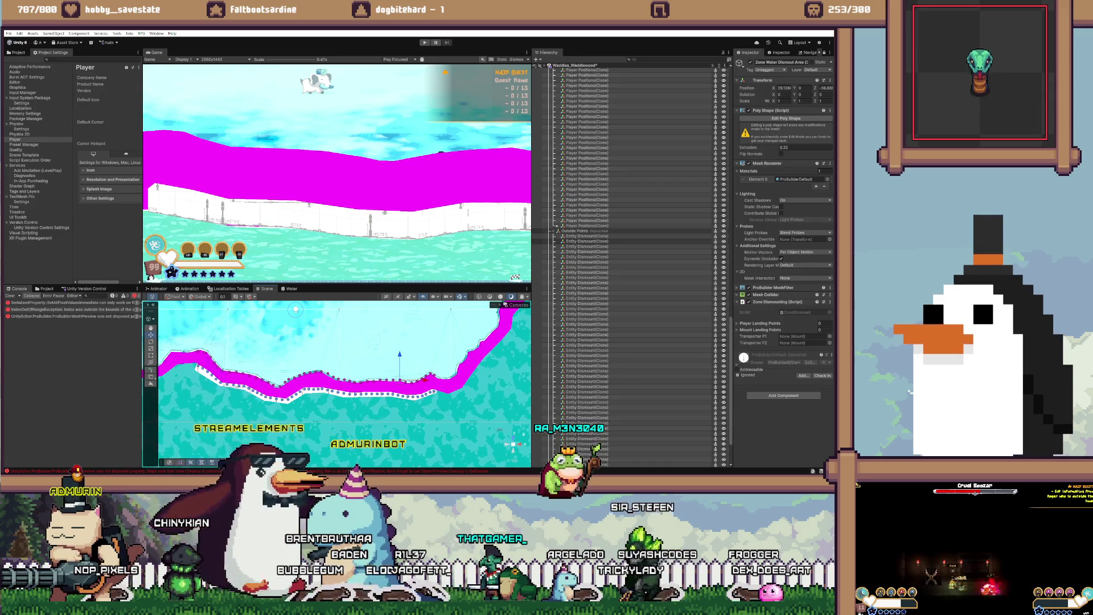
Step: Move the long run of Entity Dismount clones under Mount Dismount Positions and collapse that group
{"action": "scroll", "coordinate": [632, 267], "scroll_direction": "up", "scroll_amount": 10}
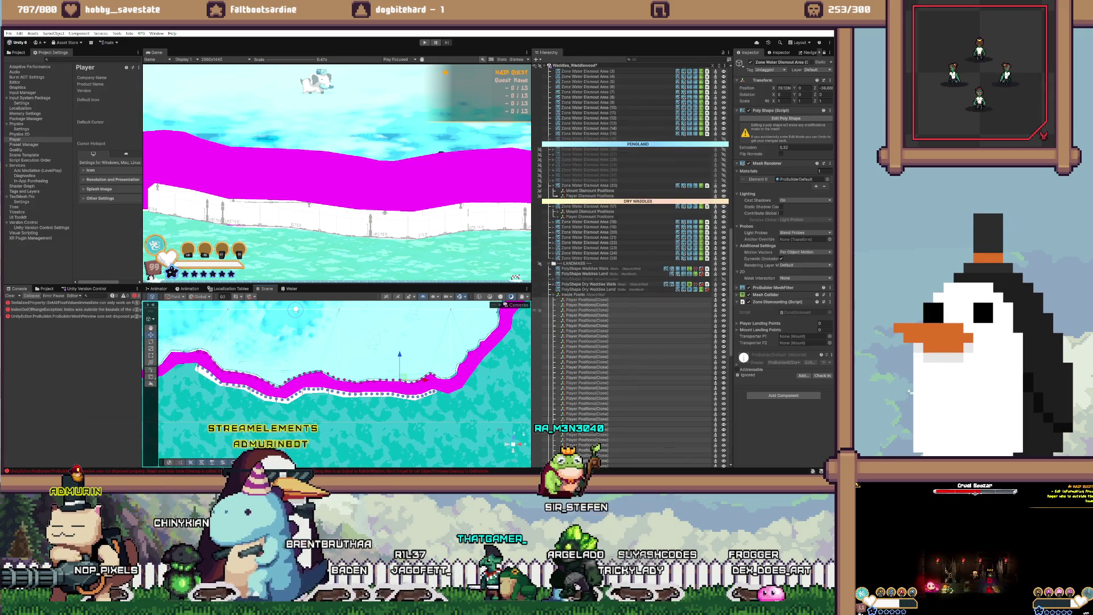
{"action": "left_click", "coordinate": [587, 300], "text": "shift"}
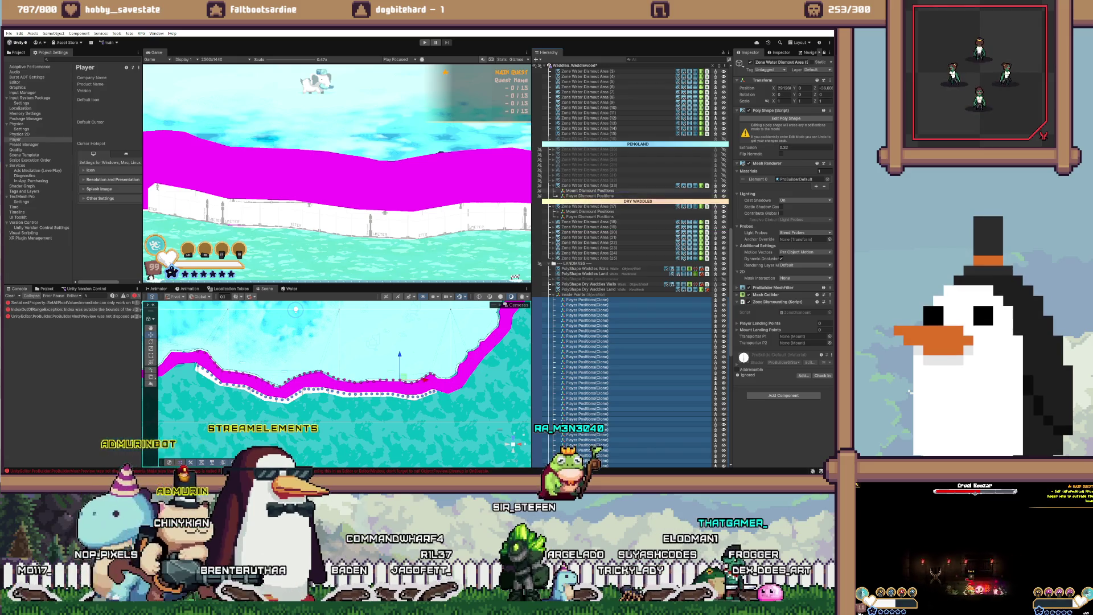
{"action": "scroll", "coordinate": [632, 267], "scroll_direction": "up", "scroll_amount": 5}
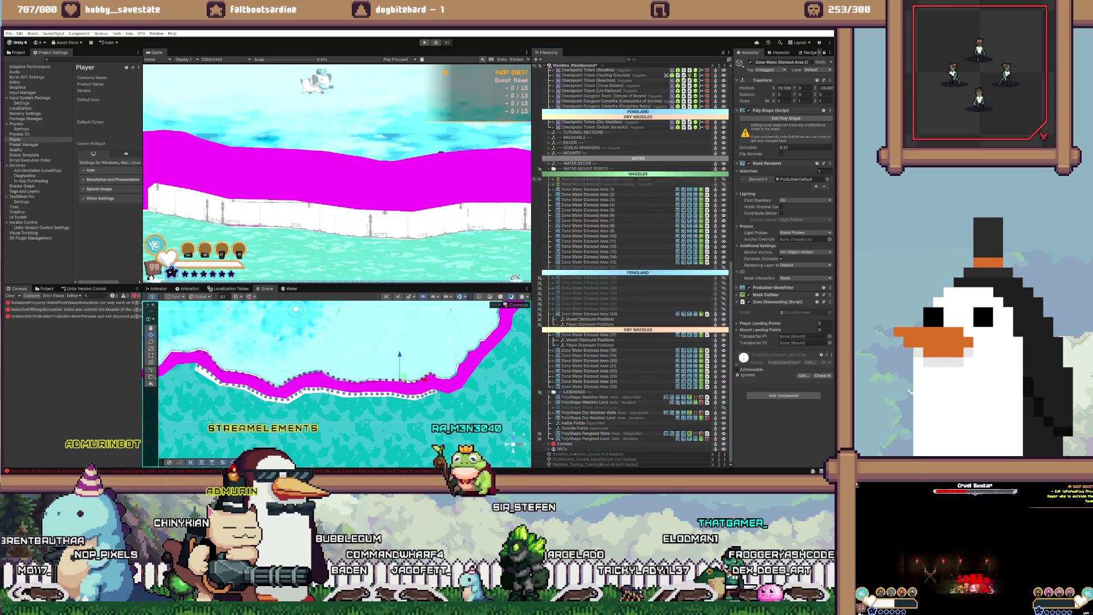
{"action": "scroll", "coordinate": [632, 268], "scroll_direction": "up", "scroll_amount": 5}
{"action": "scroll", "coordinate": [632, 267], "scroll_direction": "down", "scroll_amount": 3}
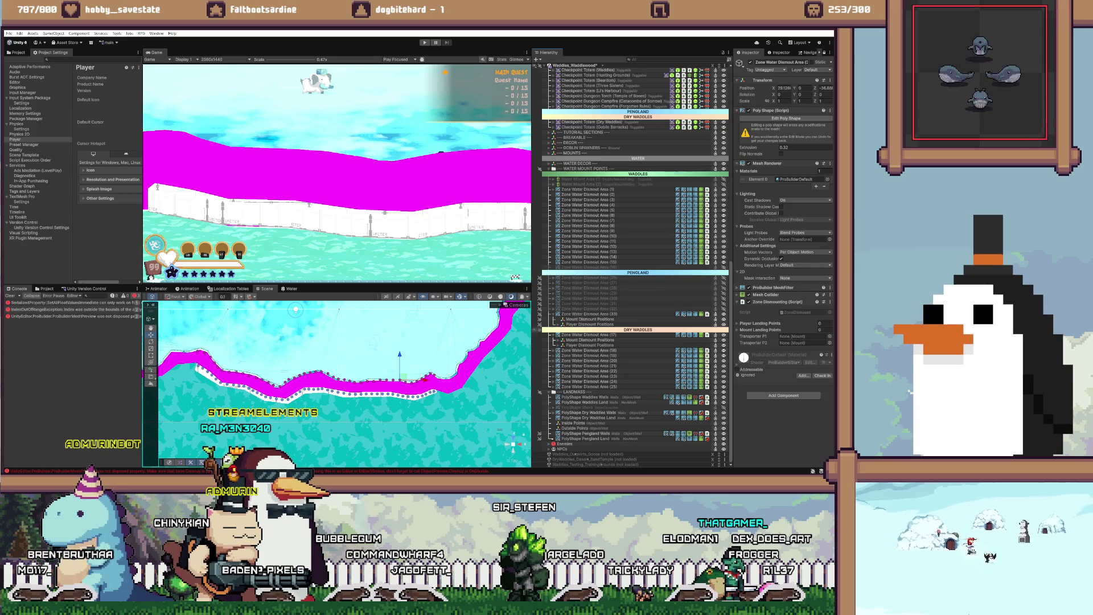
{"action": "scroll", "coordinate": [632, 267], "scroll_direction": "up", "scroll_amount": 1}
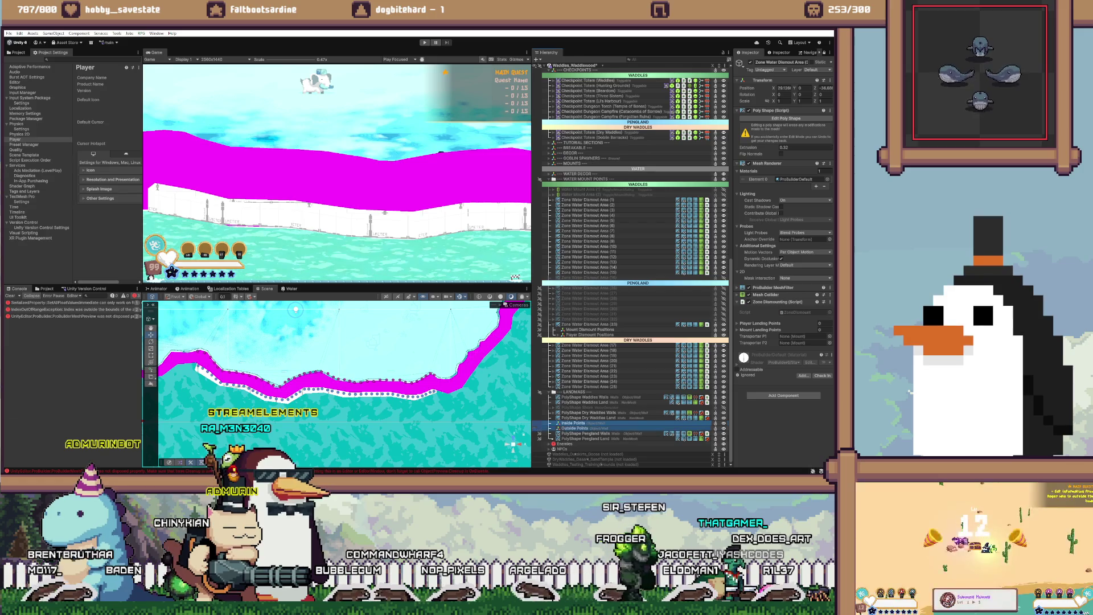
{"action": "scroll", "coordinate": [632, 268], "scroll_direction": "up", "scroll_amount": 1}
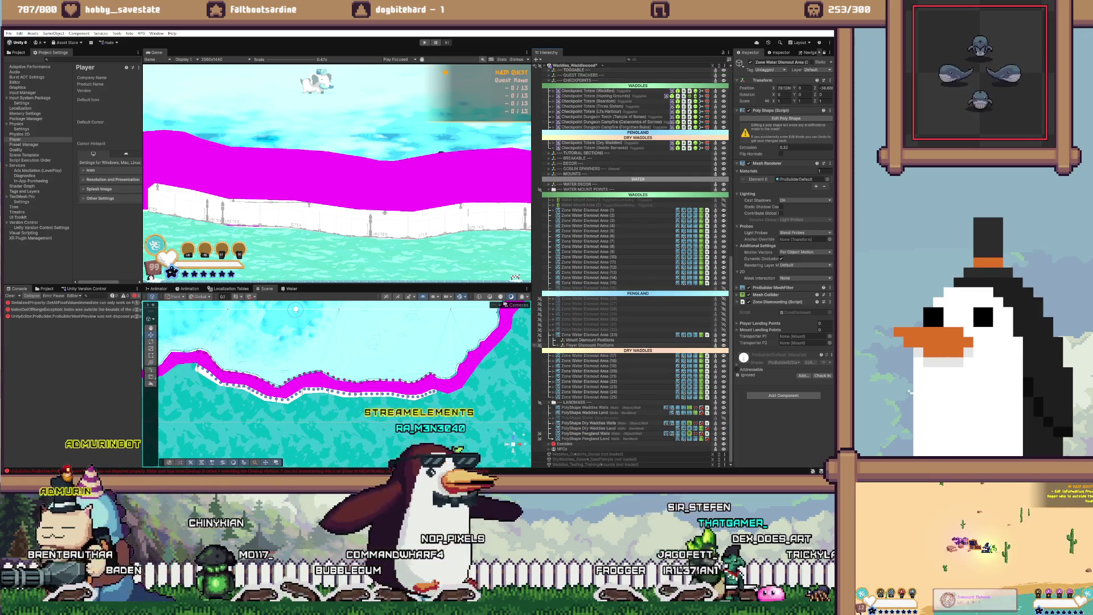
{"action": "scroll", "coordinate": [632, 267], "scroll_direction": "down", "scroll_amount": 10}
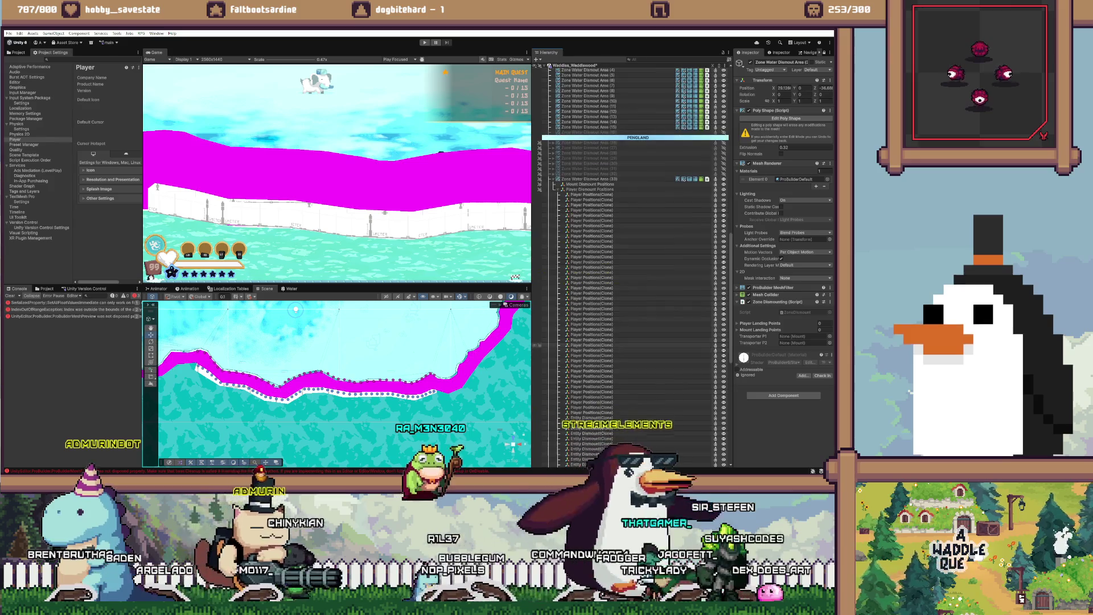
{"action": "scroll", "coordinate": [631, 268], "scroll_direction": "up", "scroll_amount": 1}
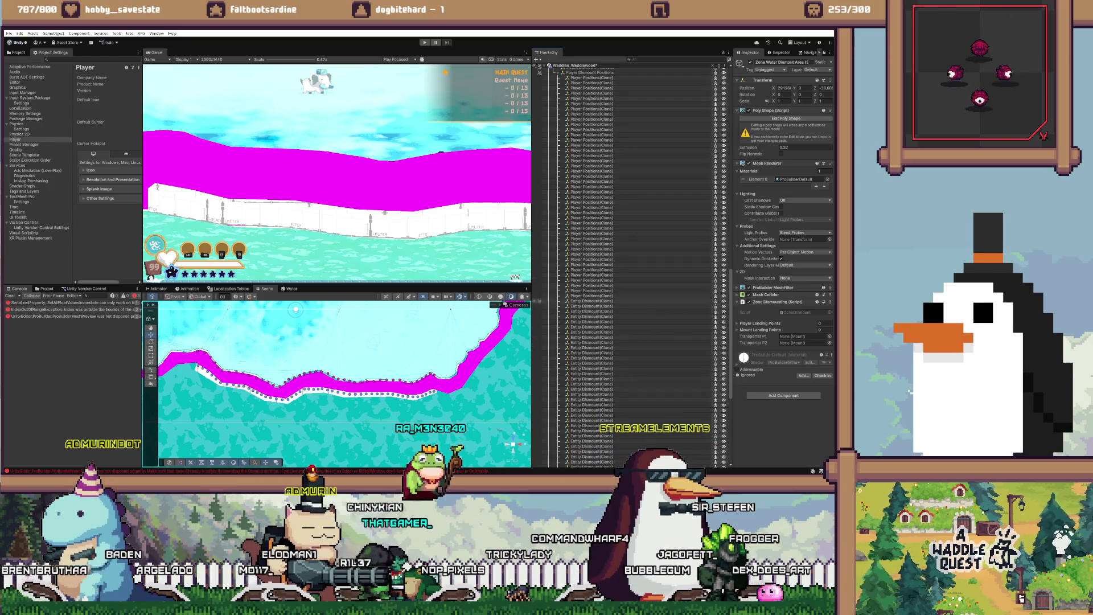
{"action": "scroll", "coordinate": [632, 267], "scroll_direction": "down", "scroll_amount": 5}
{"action": "left_click", "coordinate": [592, 376], "text": "shift"}
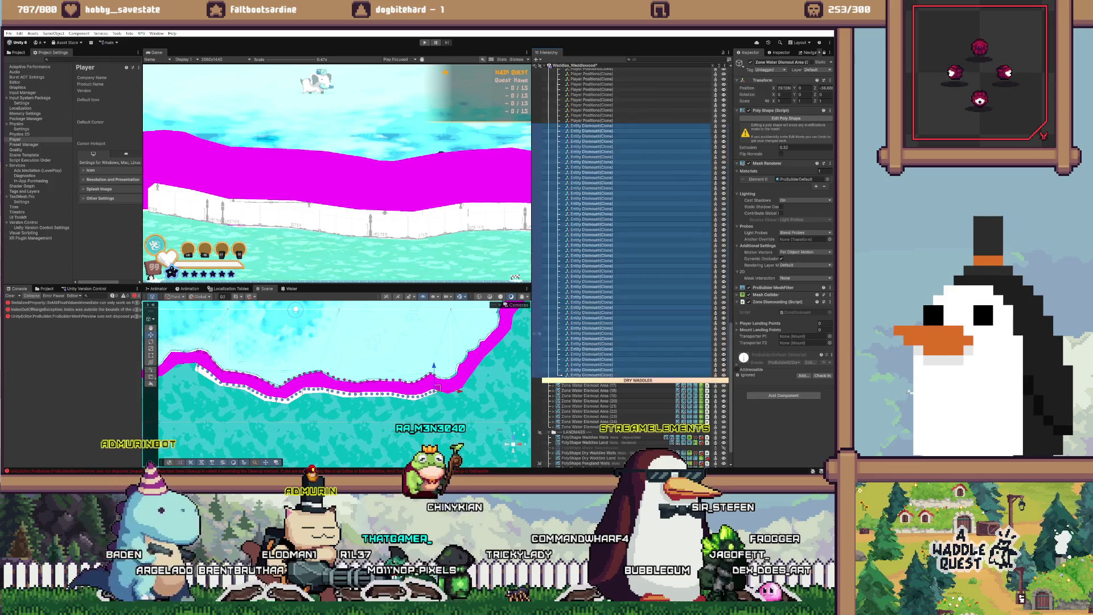
{"action": "scroll", "coordinate": [632, 267], "scroll_direction": "up", "scroll_amount": 8}
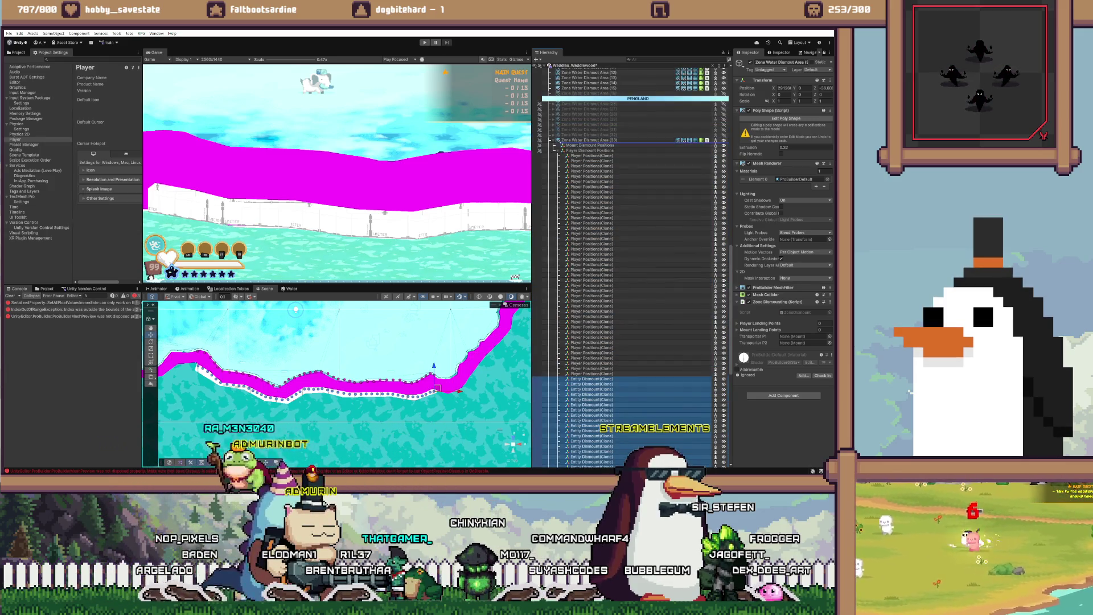
{"action": "key", "text": "Delete"}
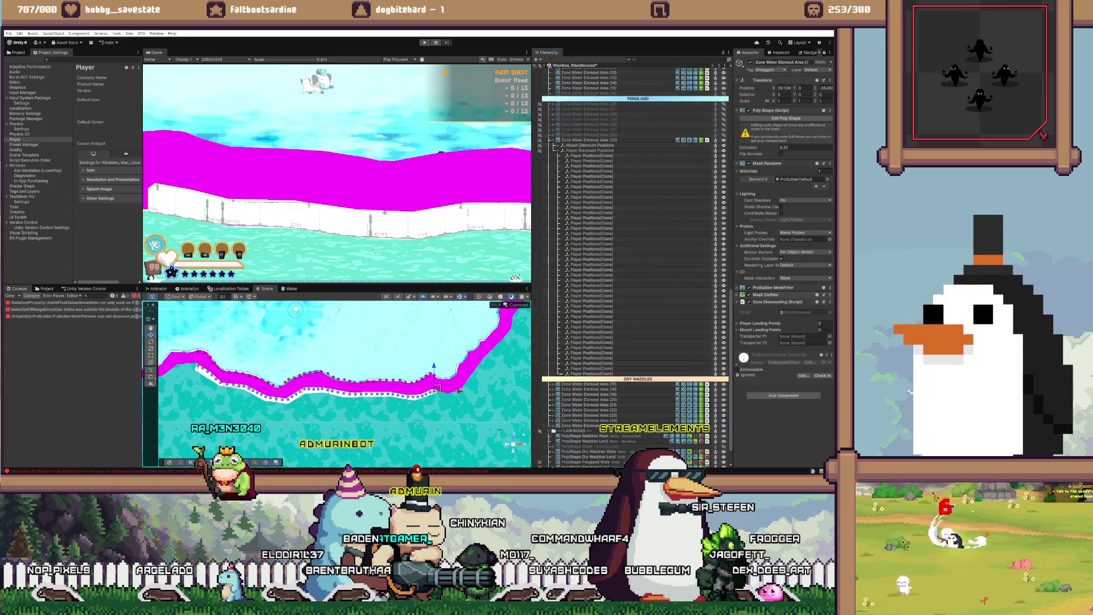
{"action": "key", "text": "ctrl+z"}
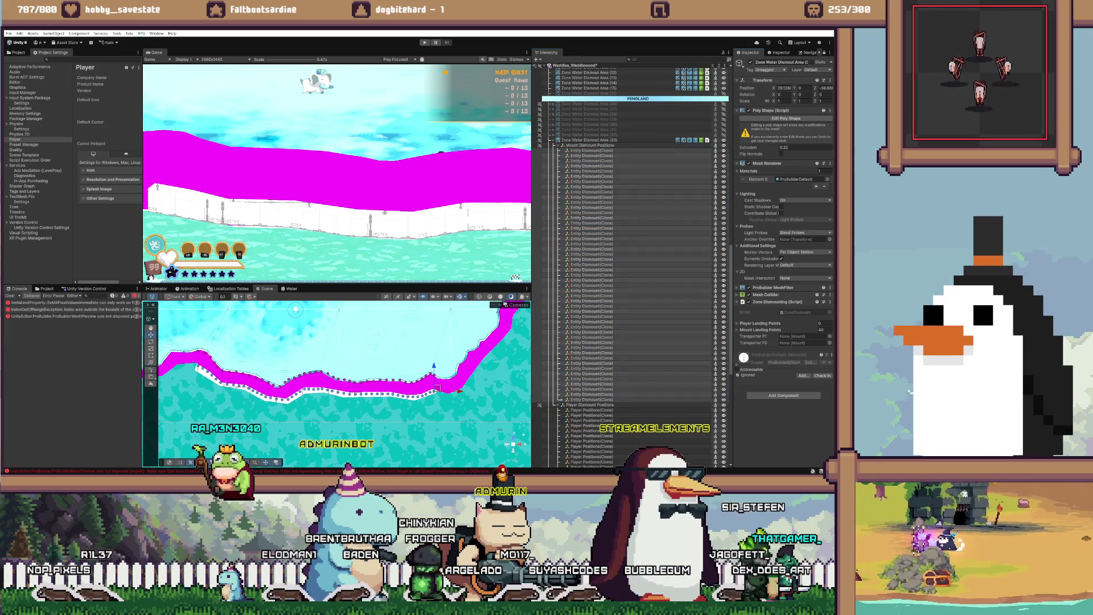
{"action": "left_click", "coordinate": [558, 145]}
Step: Assign all 43 Player Positions clones as the area's Player Landing Points
{"action": "left_click", "coordinate": [592, 155]}
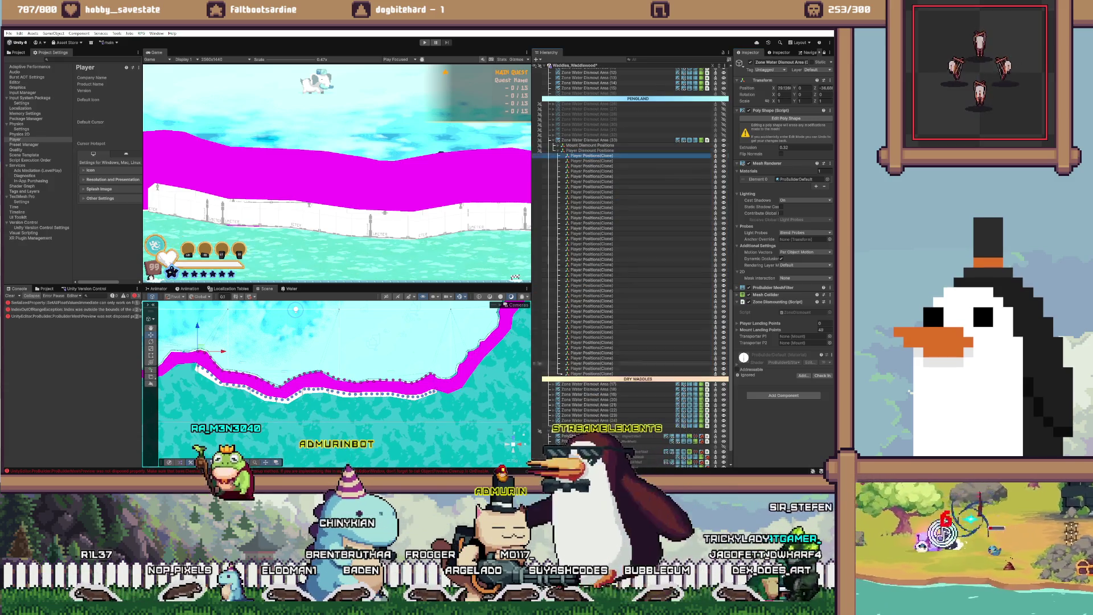
{"action": "left_click", "coordinate": [592, 373], "text": "shift"}
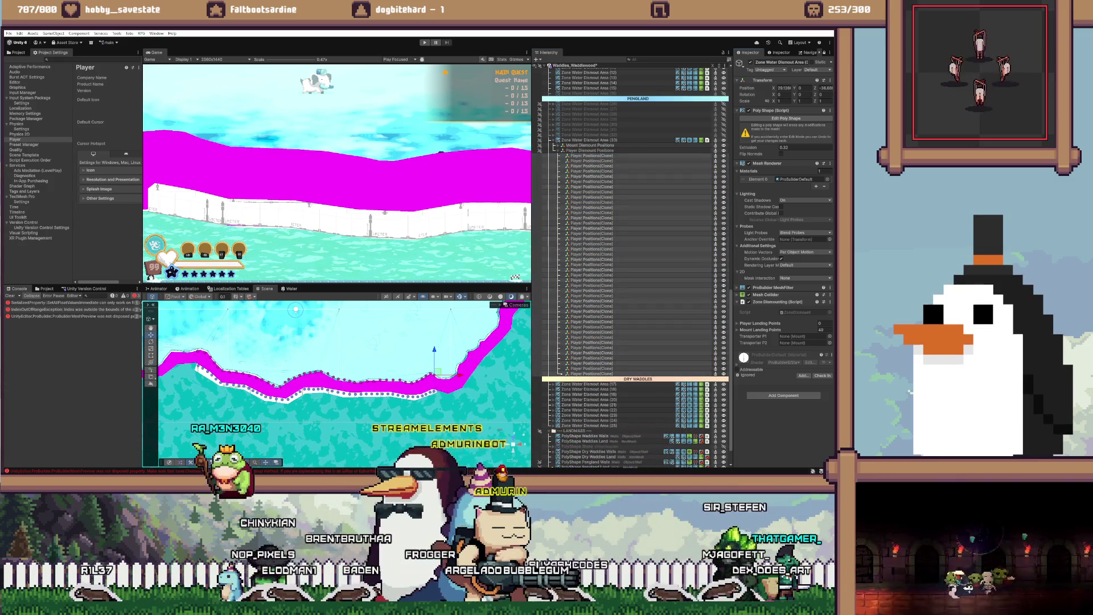
{"action": "left_click_drag", "start_coordinate": [592, 373], "coordinate": [760, 322]}
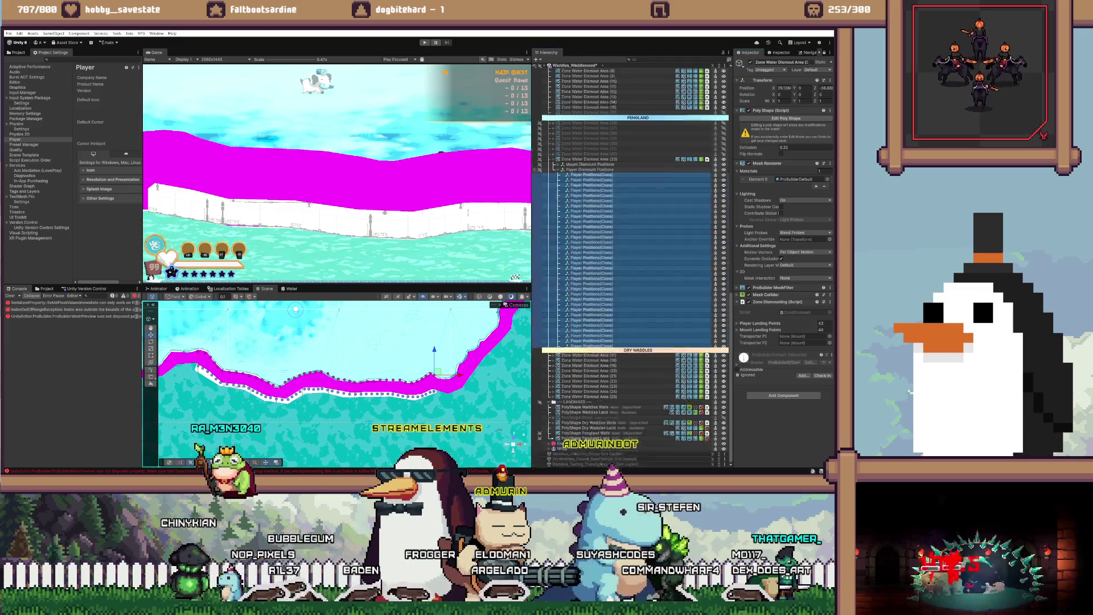
{"action": "scroll", "coordinate": [632, 211], "scroll_direction": "up", "scroll_amount": 10}
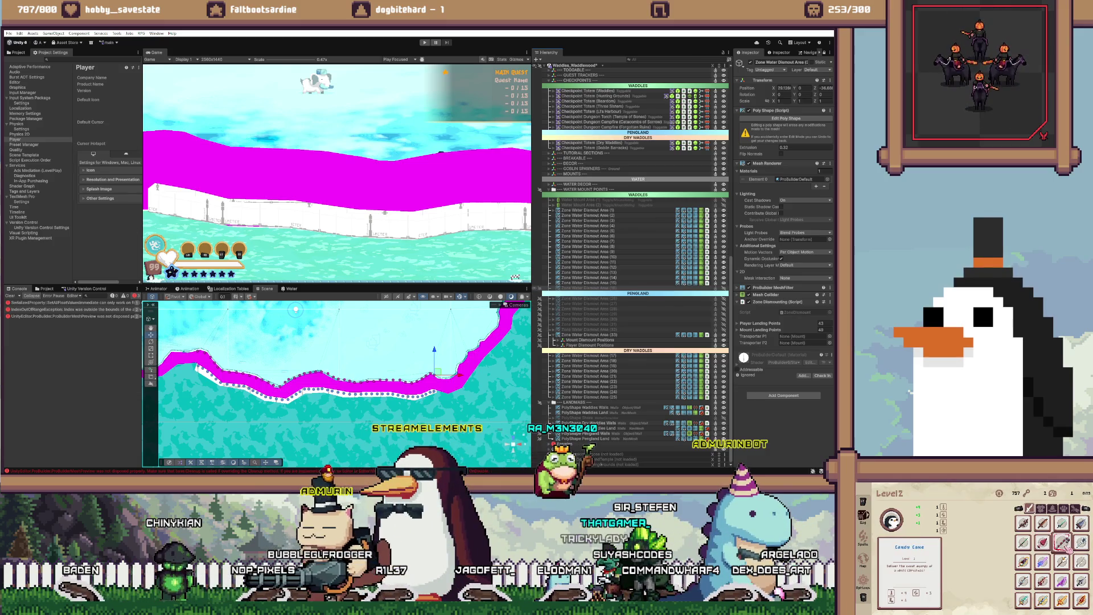
Step: Frame and toggle Zone Water Dismount Area (16), then activate areas (26) through (32)
{"action": "left_click", "coordinate": [593, 288]}
{"action": "key", "text": "f"}
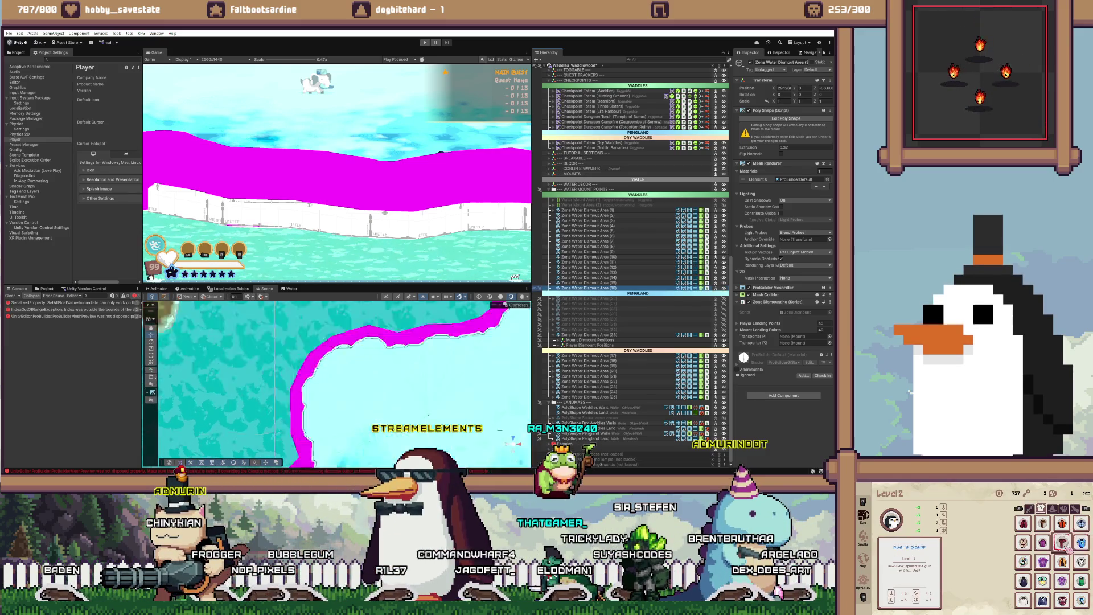
{"action": "key", "text": "alt+shift+a"}
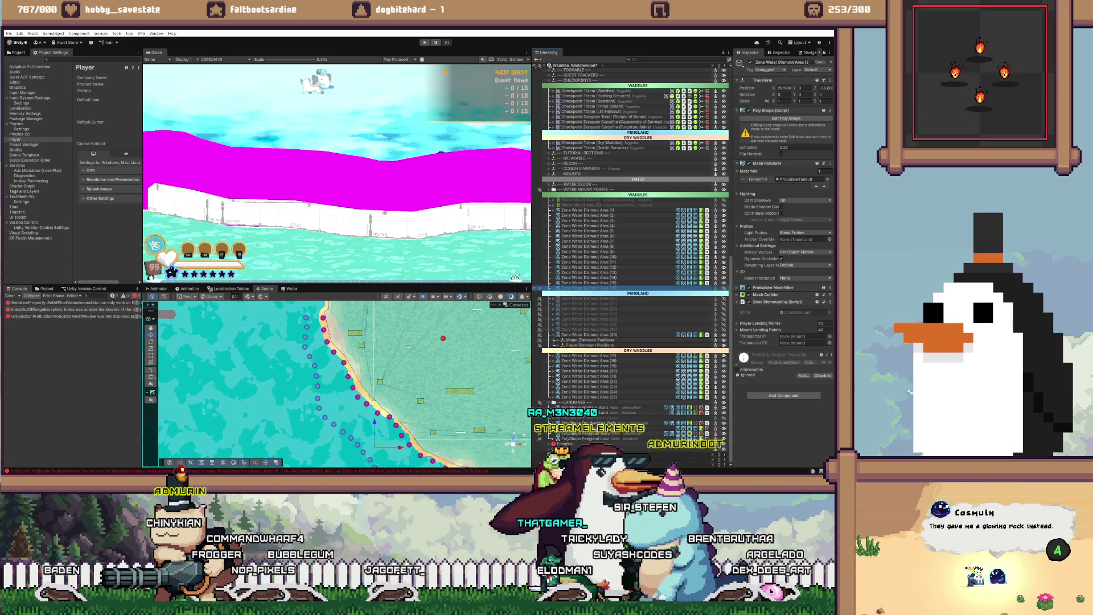
{"action": "scroll", "coordinate": [342, 381], "scroll_direction": "up", "scroll_amount": 3}
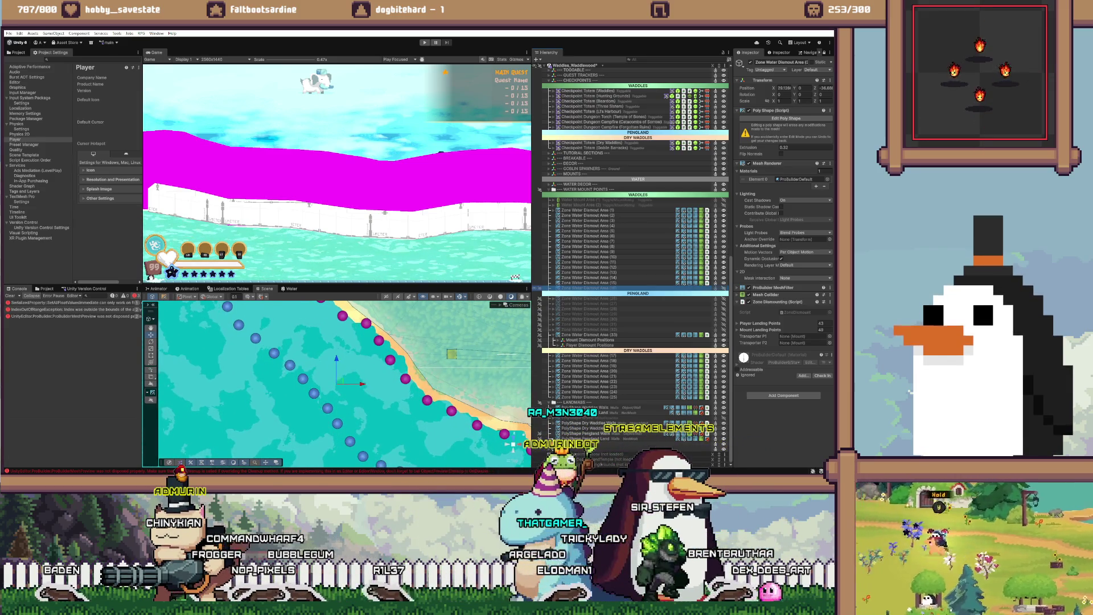
{"action": "key", "text": "alt+shift+a"}
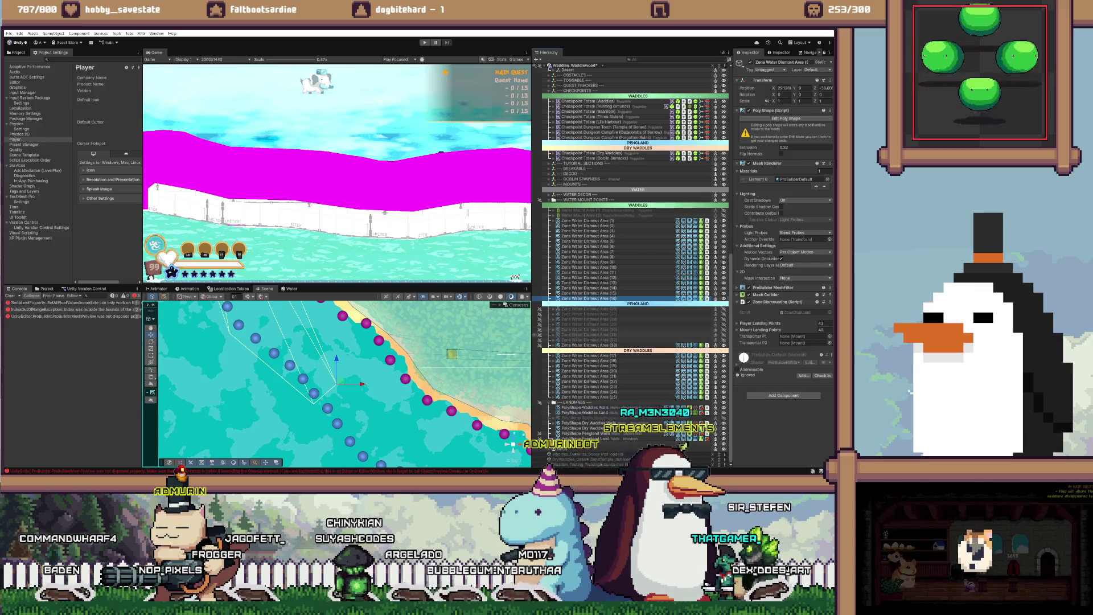
{"action": "left_click", "coordinate": [587, 309]}
{"action": "left_click", "coordinate": [586, 340], "text": "shift"}
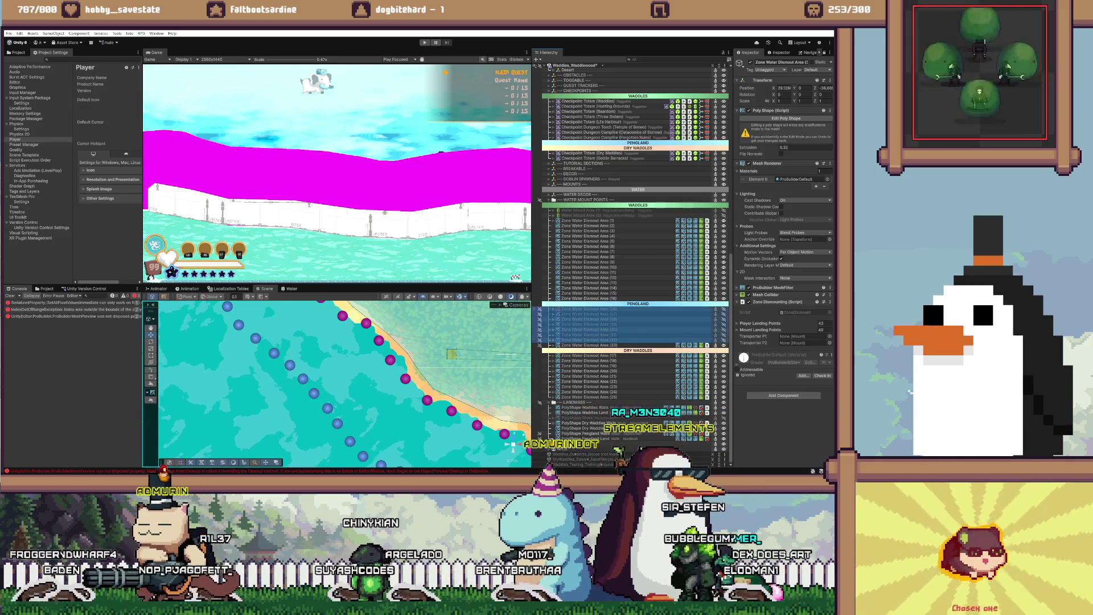
{"action": "key", "text": "alt+shift+a"}
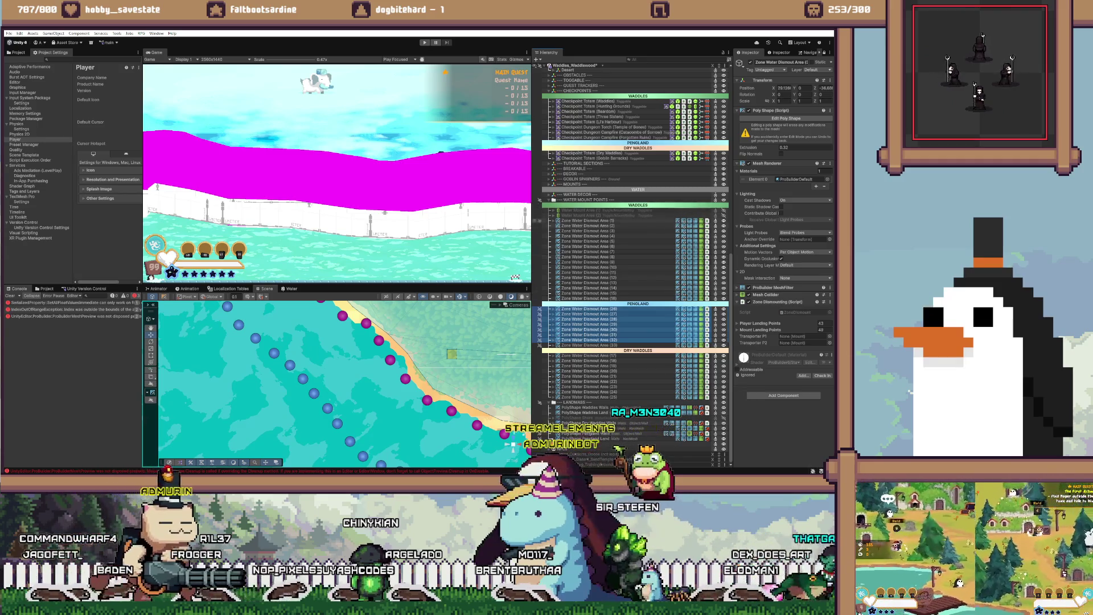
Step: Frame the lakes, pick a different lake shape, and zoom onto its edge
{"action": "left_click", "coordinate": [553, 220]}
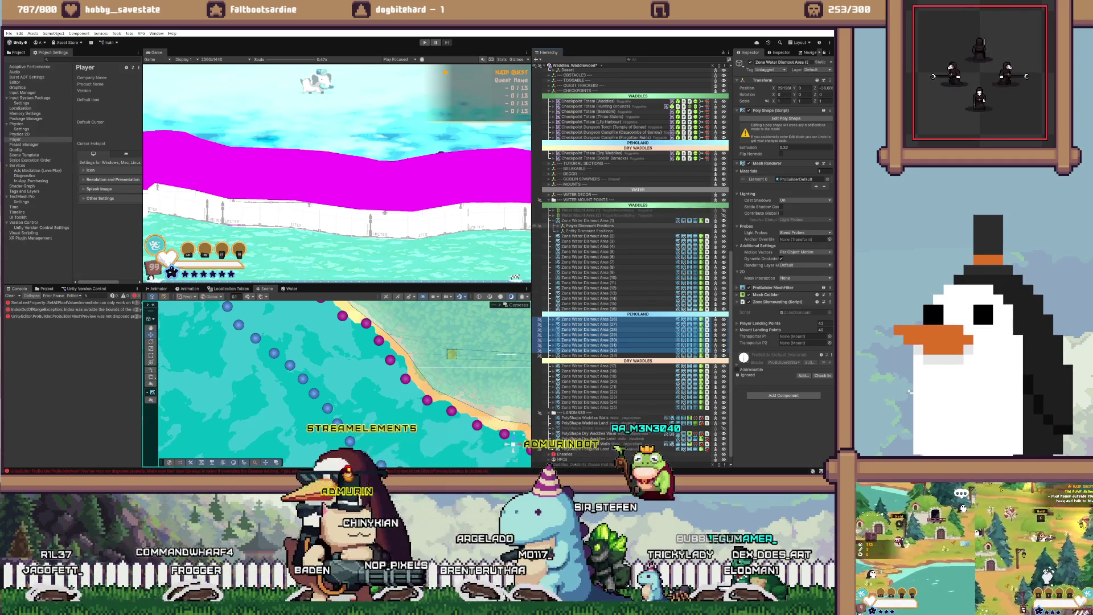
{"action": "left_click", "coordinate": [552, 220]}
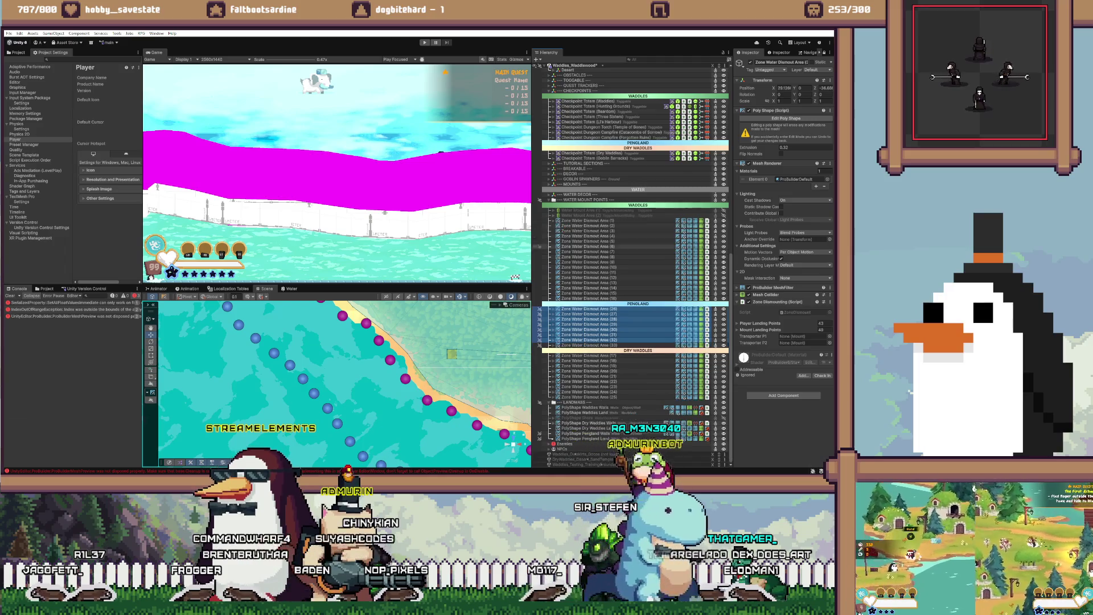
{"action": "key", "text": "f"}
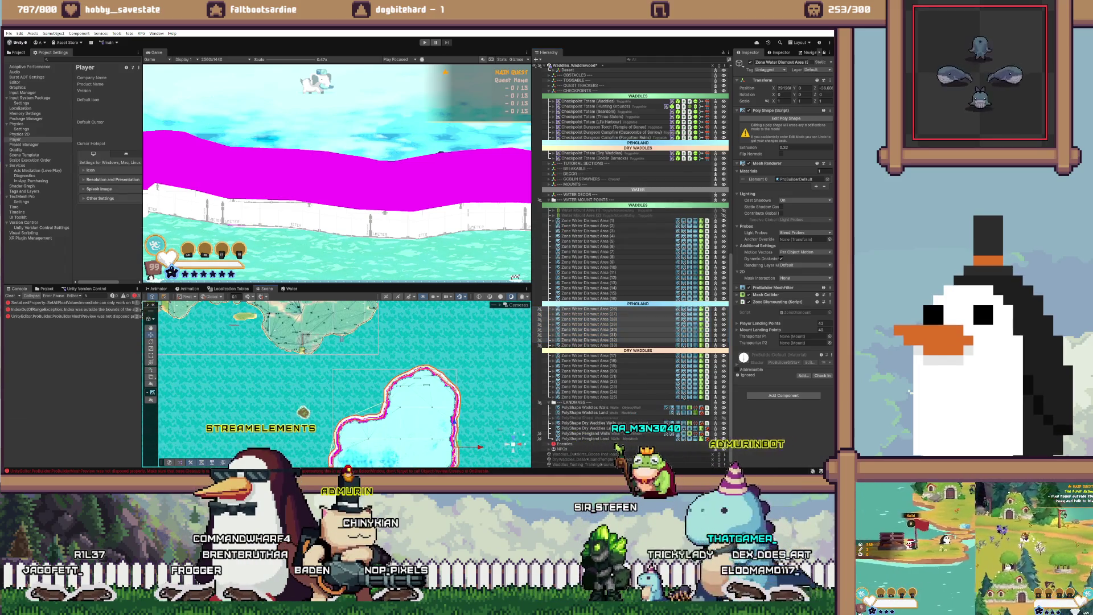
{"action": "key", "text": "f"}
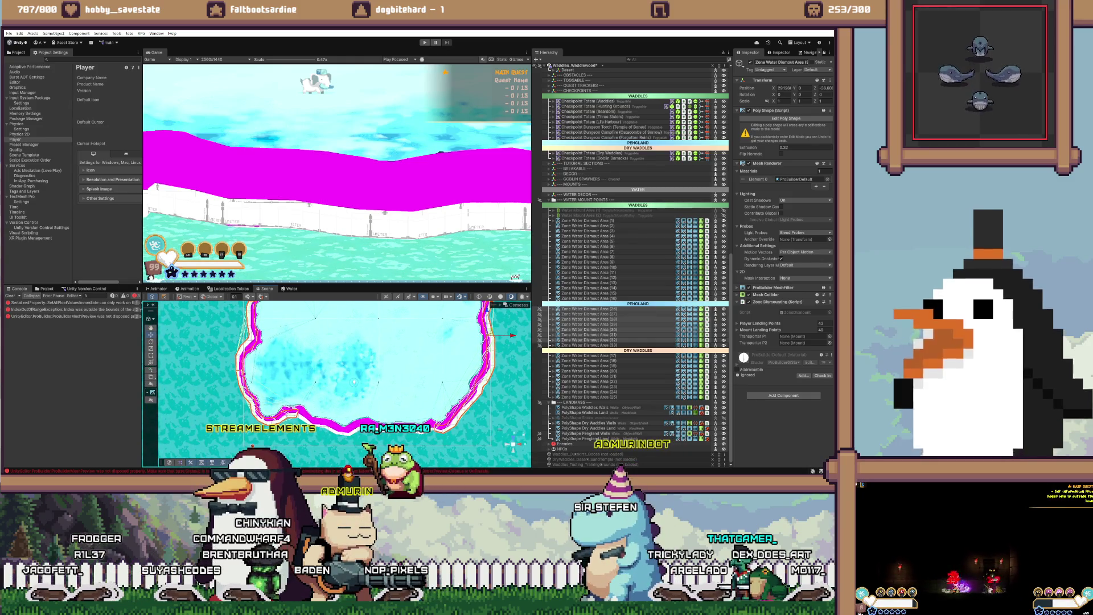
{"action": "left_click", "coordinate": [253, 370]}
{"action": "key", "text": "f"}
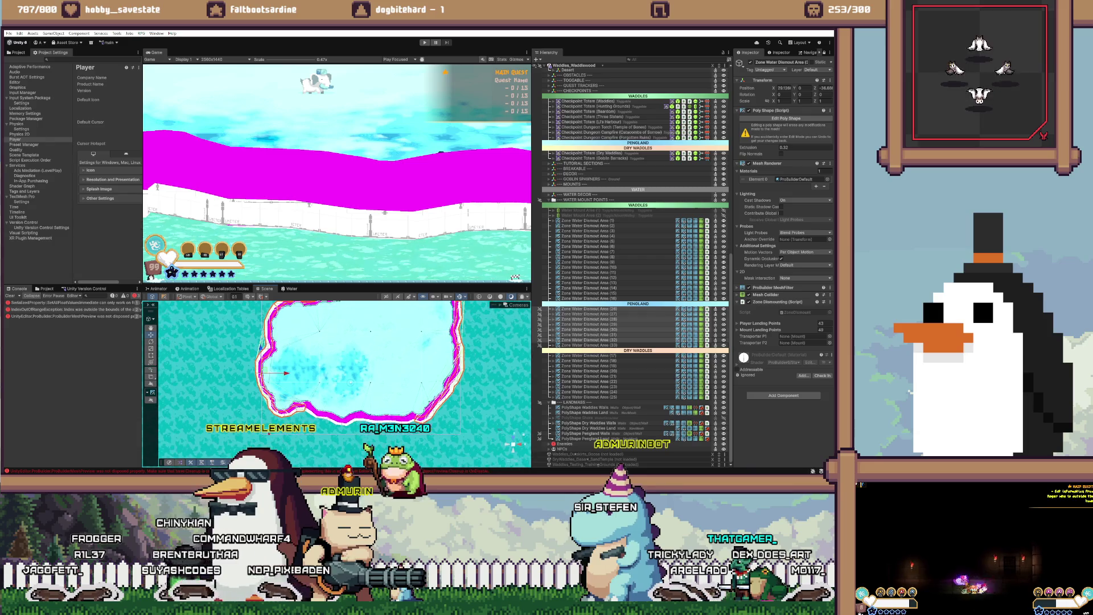
{"action": "scroll", "coordinate": [341, 376], "scroll_direction": "up", "scroll_amount": 5}
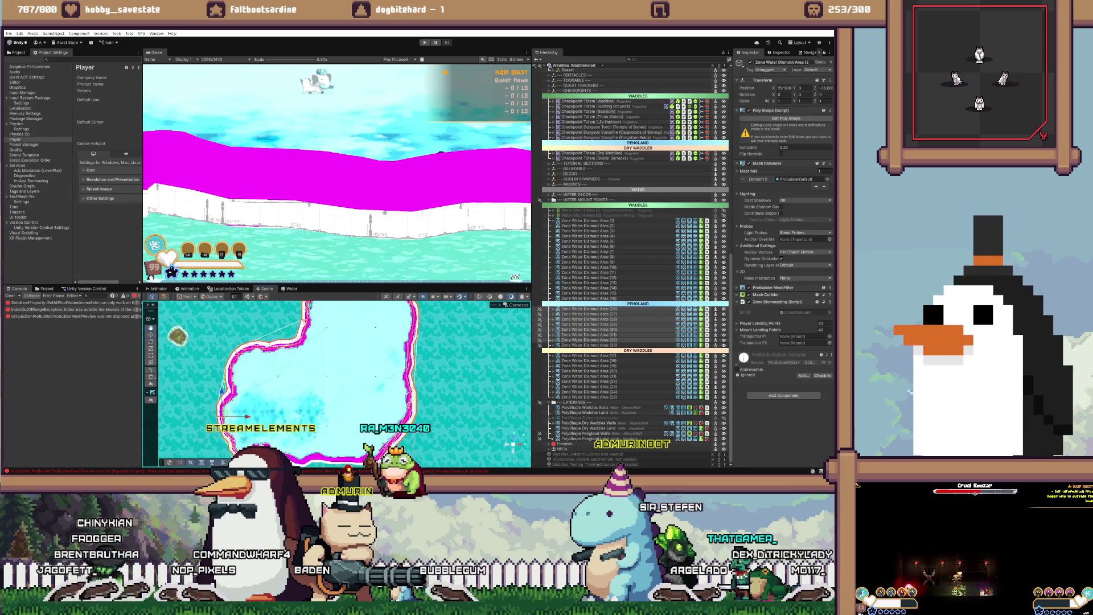
{"action": "scroll", "coordinate": [341, 399], "scroll_direction": "up", "scroll_amount": 5}
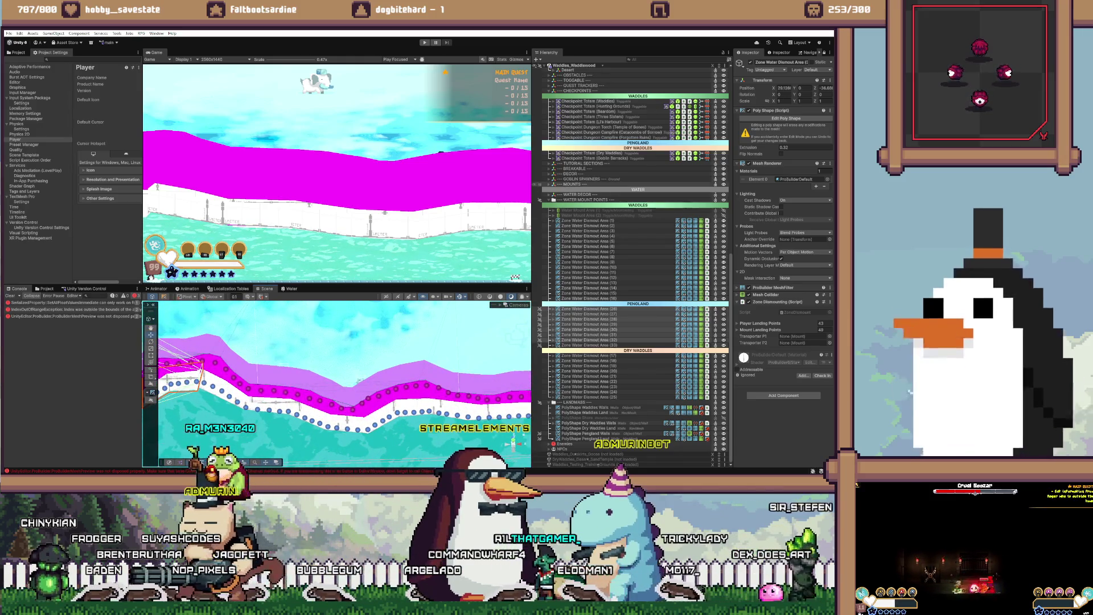
Step: Apply the Font Material to Zone Water Dismount Areas (26) through (33)
{"action": "scroll", "coordinate": [632, 262], "scroll_direction": "up", "scroll_amount": 1}
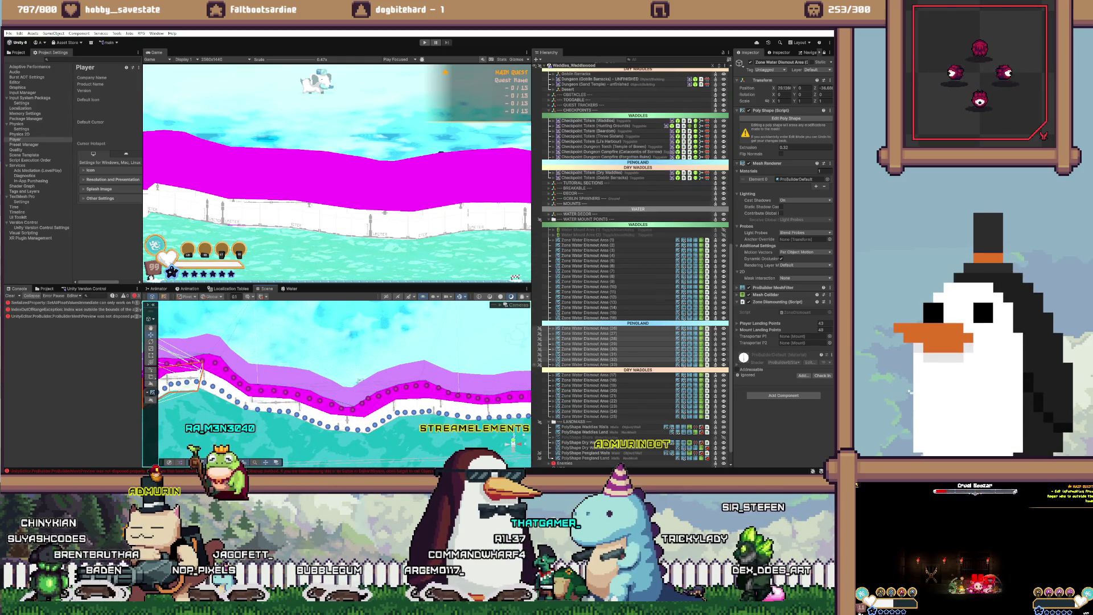
{"action": "left_click", "coordinate": [586, 365]}
{"action": "left_click", "coordinate": [586, 328], "text": "shift"}
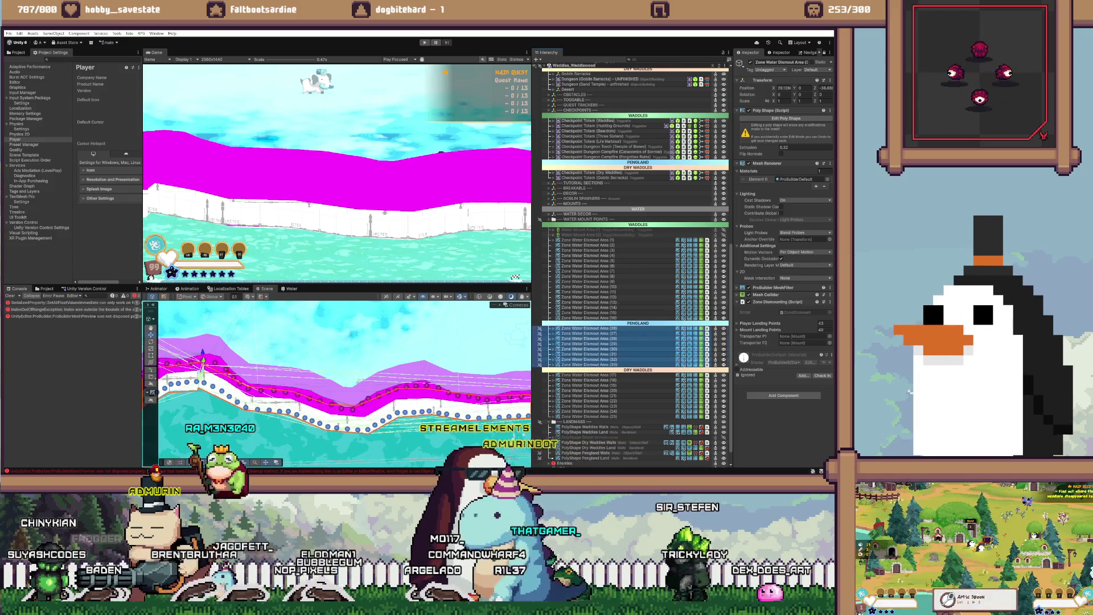
{"action": "left_click", "coordinate": [586, 312]}
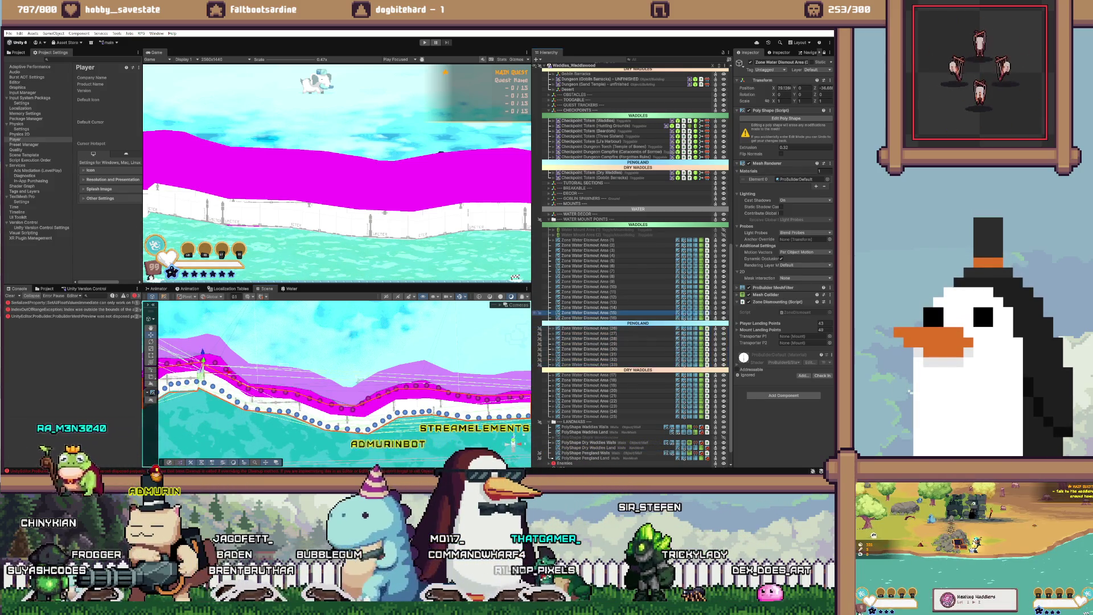
{"action": "left_click", "coordinate": [586, 385]}
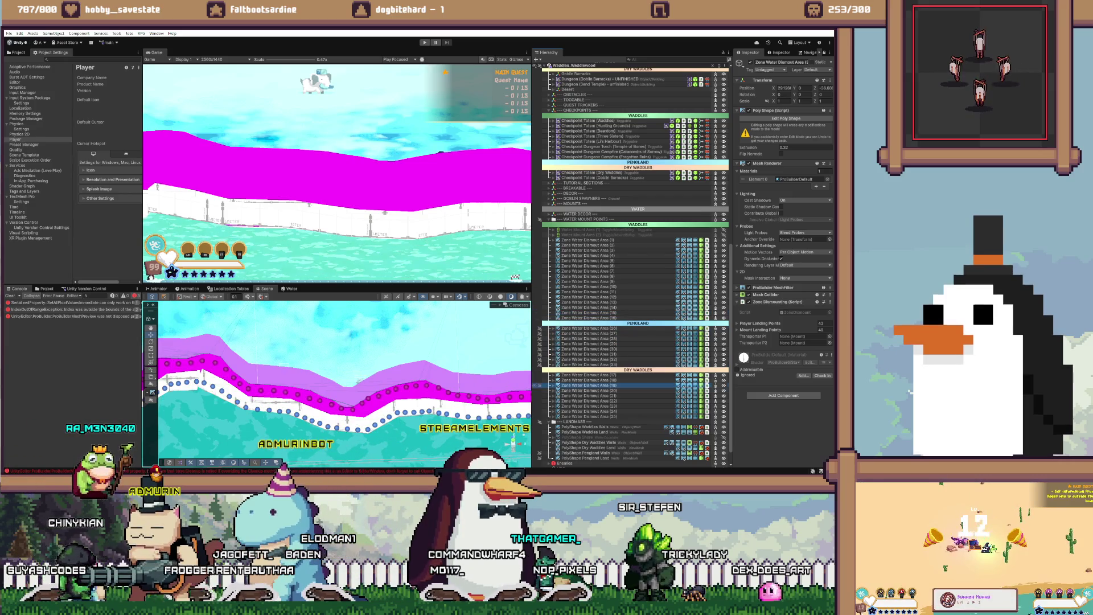
{"action": "left_click", "coordinate": [586, 364]}
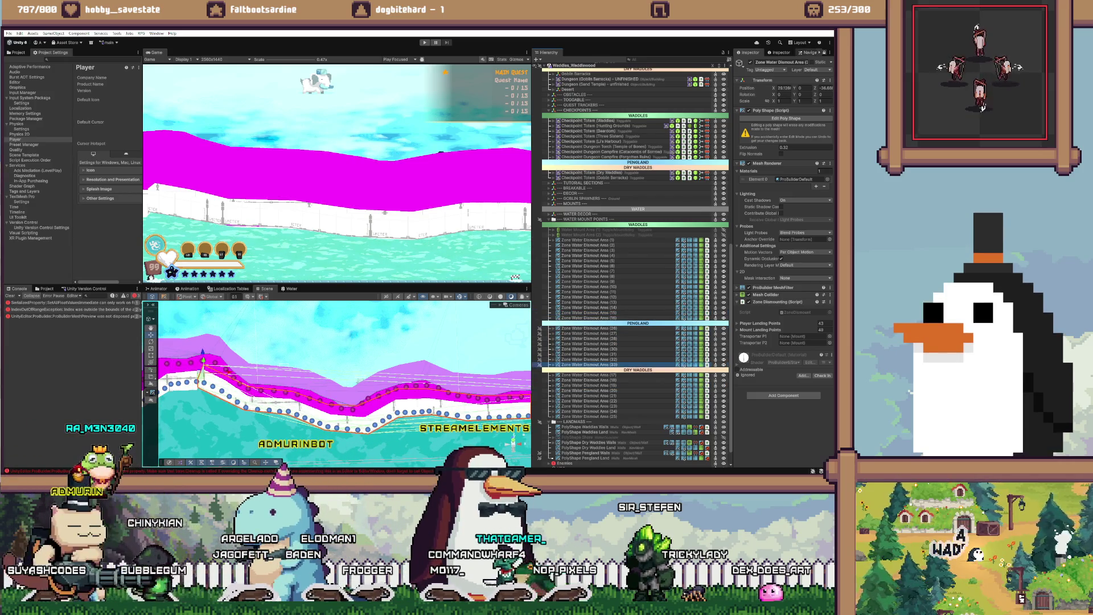
{"action": "left_click", "coordinate": [586, 379]}
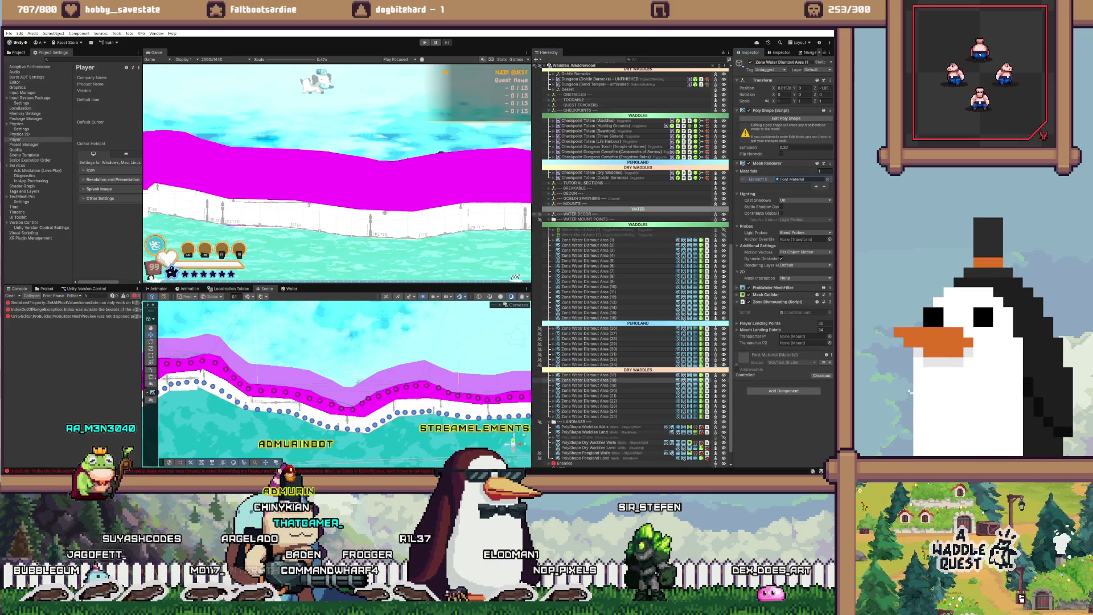
{"action": "left_click", "coordinate": [792, 178]}
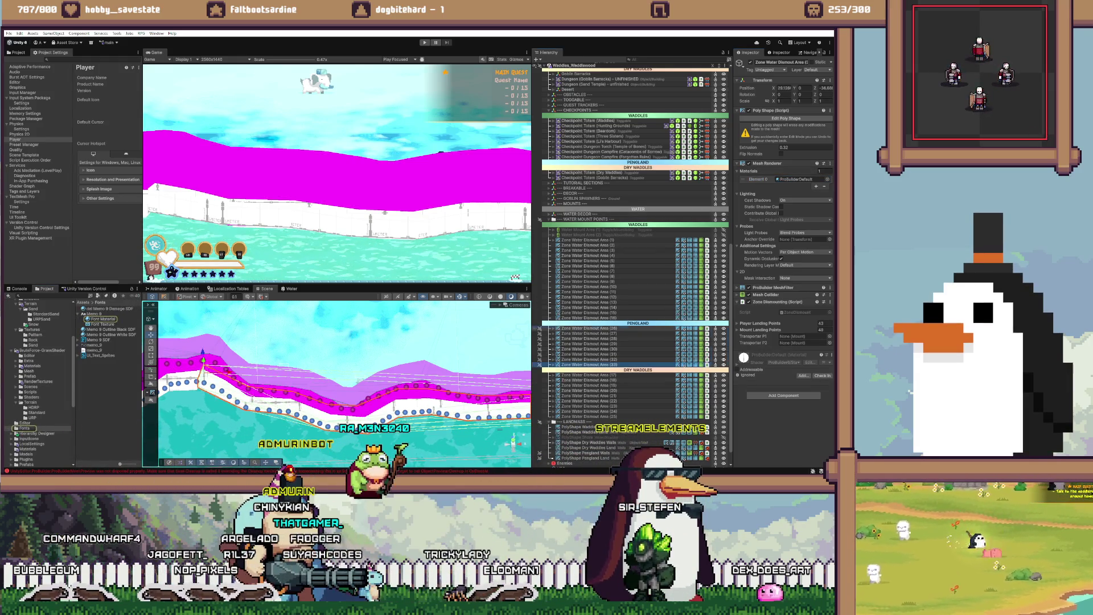
{"action": "left_click", "coordinate": [586, 328]}
{"action": "left_click", "coordinate": [588, 364], "text": "shift"}
{"action": "left_click", "coordinate": [103, 319]}
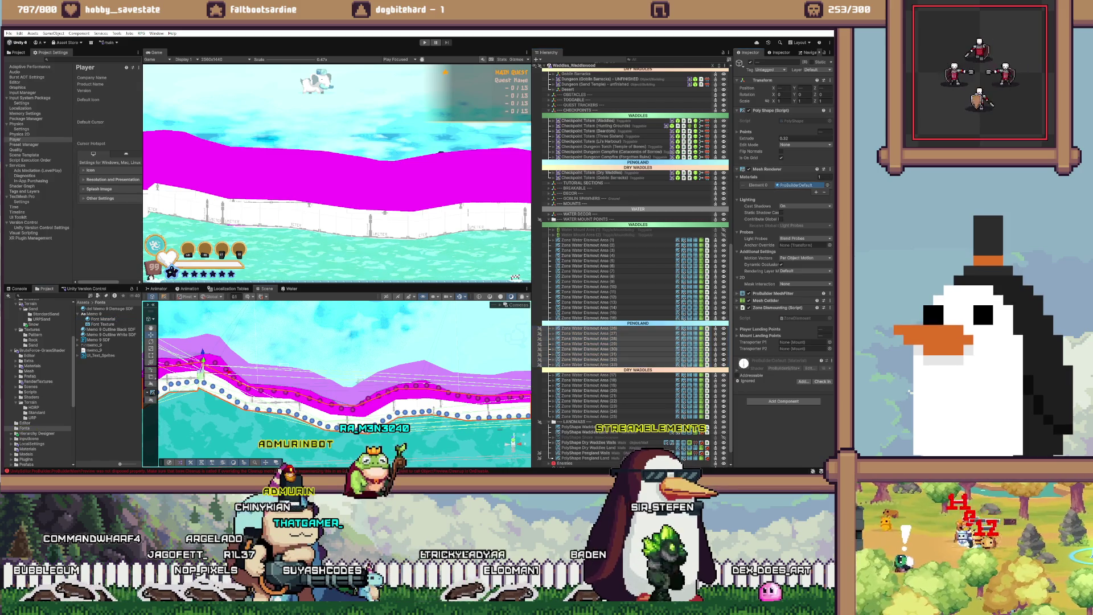
{"action": "key", "text": "f"}
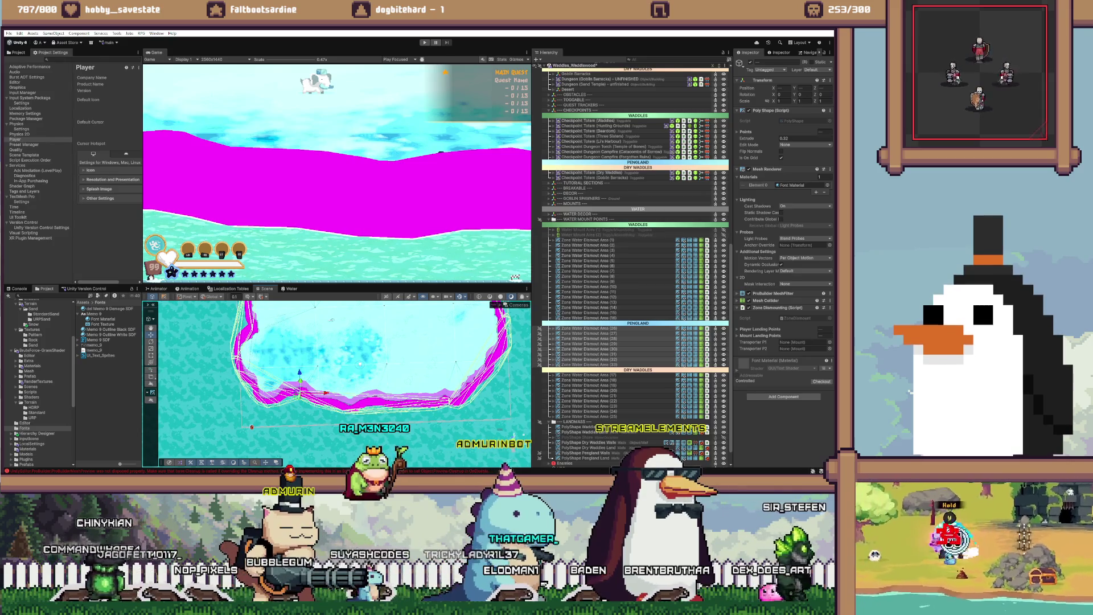
{"action": "left_click", "coordinate": [548, 52]}
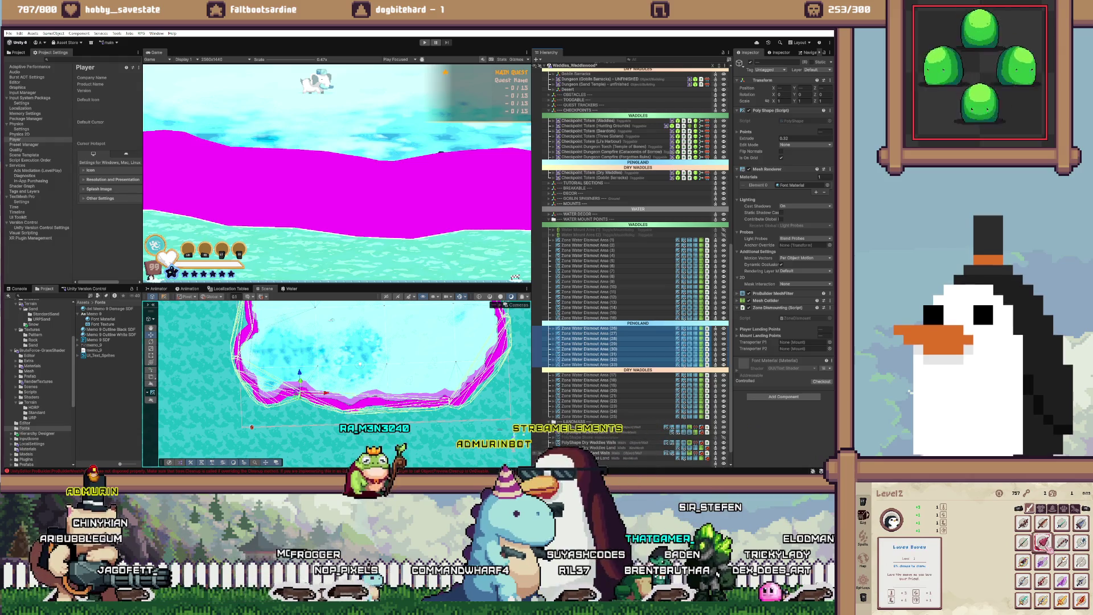
Step: Inspect the Pengland land, Pengland walls and Dry Waddles walls shapes, then select a shoreline enemy bear
{"action": "left_click", "coordinate": [592, 457]}
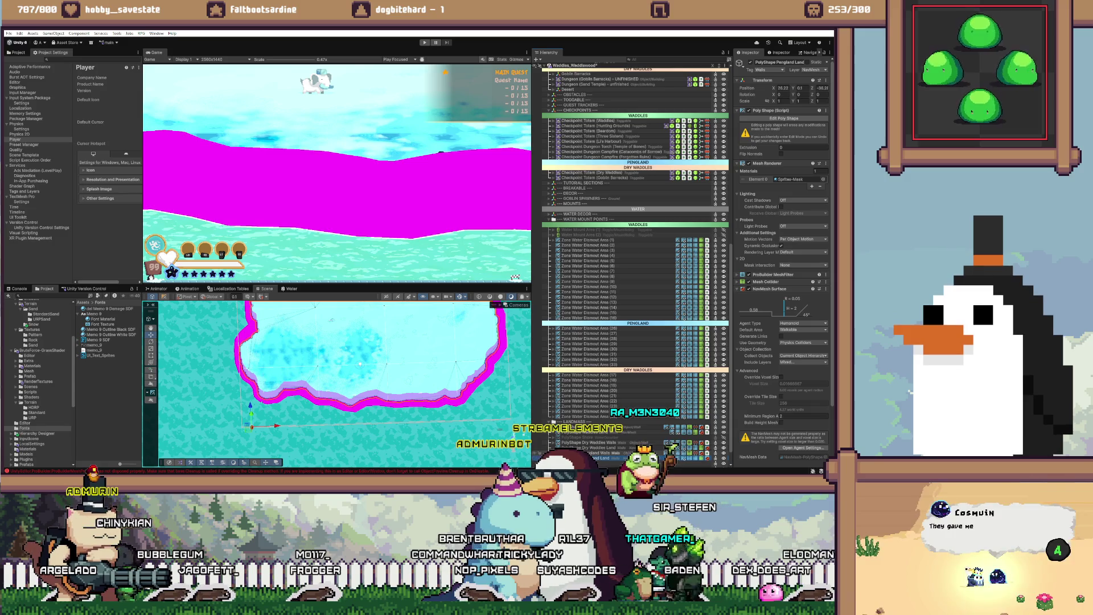
{"action": "left_click", "coordinate": [598, 452]}
{"action": "left_click", "coordinate": [589, 442]}
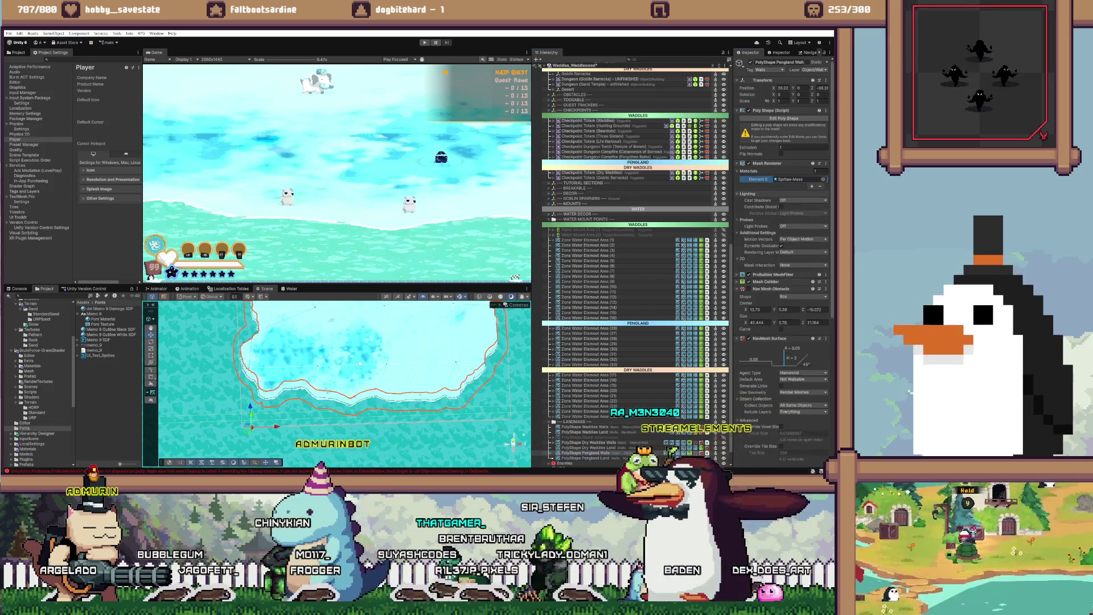
{"action": "scroll", "coordinate": [342, 381], "scroll_direction": "up", "scroll_amount": 5}
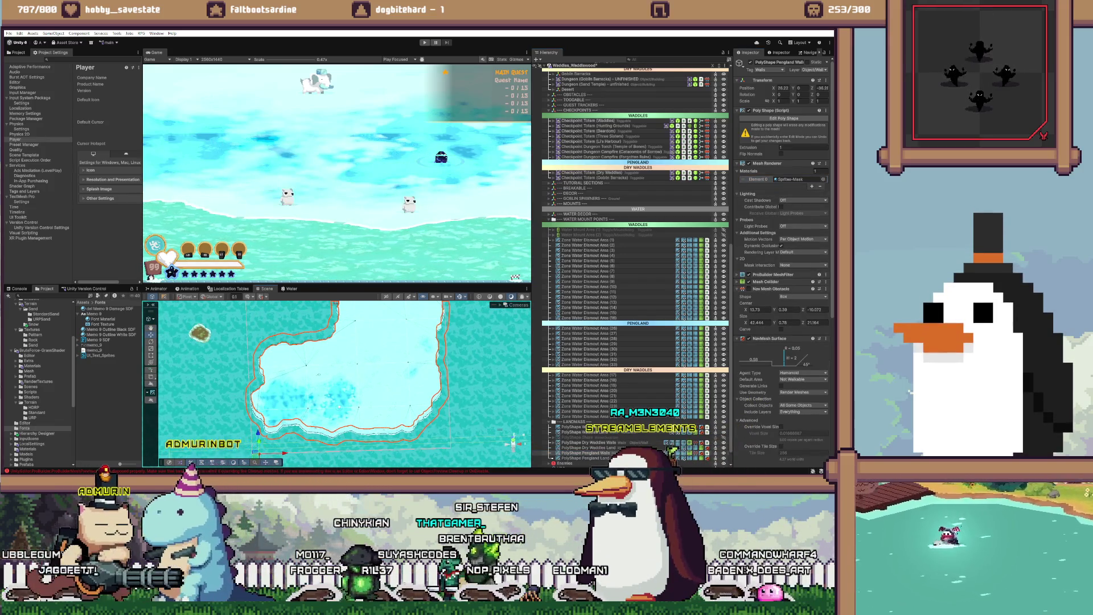
{"action": "scroll", "coordinate": [343, 438], "scroll_direction": "down", "scroll_amount": 2}
{"action": "scroll", "coordinate": [336, 387], "scroll_direction": "up", "scroll_amount": 2}
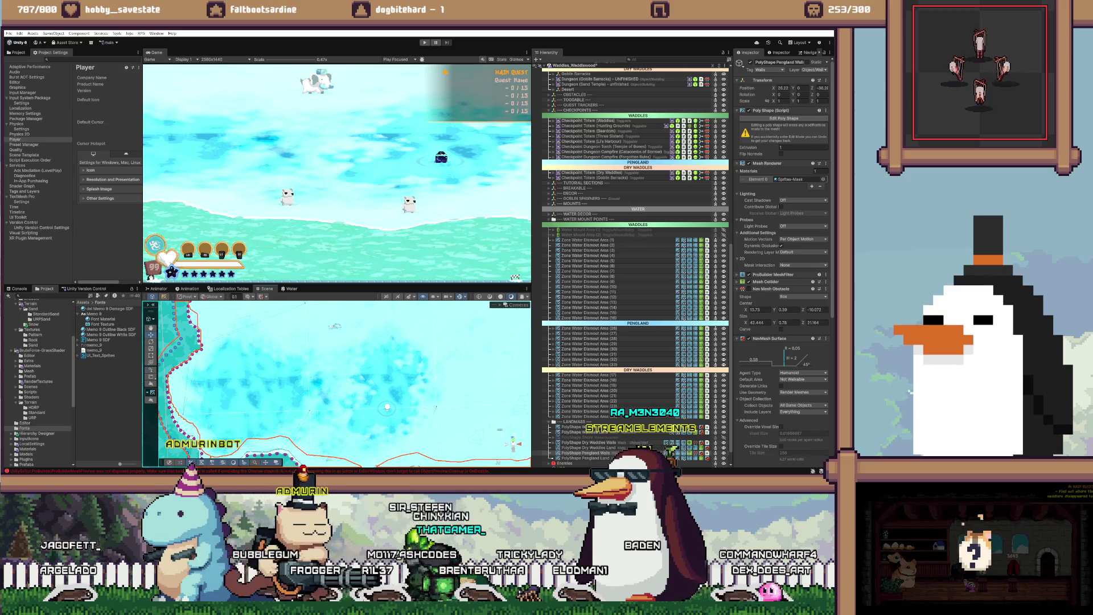
{"action": "scroll", "coordinate": [325, 336], "scroll_direction": "down", "scroll_amount": 2}
{"action": "scroll", "coordinate": [347, 359], "scroll_direction": "up", "scroll_amount": 3}
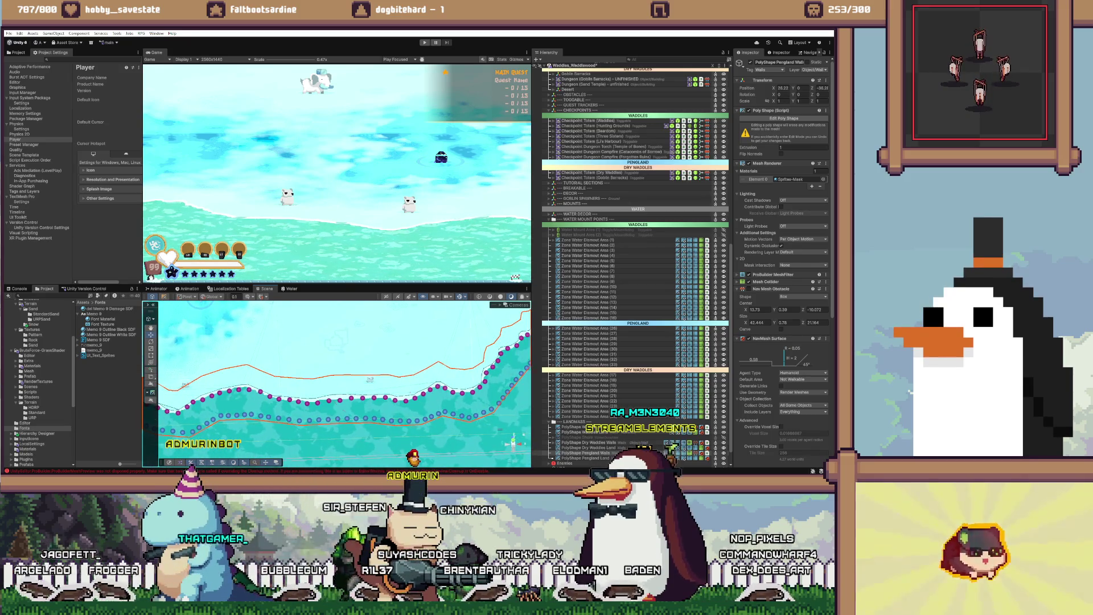
{"action": "left_click", "coordinate": [369, 378]}
{"action": "scroll", "coordinate": [369, 378], "scroll_direction": "up", "scroll_amount": 2}
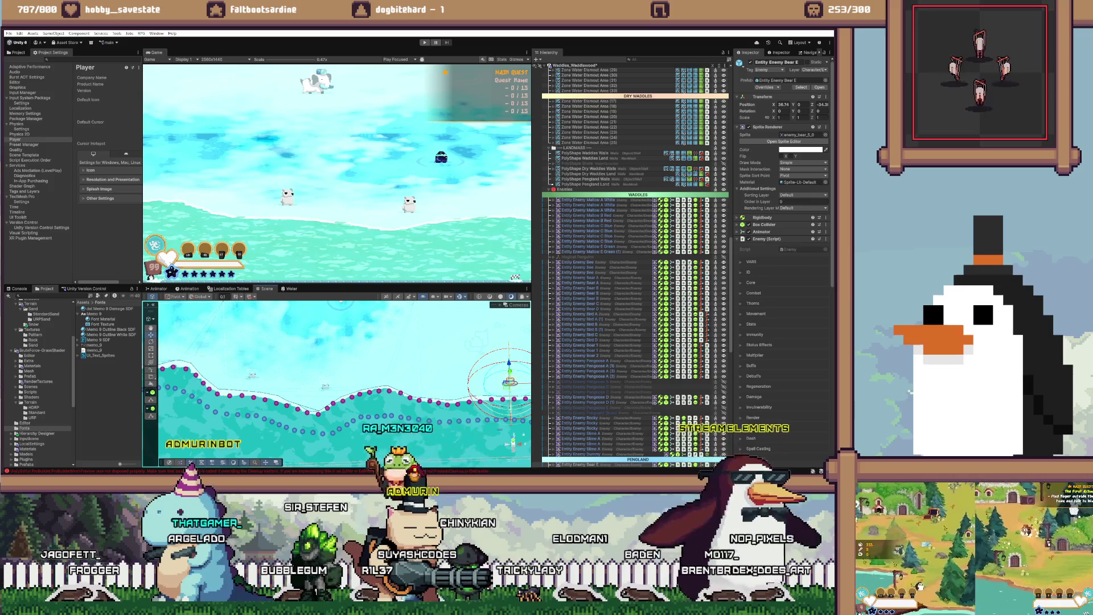
Step: Select three shoreline enemy bears and expand their Nav Mesh Agent settings
{"action": "left_click", "coordinate": [326, 387], "text": "shift"}
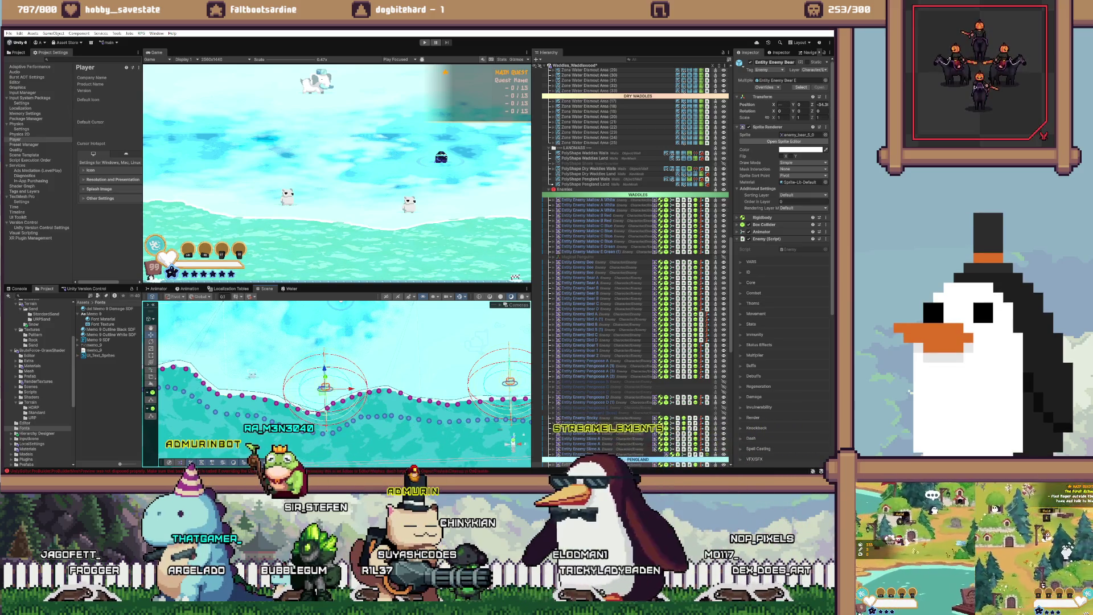
{"action": "left_click", "coordinate": [252, 377], "text": "shift"}
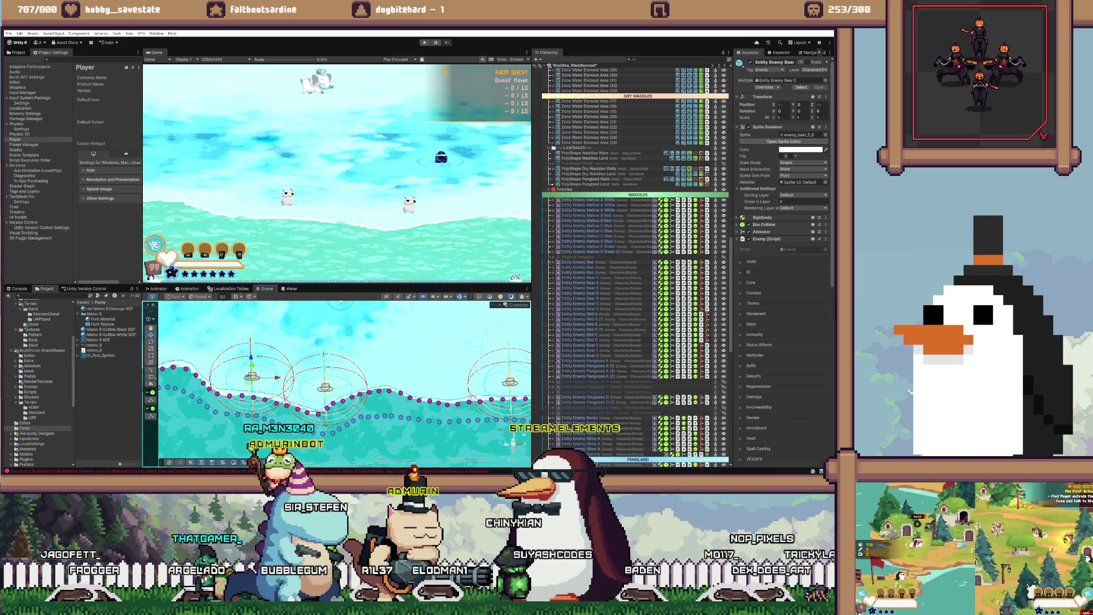
{"action": "scroll", "coordinate": [783, 256], "scroll_direction": "down", "scroll_amount": 5}
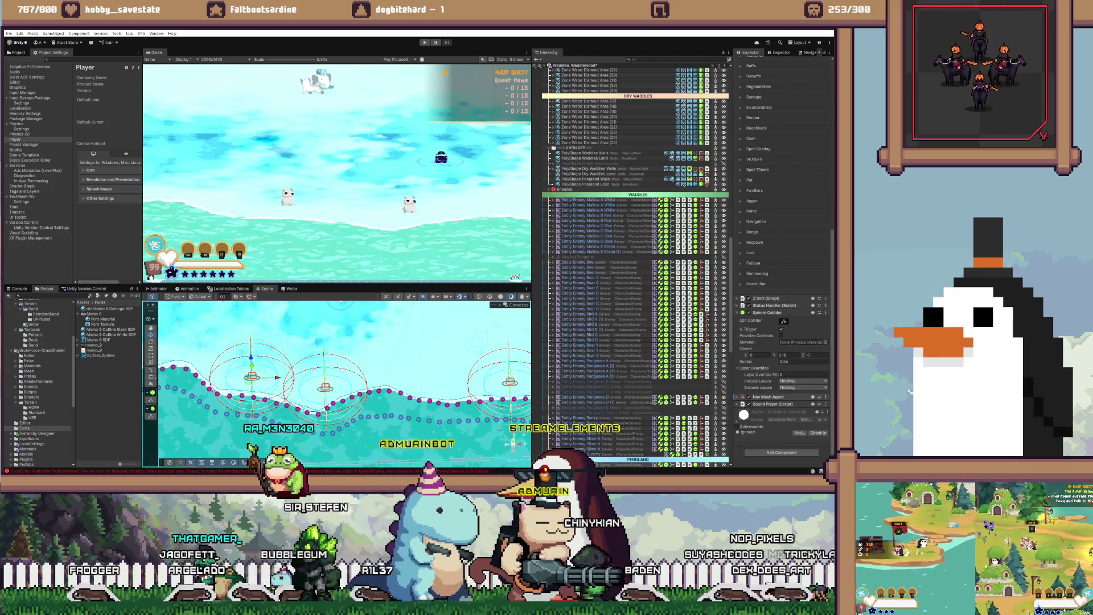
{"action": "left_click", "coordinate": [740, 396]}
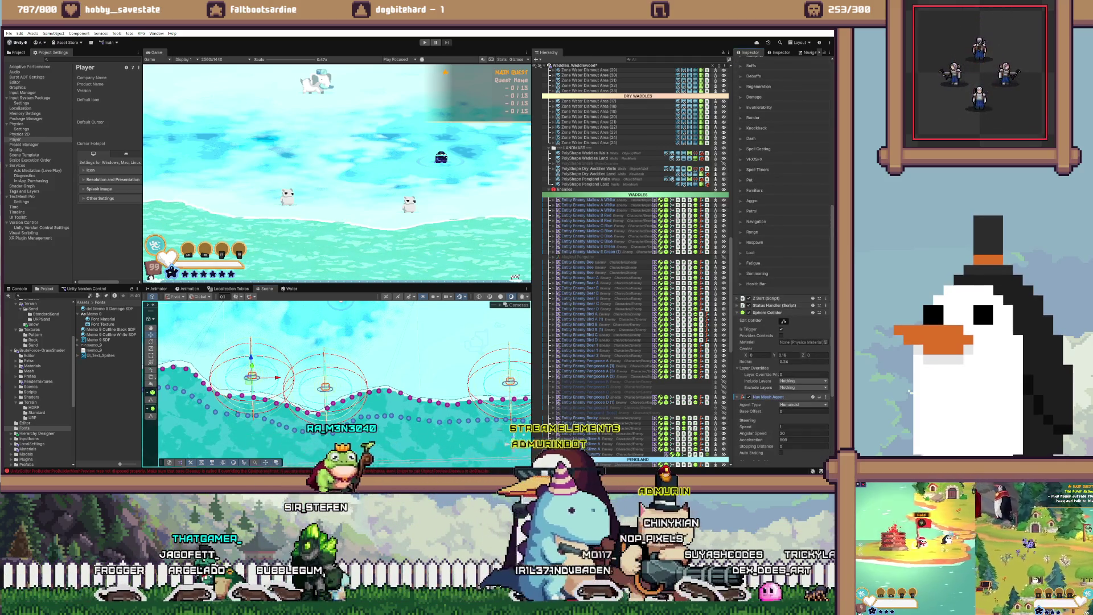
Step: Frame a single Entity Enemy Bear in the scene and collapse the WATER MOUNT POINTS group
{"action": "left_click", "coordinate": [578, 465]}
{"action": "key", "text": "f"}
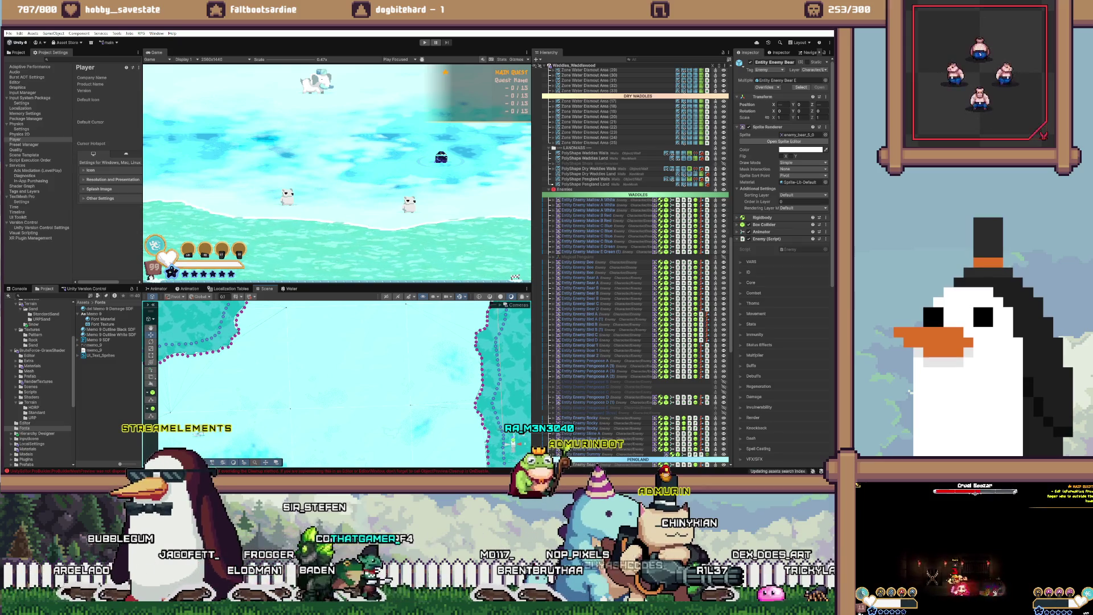
{"action": "scroll", "coordinate": [635, 267], "scroll_direction": "up", "scroll_amount": 10}
{"action": "left_click", "coordinate": [554, 179]}
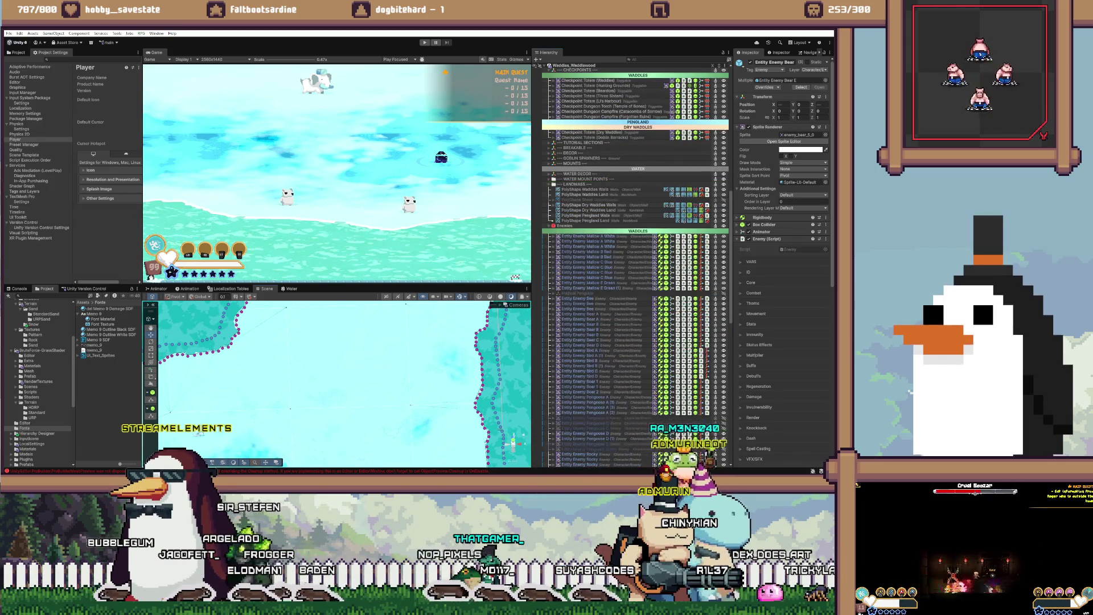
Step: Collapse the LANDMASS, Enemies, BRIDGES and BUILDINGS groups in the Hierarchy
{"action": "left_click", "coordinate": [553, 184]}
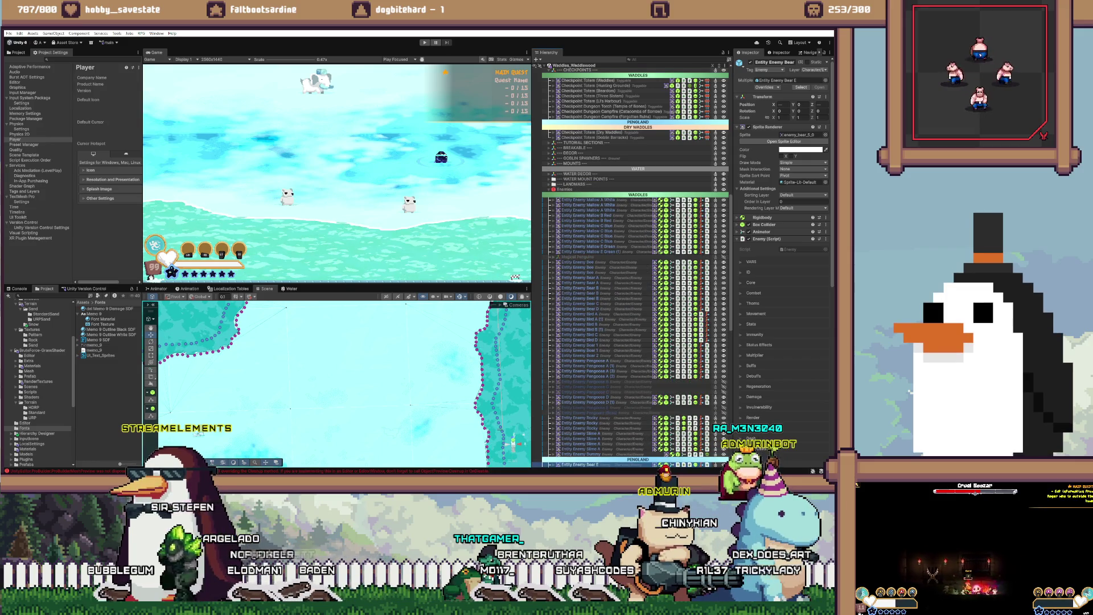
{"action": "left_click", "coordinate": [554, 189]}
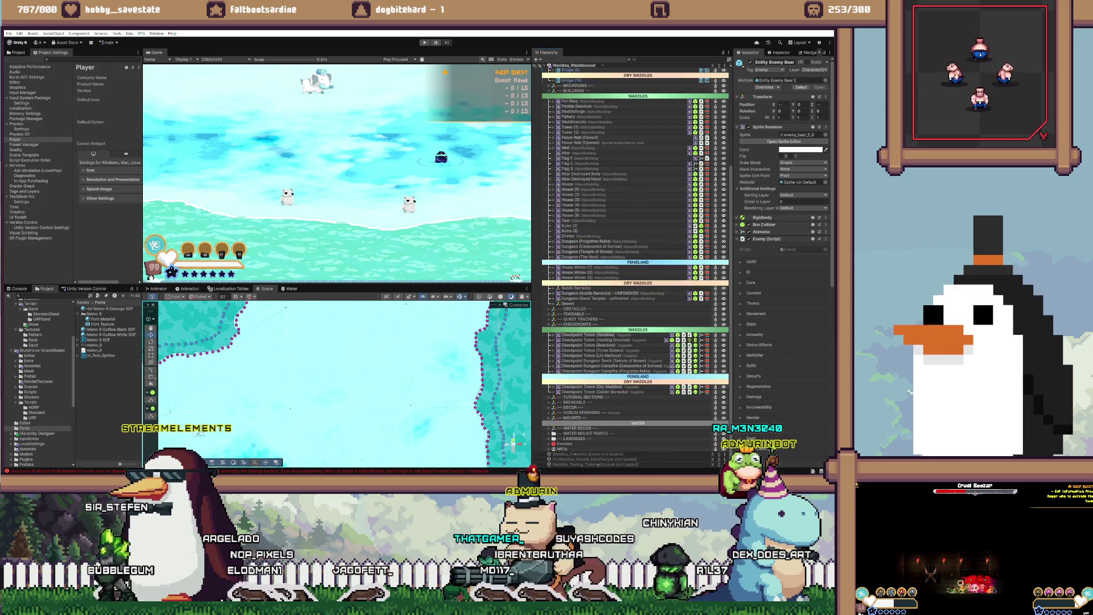
{"action": "scroll", "coordinate": [634, 257], "scroll_direction": "up", "scroll_amount": 3}
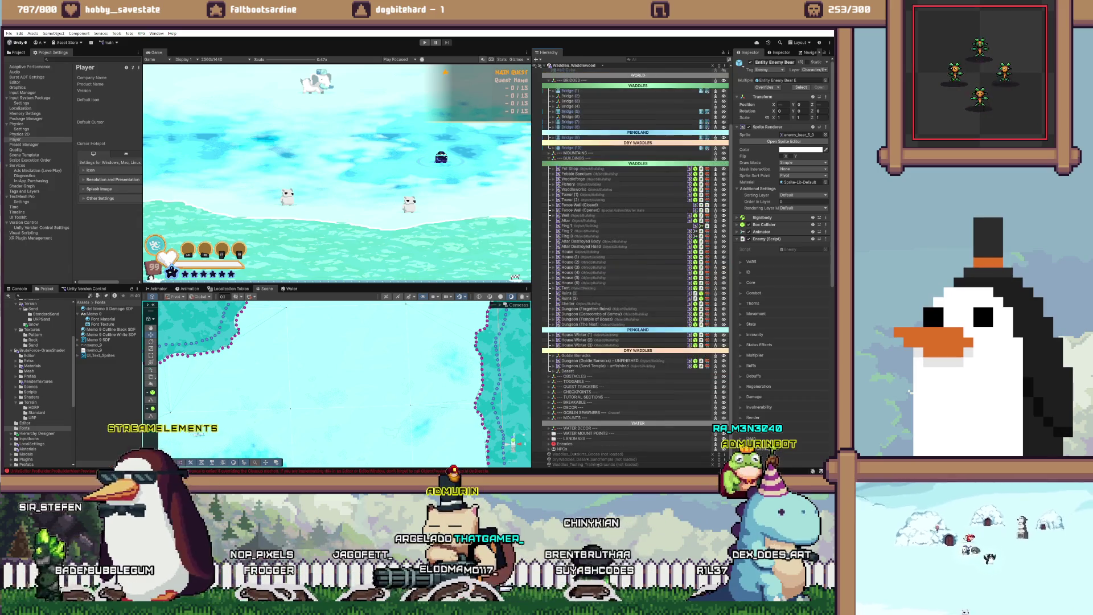
{"action": "scroll", "coordinate": [635, 256], "scroll_direction": "up", "scroll_amount": 2}
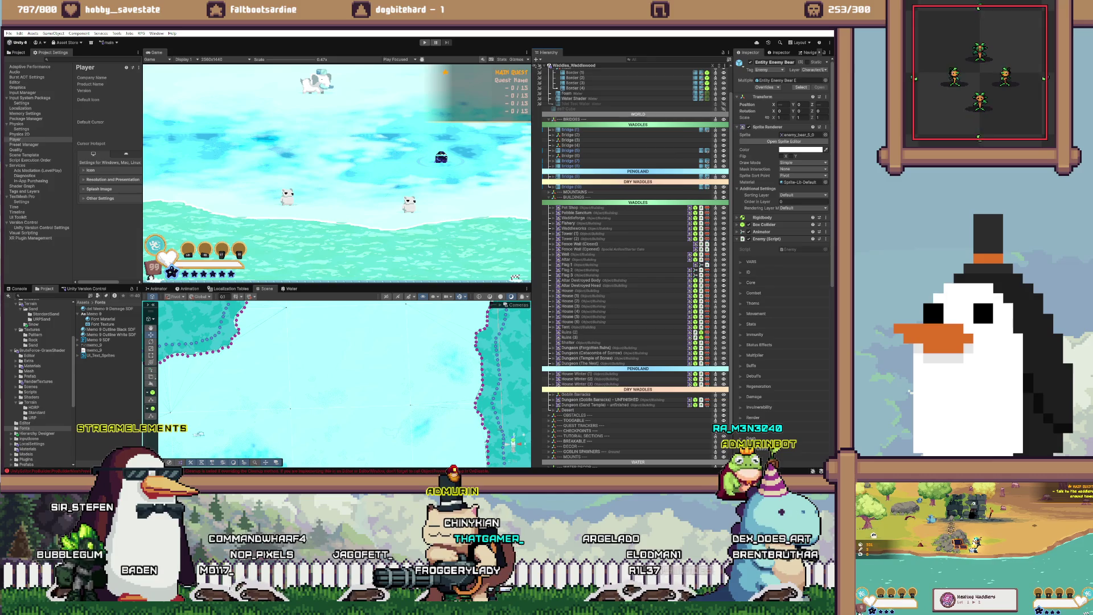
{"action": "left_click", "coordinate": [549, 119]}
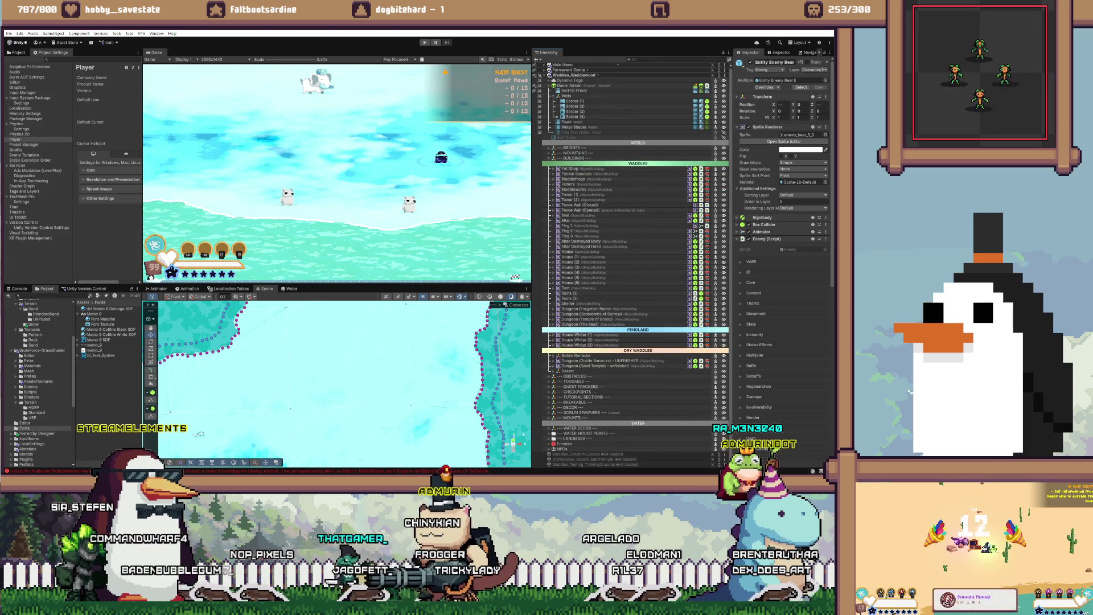
{"action": "left_click", "coordinate": [549, 157]}
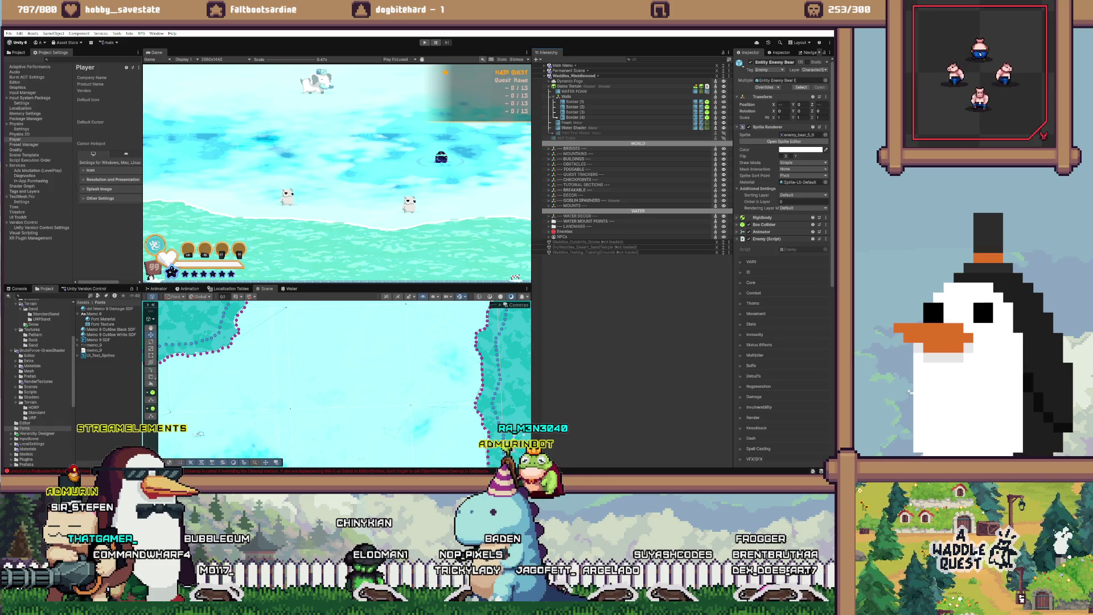
Step: Enter Play mode to run the game
{"action": "scroll", "coordinate": [342, 382], "scroll_direction": "up", "scroll_amount": 3}
{"action": "scroll", "coordinate": [342, 381], "scroll_direction": "down", "scroll_amount": 5}
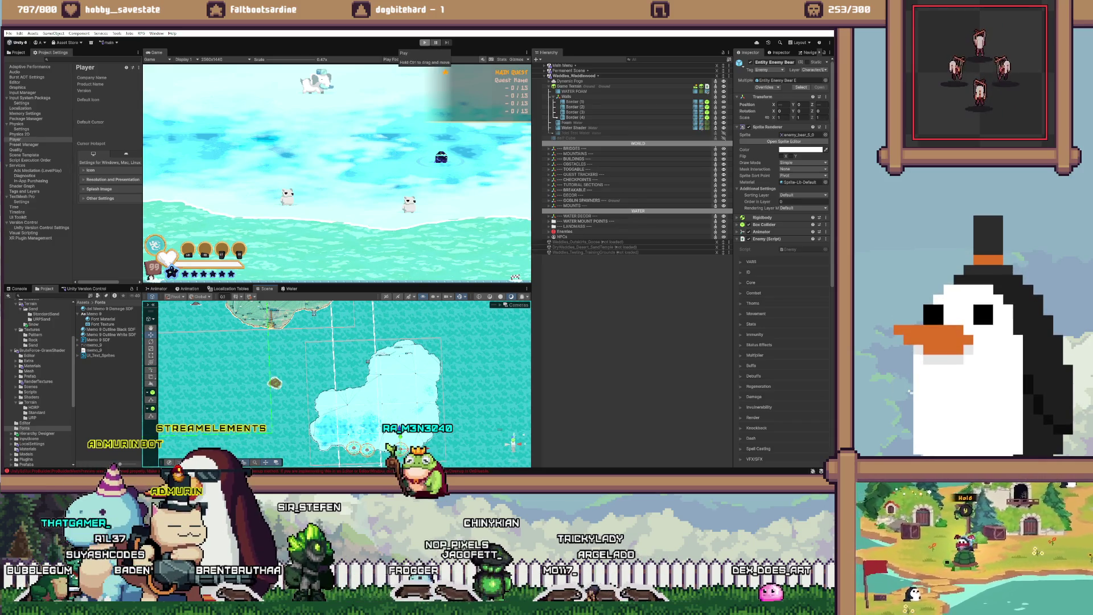
{"action": "left_click", "coordinate": [424, 42]}
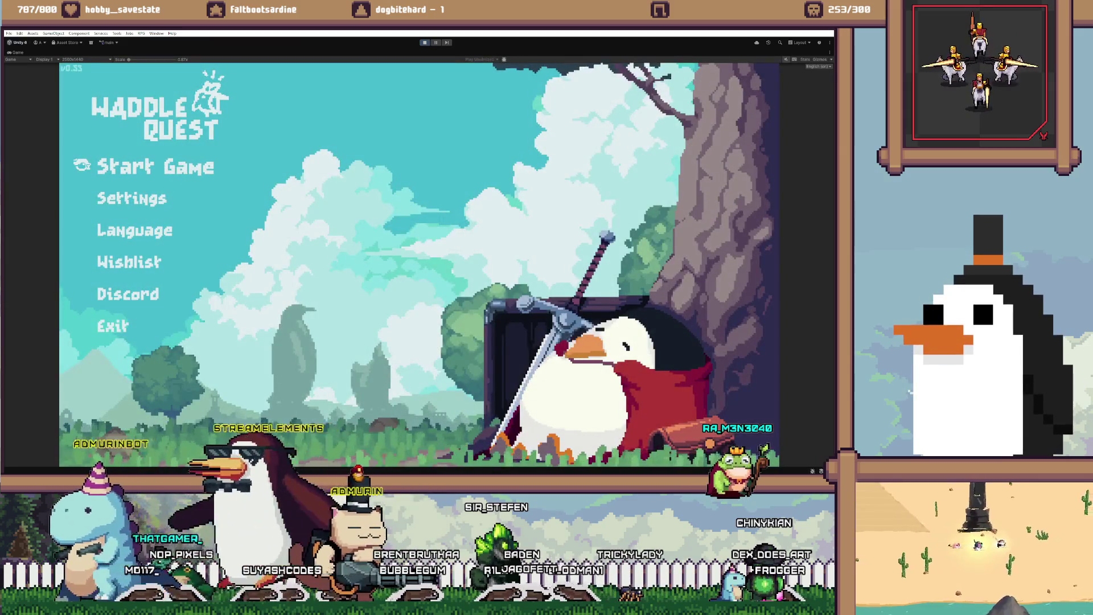
Step: Start a solo game, glance at the bag and options menus, then open the dev tools console
{"action": "key", "text": "Return"}
{"action": "key", "text": "Return"}
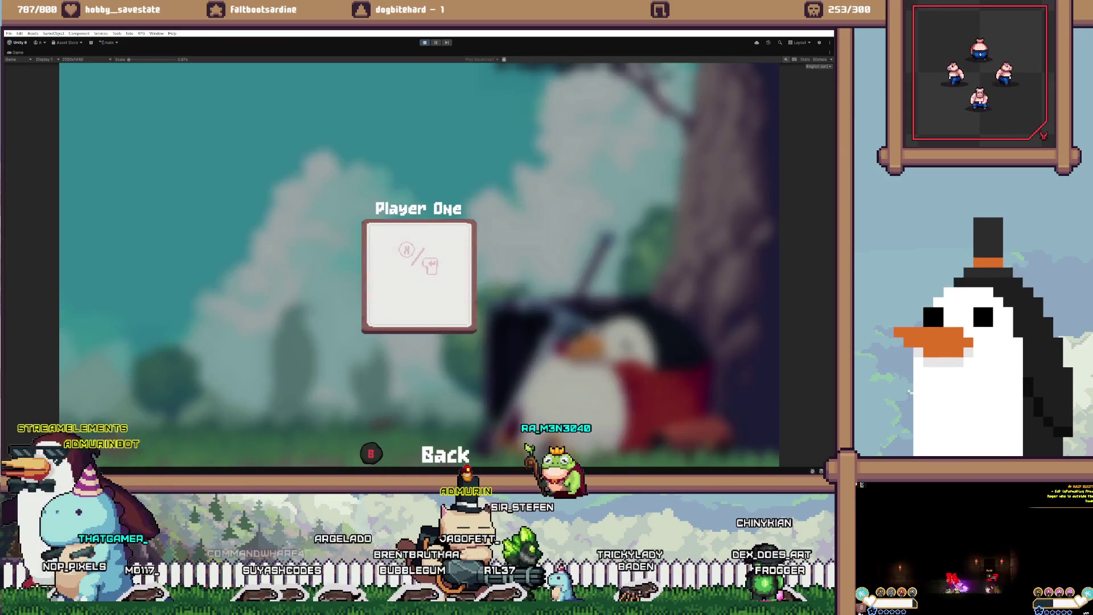
{"action": "key", "text": "Return"}
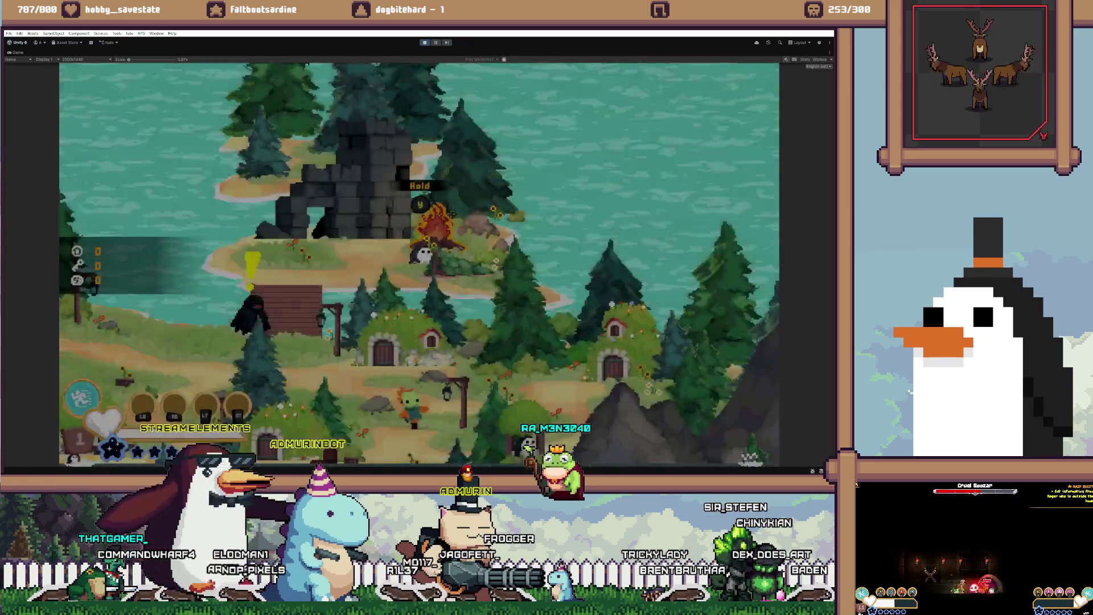
{"action": "key", "text": "Escape"}
{"action": "key", "text": "Escape"}
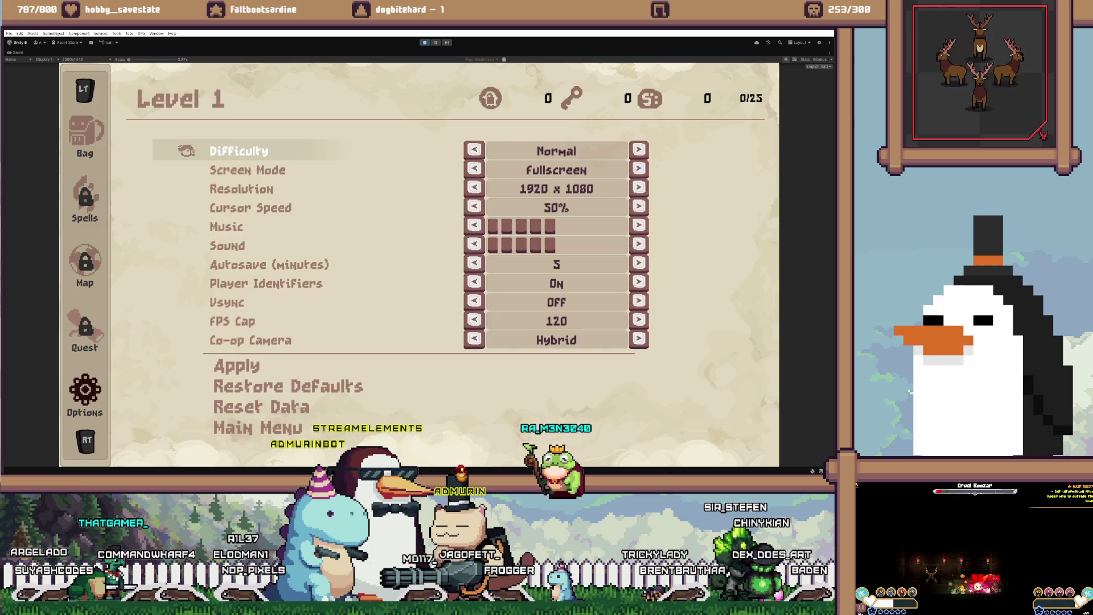
{"action": "key", "text": "Escape"}
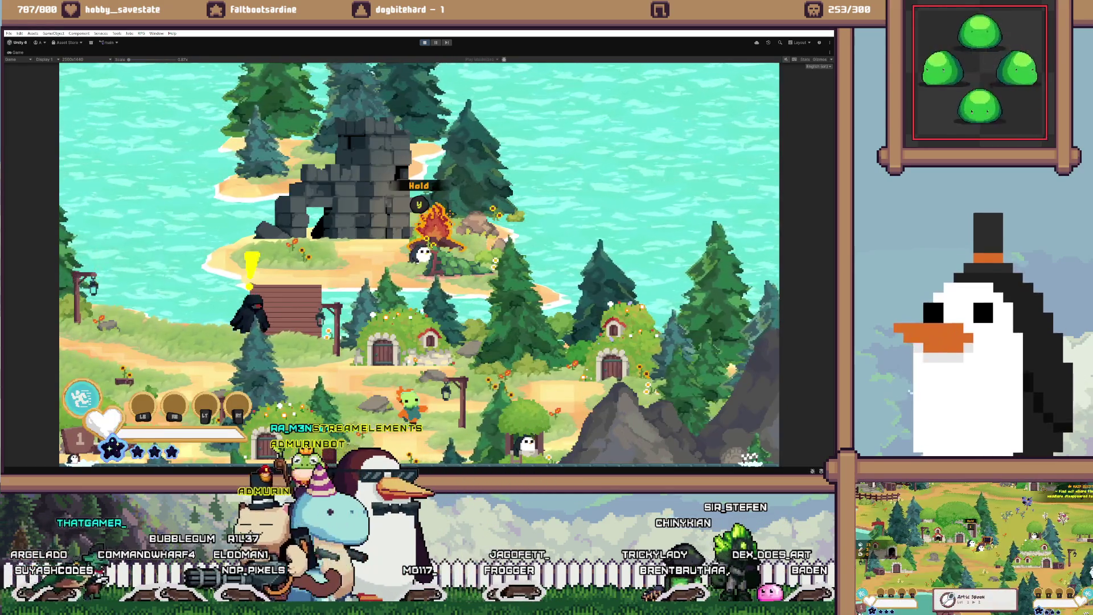
{"action": "key", "text": "grave"}
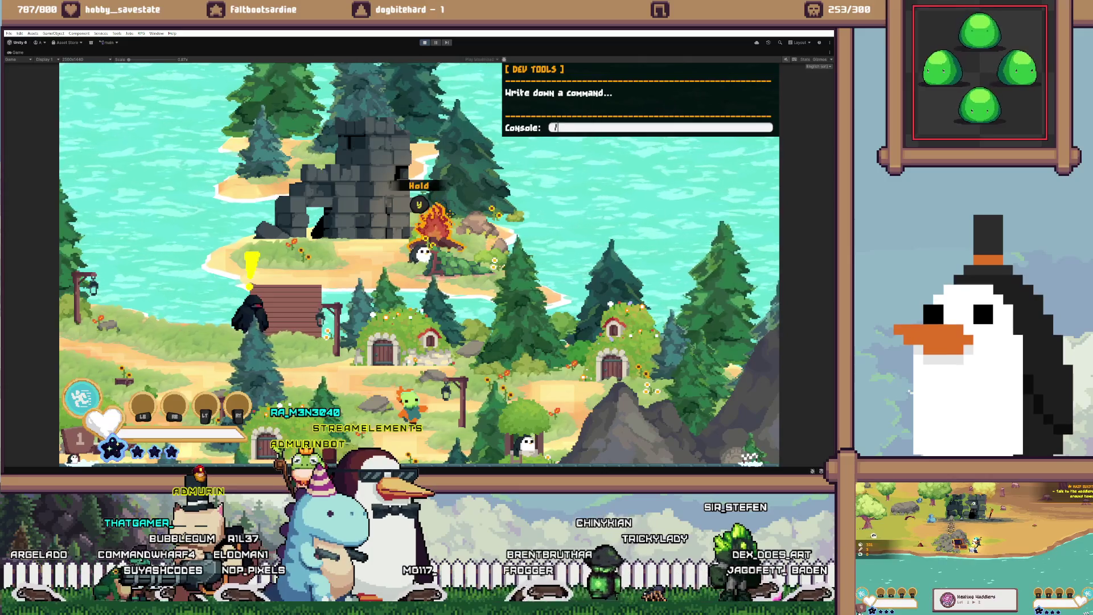
Step: Teleport to Pengland with the console command 'tp pengland', then close the console and walk toward the igloos
{"action": "key", "text": "Return"}
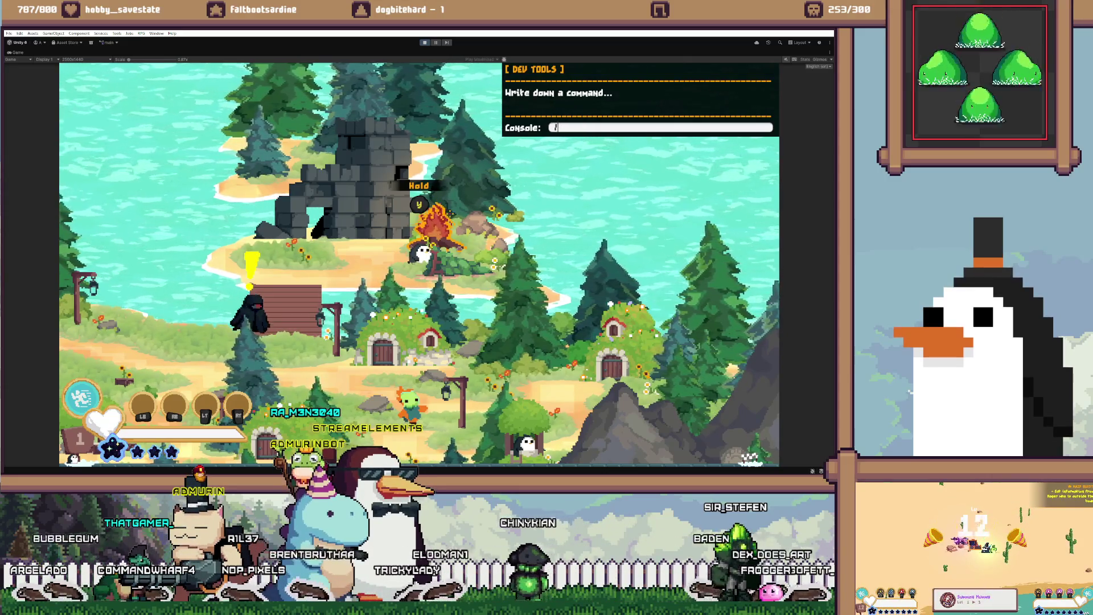
{"action": "type", "text": "tp pengland"}
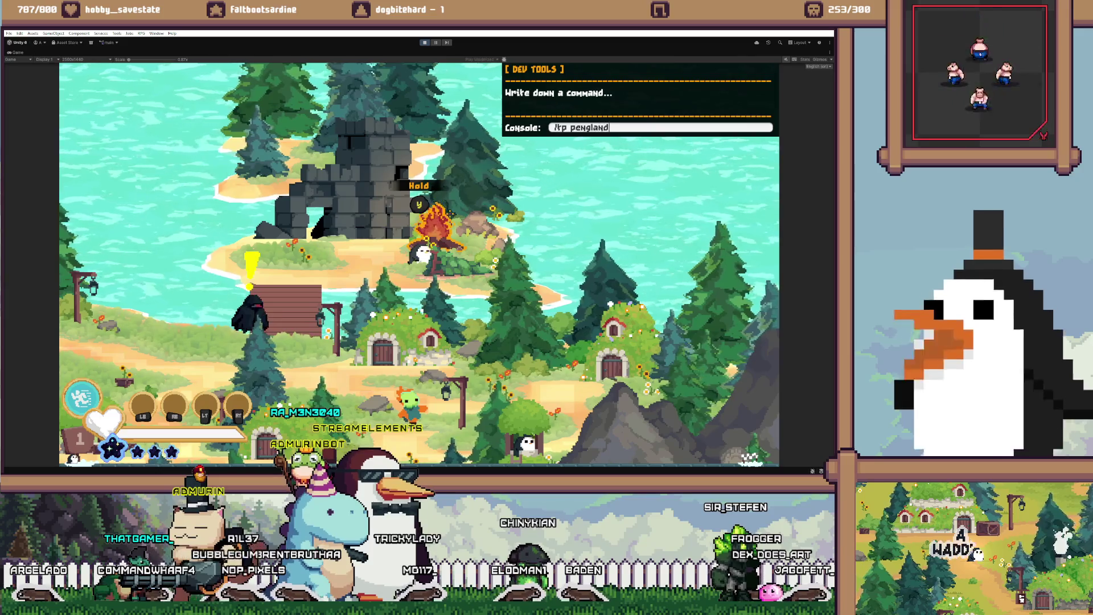
{"action": "key", "text": "Return"}
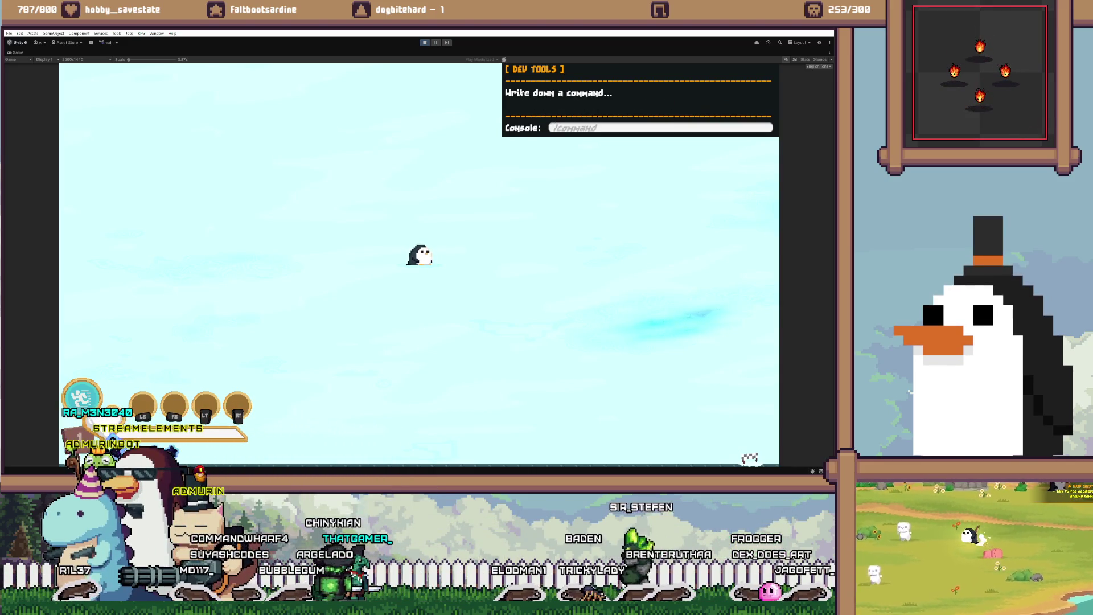
{"action": "key", "text": "Escape"}
{"action": "key", "text": "w"}
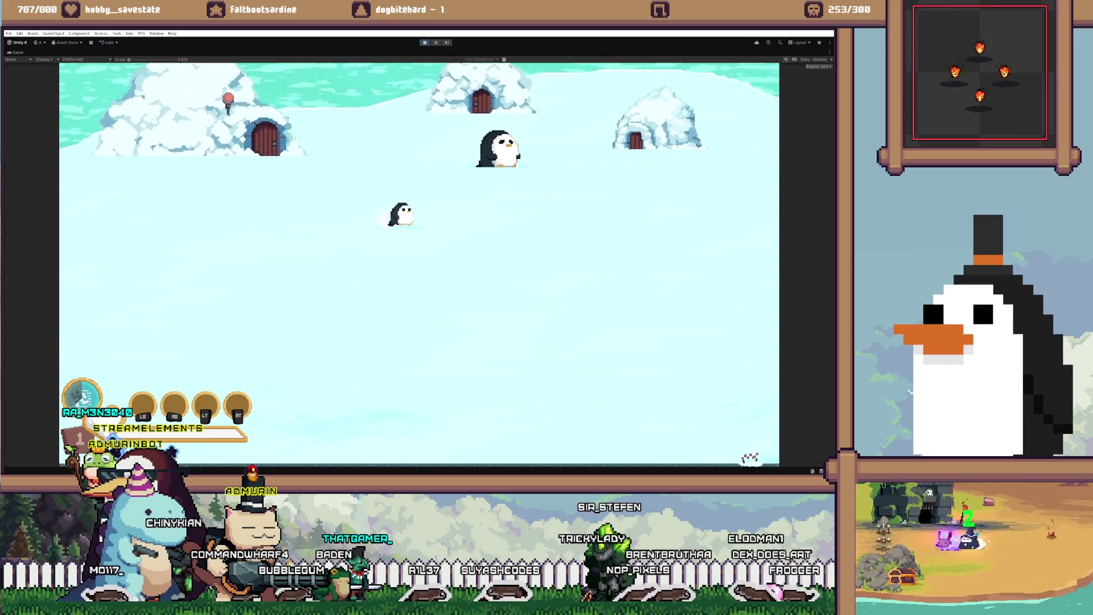
Step: Walk the penguin across the snow, back and forth on the wooden bridge, then along the shoreline
{"action": "key", "text": "a"}
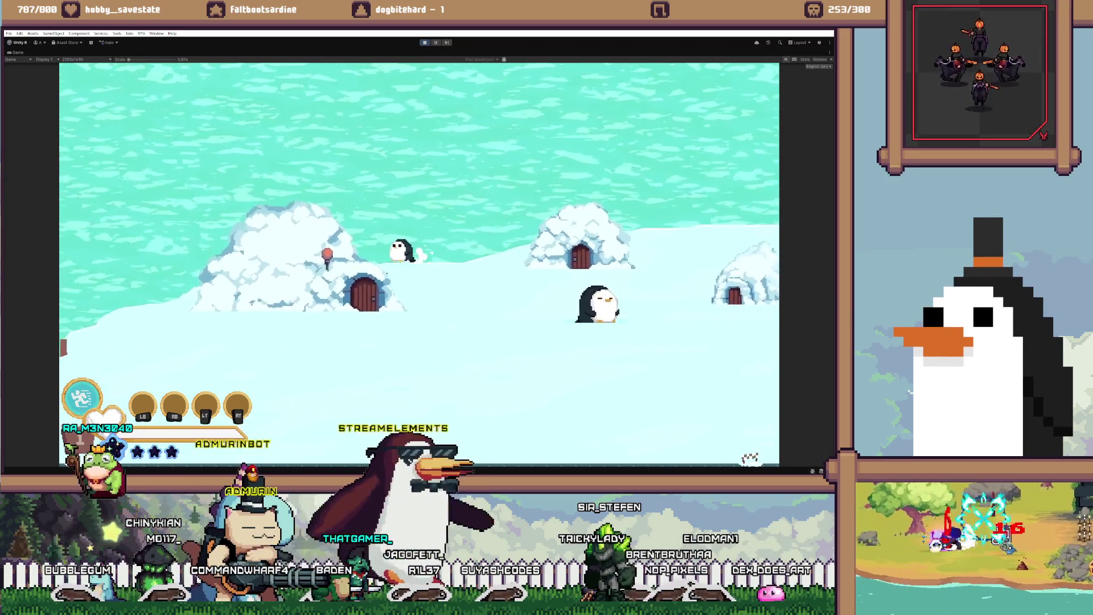
{"action": "key", "text": "s"}
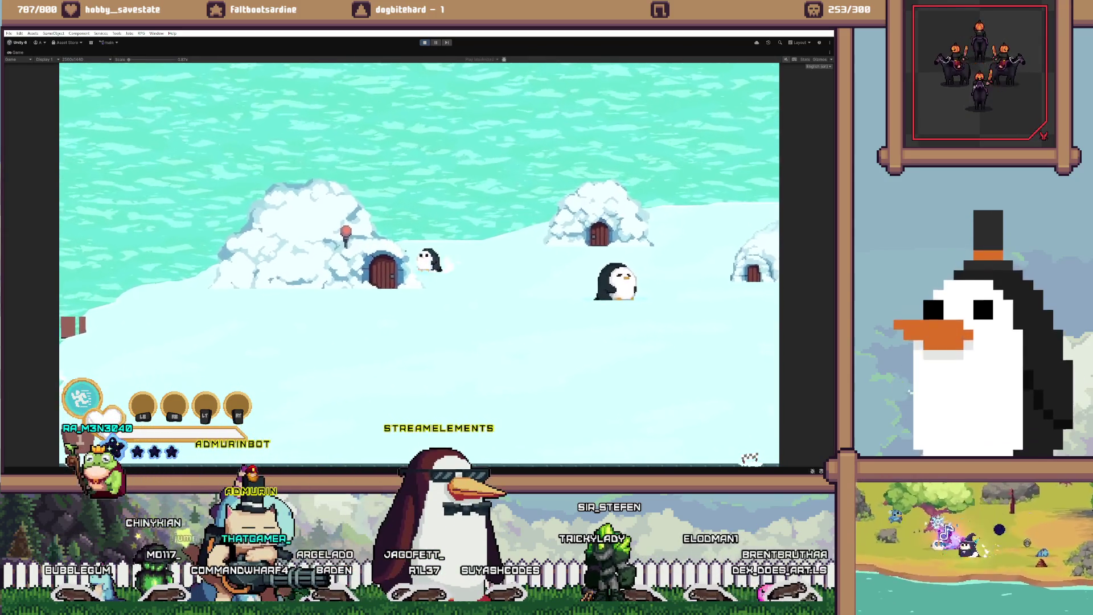
{"action": "key", "text": "a"}
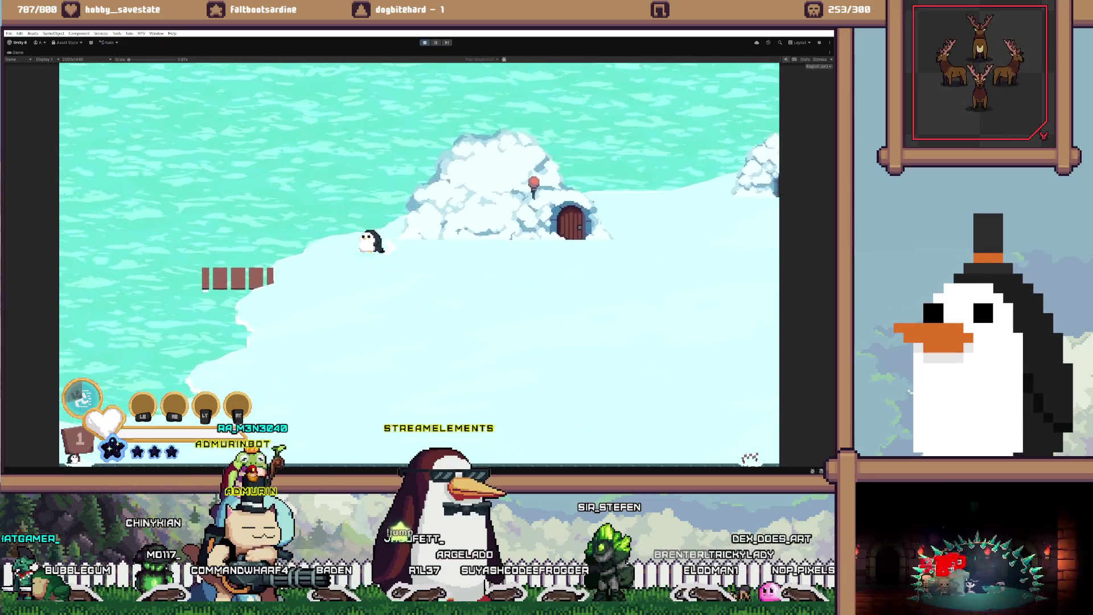
{"action": "key", "text": "a"}
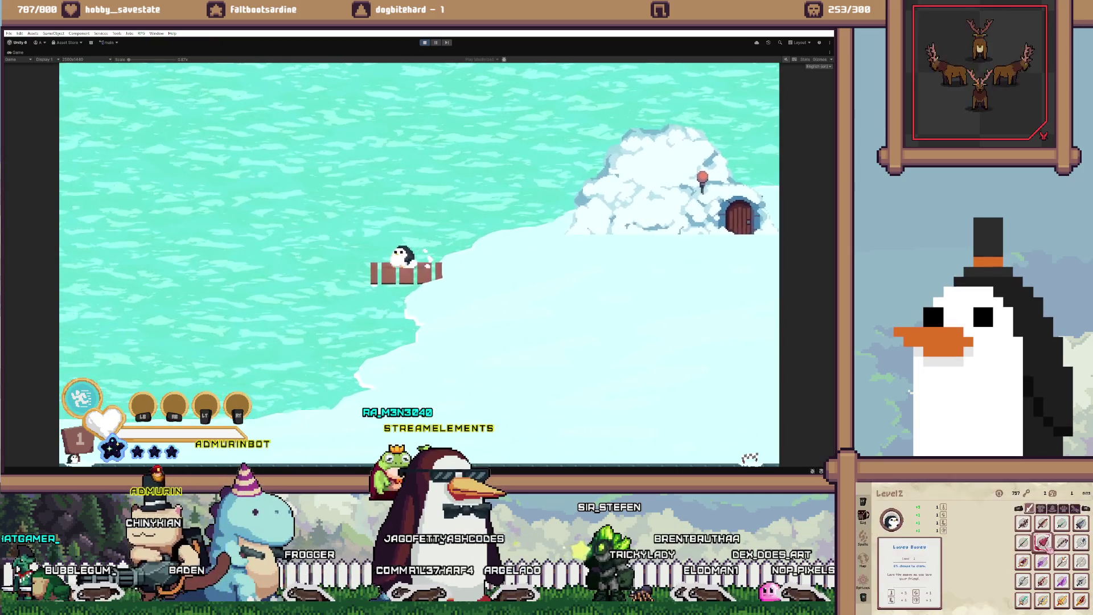
{"action": "key", "text": "d"}
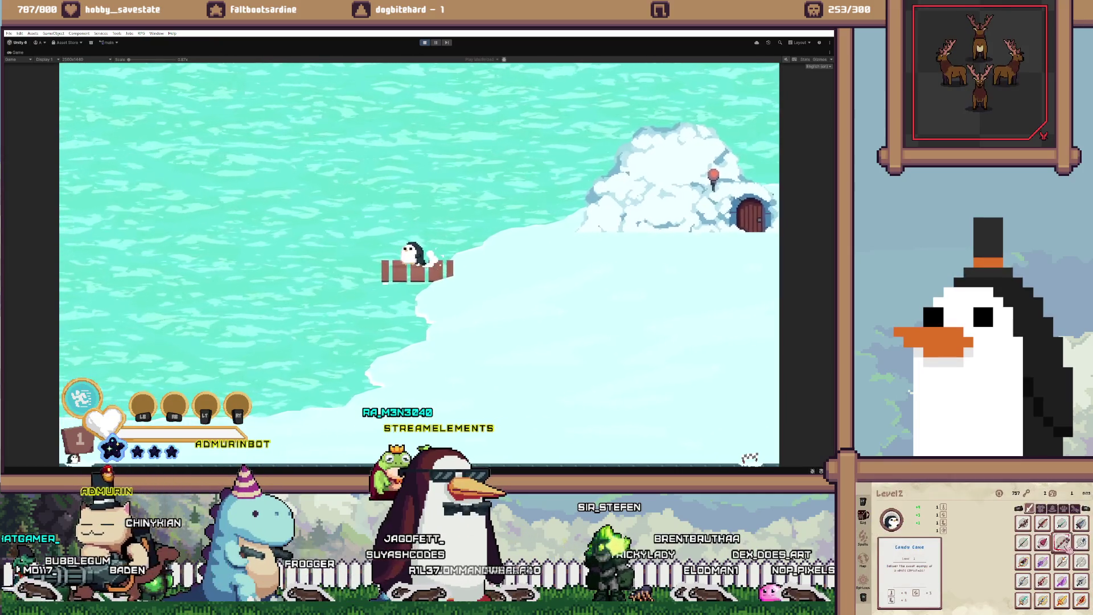
{"action": "key", "text": "a"}
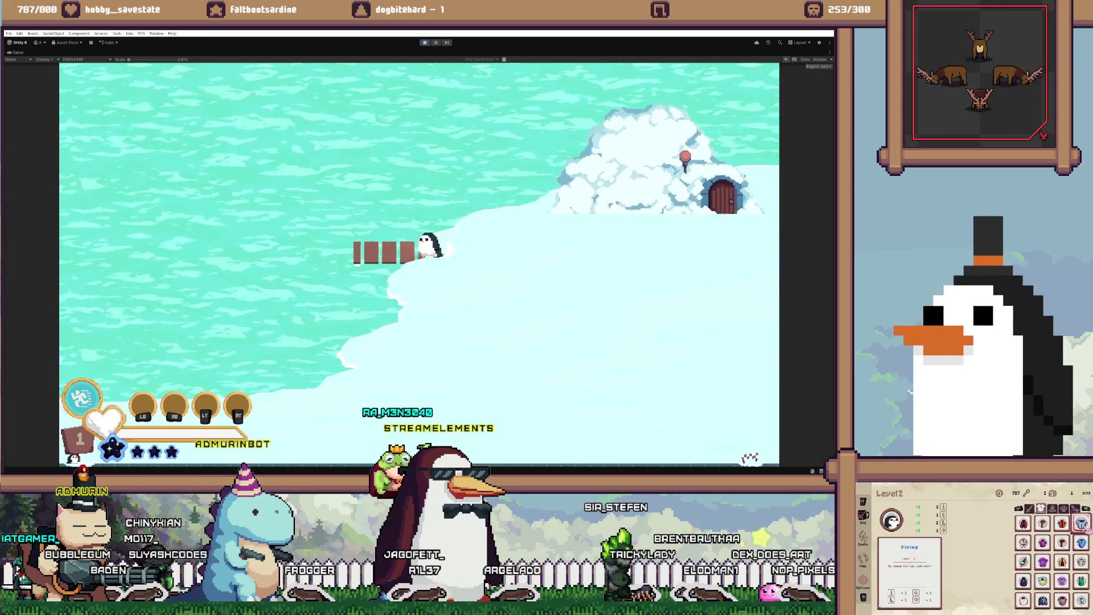
{"action": "key", "text": "d"}
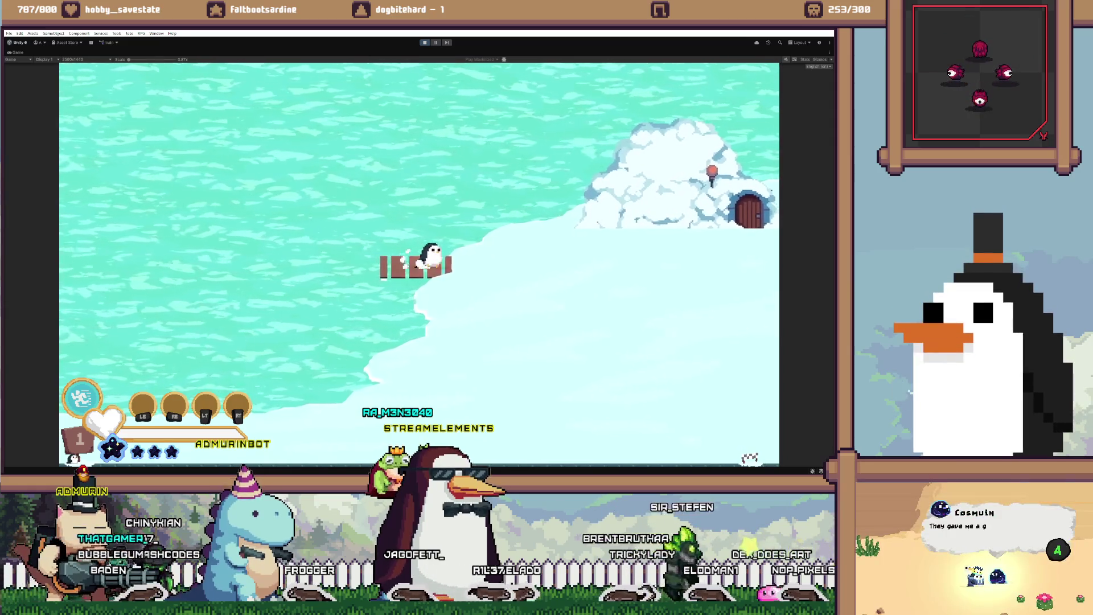
{"action": "key", "text": "s"}
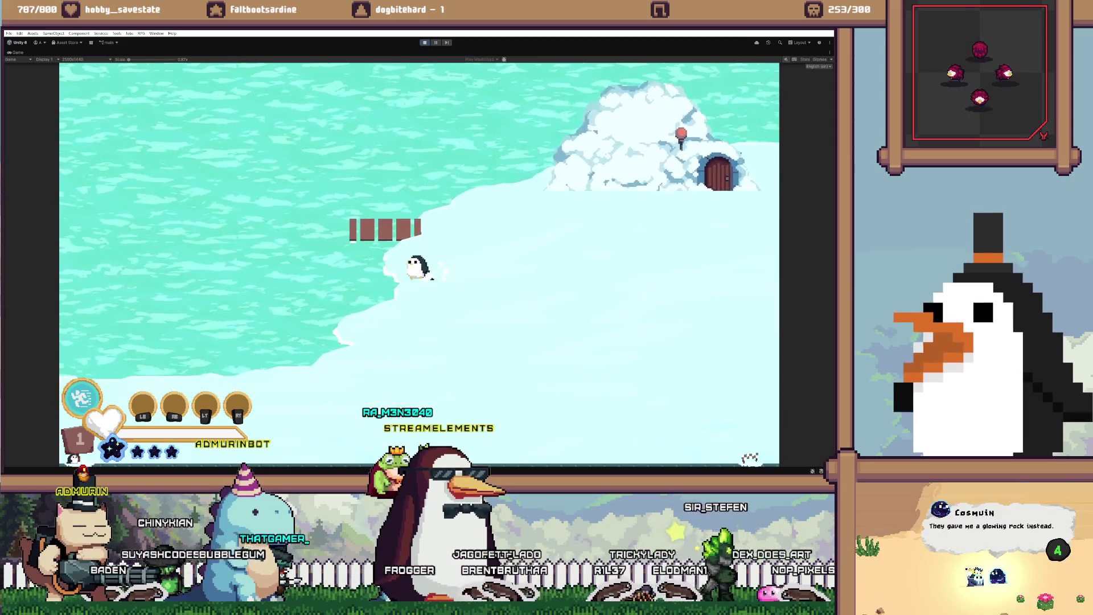
{"action": "key", "text": "a"}
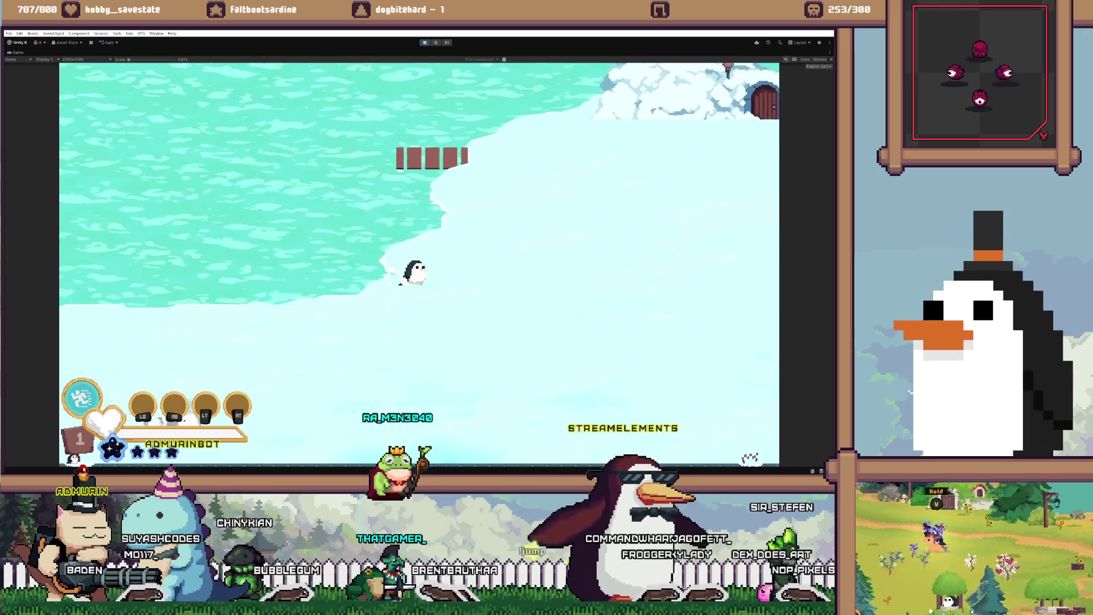
{"action": "key", "text": "a"}
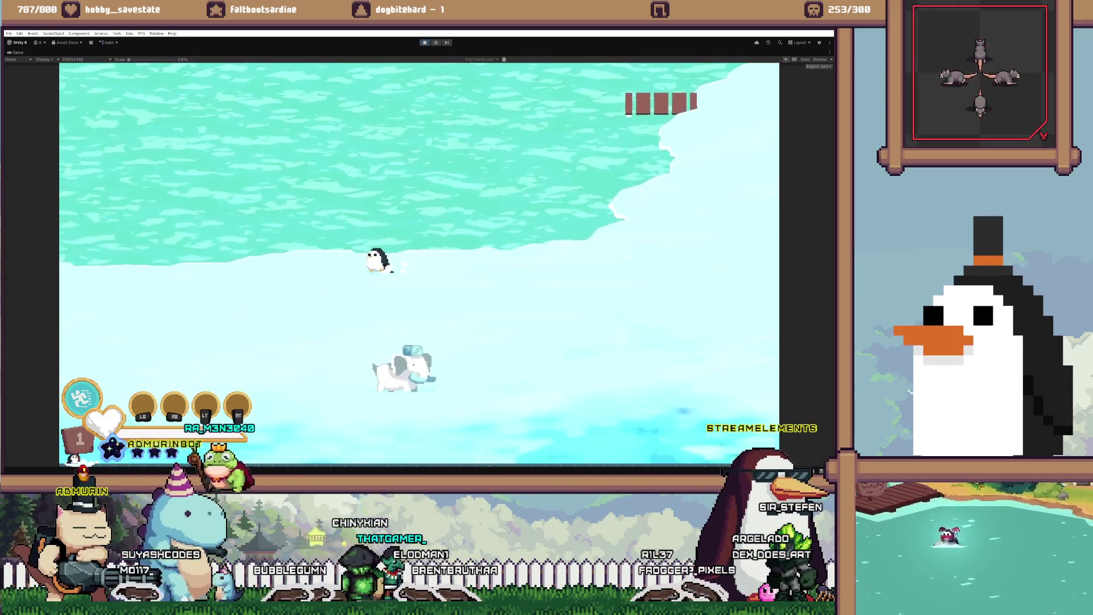
{"action": "key", "text": "a"}
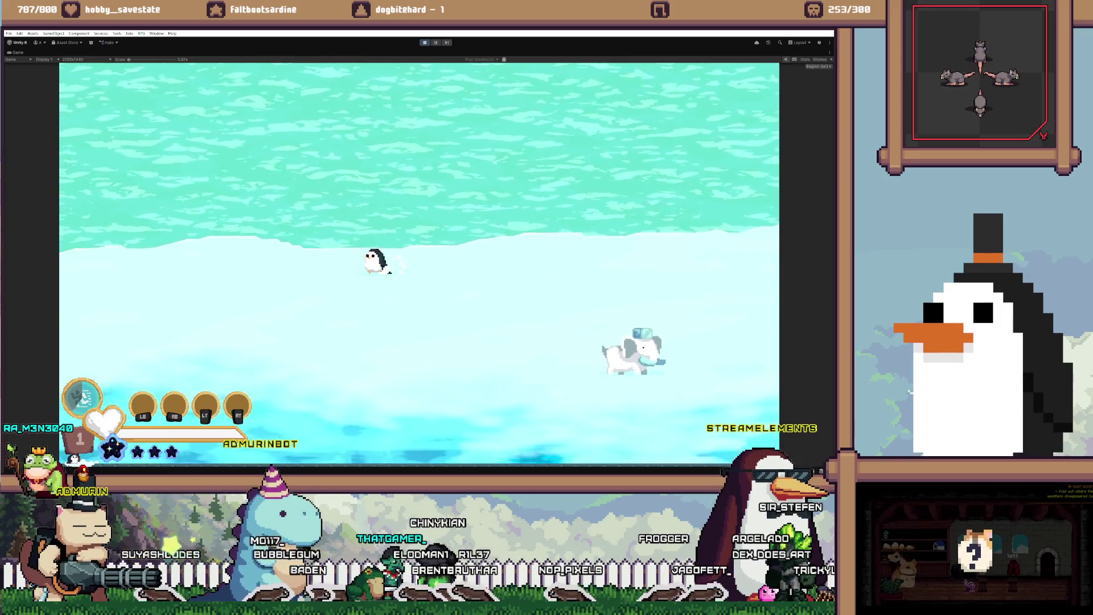
{"action": "key", "text": "a"}
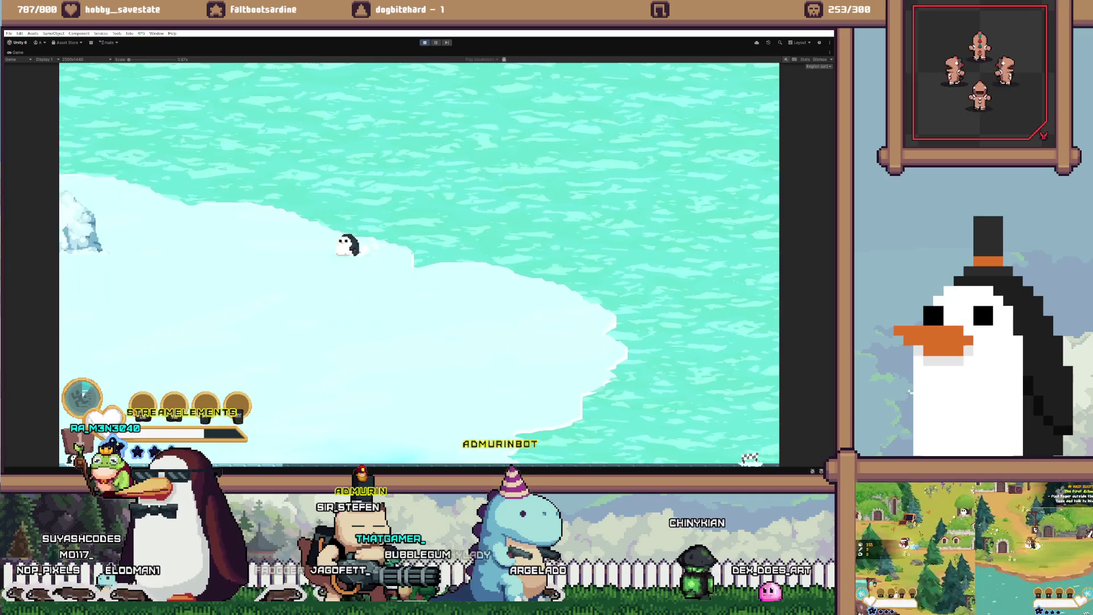
Step: Walk the penguin a bit further left, then exit Play mode with Ctrl+P
{"action": "key", "text": "Left"}
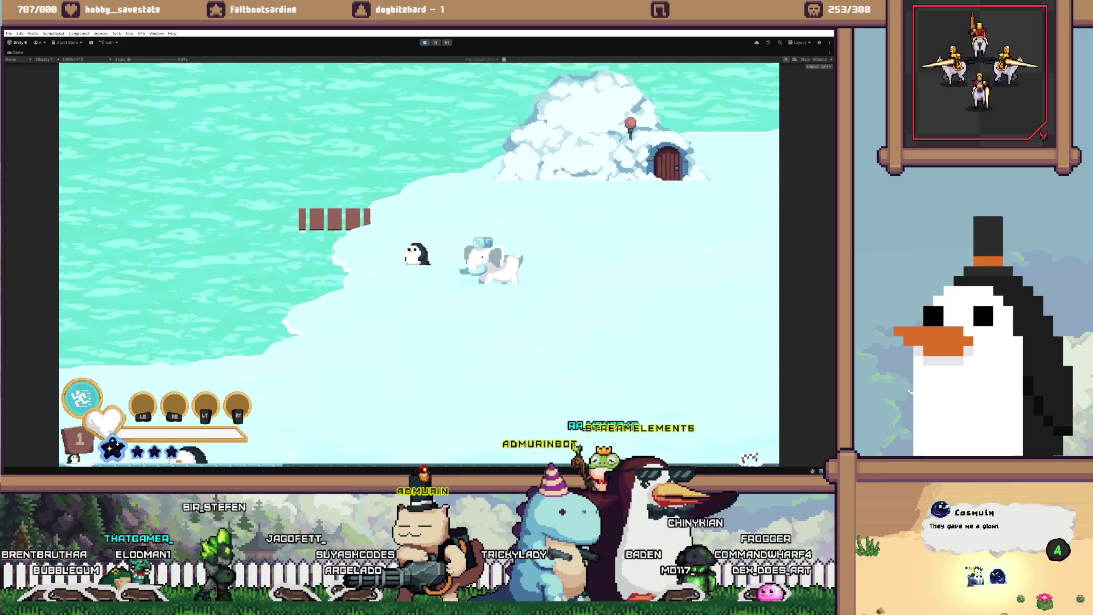
{"action": "key", "text": "ctrl+p"}
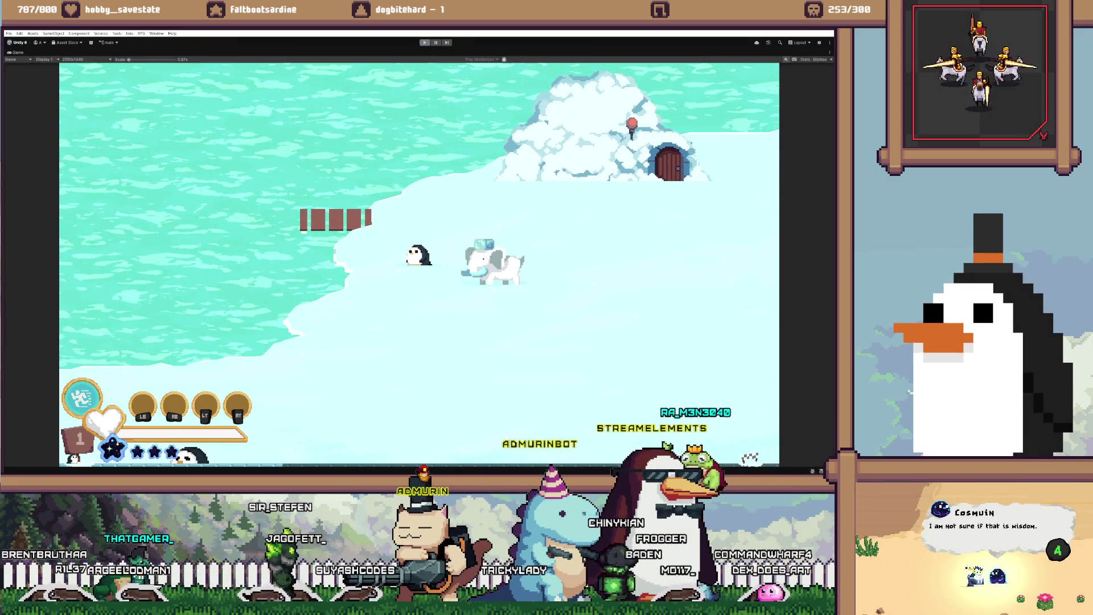